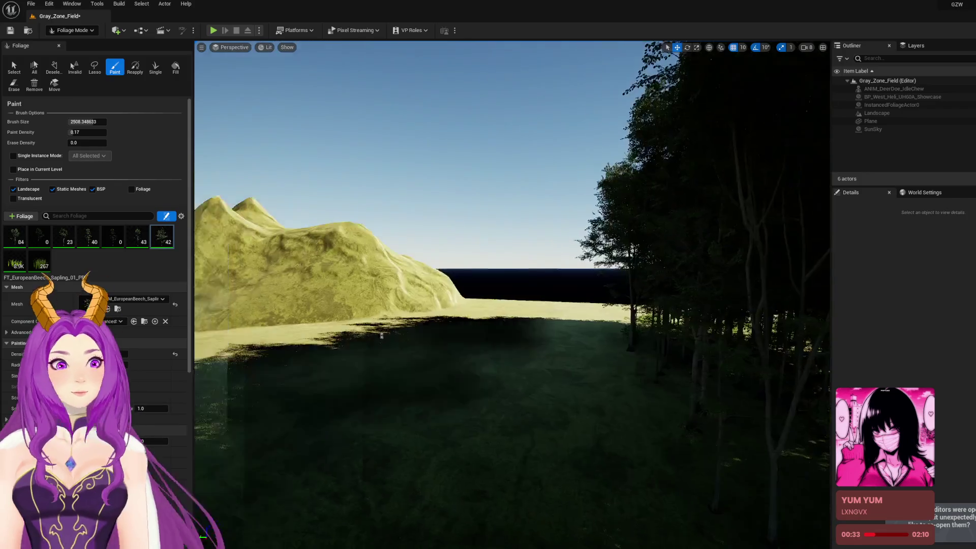
# Fly over the landscape to survey the trench field, pond, helicopter and beech tree stand
pyautogui.press('s')
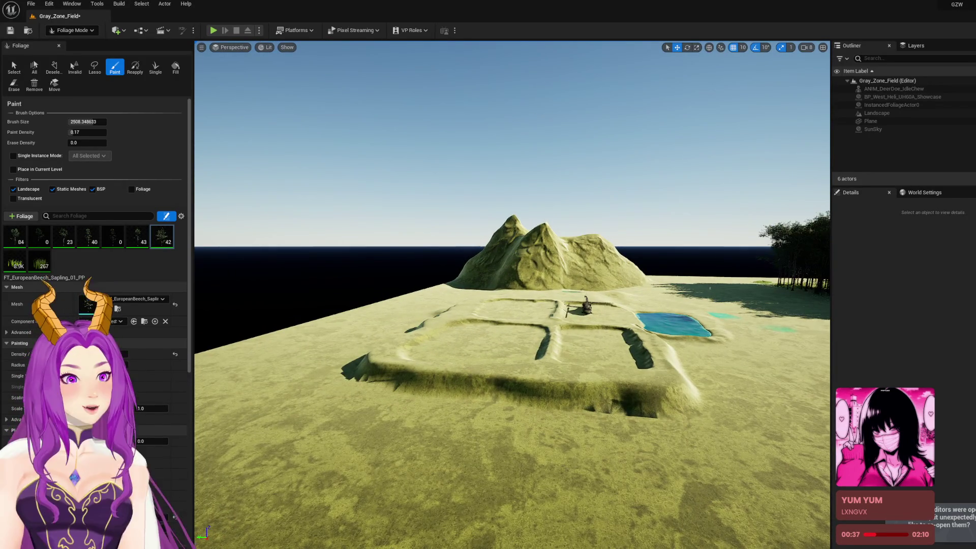
pyautogui.moveTo(488, 295)
pyautogui.mouseDown()
pyautogui.moveTo(661, 294)
pyautogui.moveTo(608, 295)
pyautogui.mouseUp()
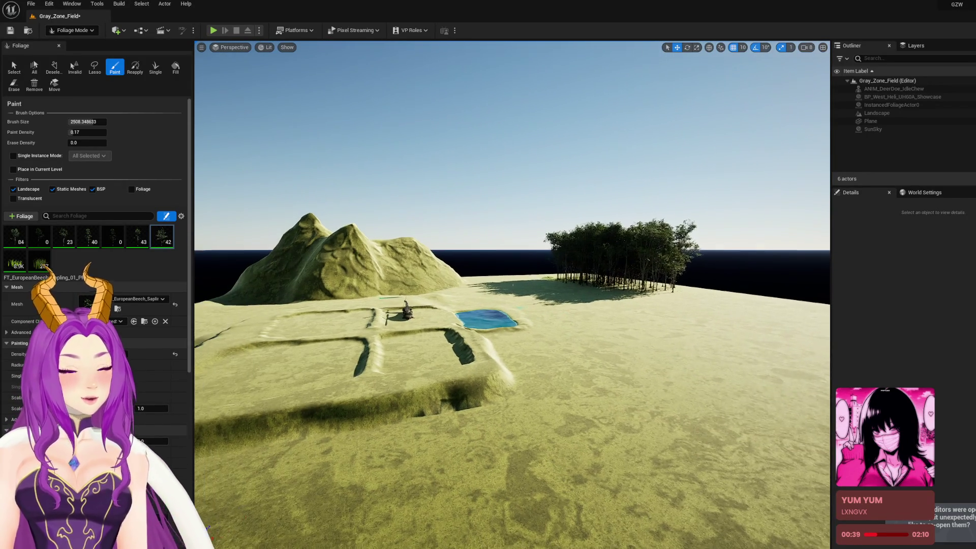
pyautogui.press('q')
pyautogui.press('e')
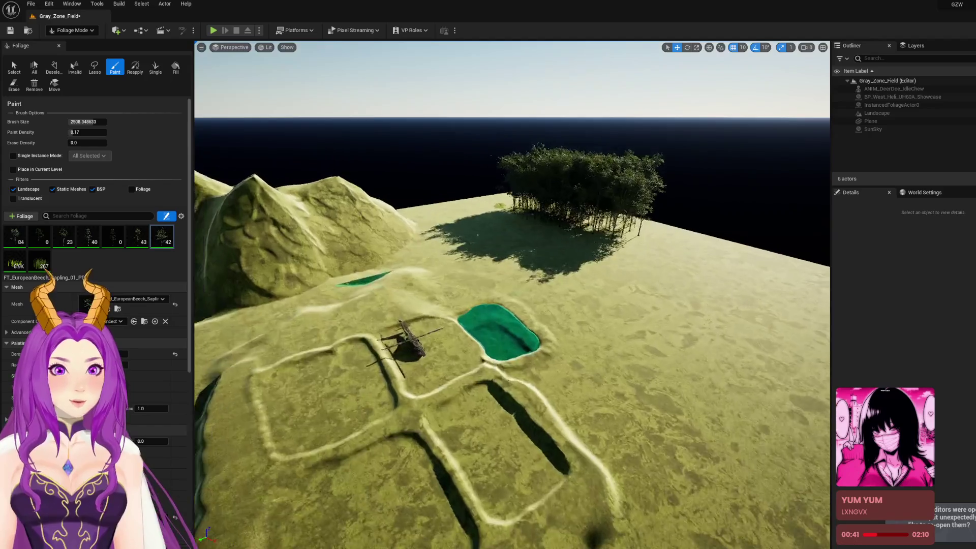
pyautogui.press('w')
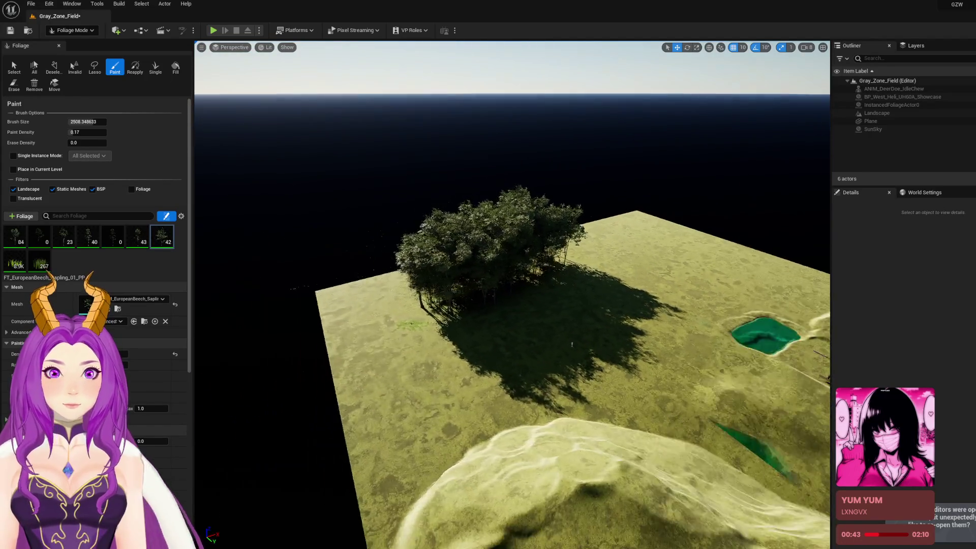
pyautogui.press('w')
pyautogui.press('a')
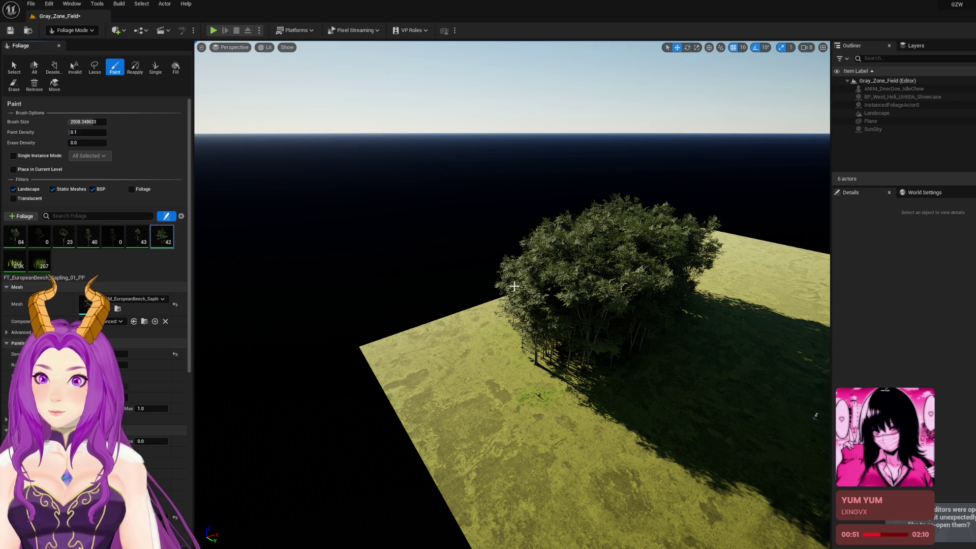
pyautogui.press('d')
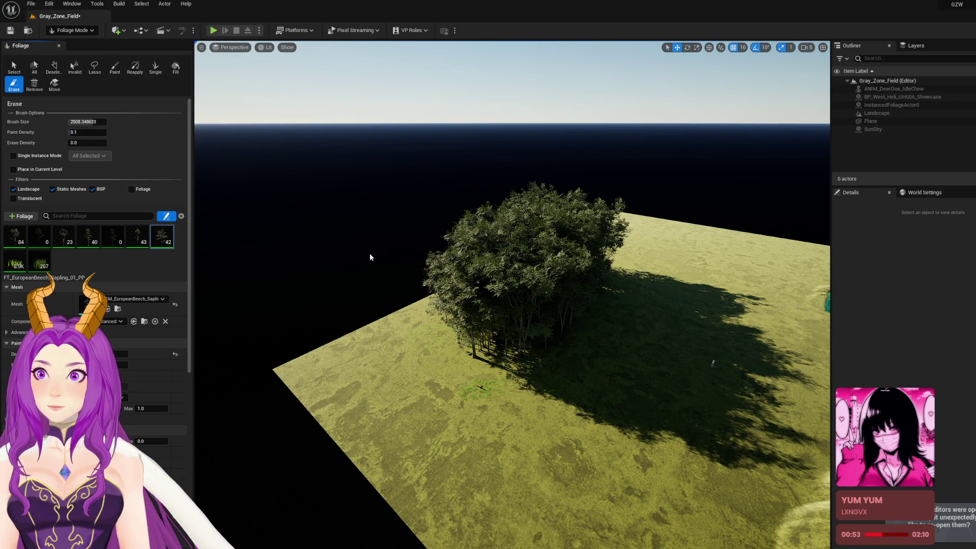
# Erase the big stand of trees and their shadows from the landscape
pyautogui.moveTo(501, 324); pyautogui.dragTo(572, 262)
pyautogui.moveTo(532, 351); pyautogui.dragTo(540, 297)
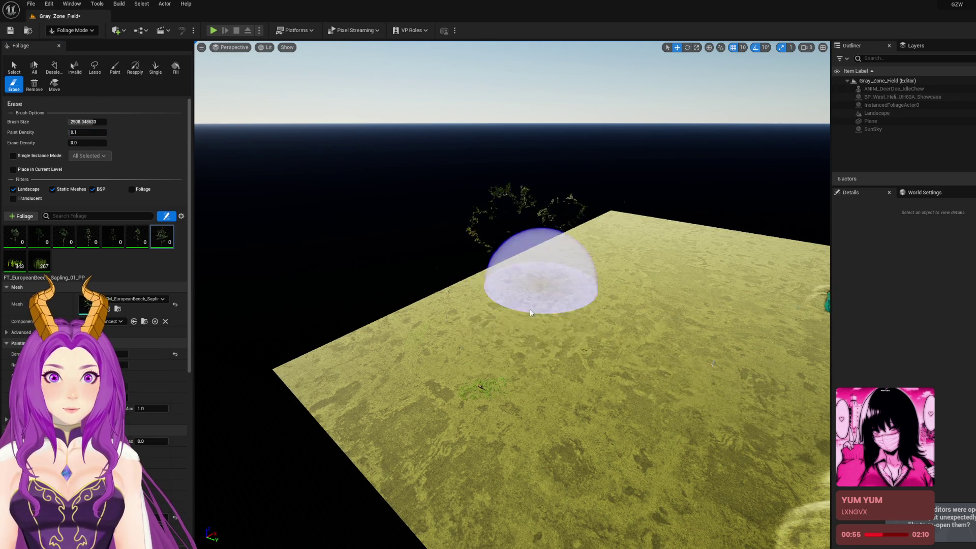
pyautogui.press('d')
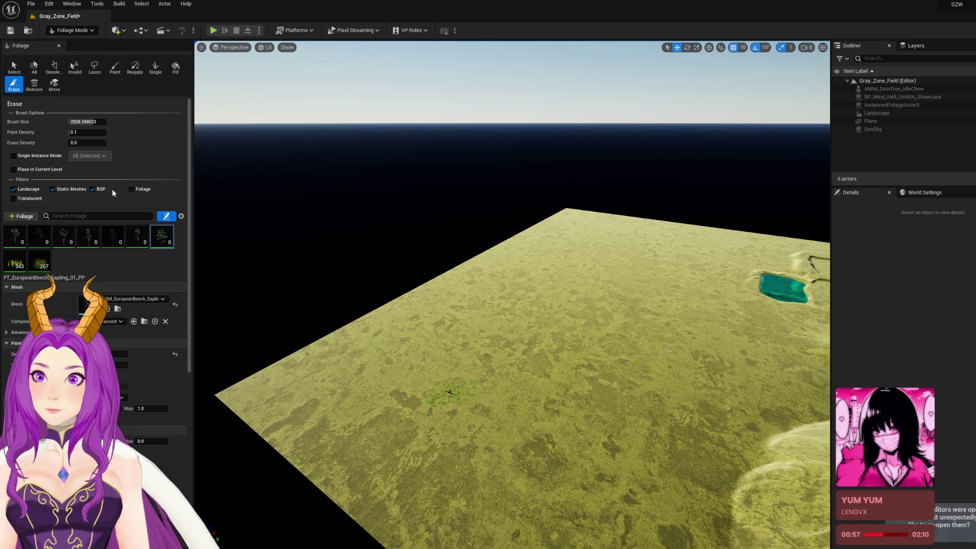
# Paint a dense band of trees, undo it, then paint a smaller tree patch
pyautogui.click(114, 70)
pyautogui.moveTo(435, 359); pyautogui.dragTo(610, 266)
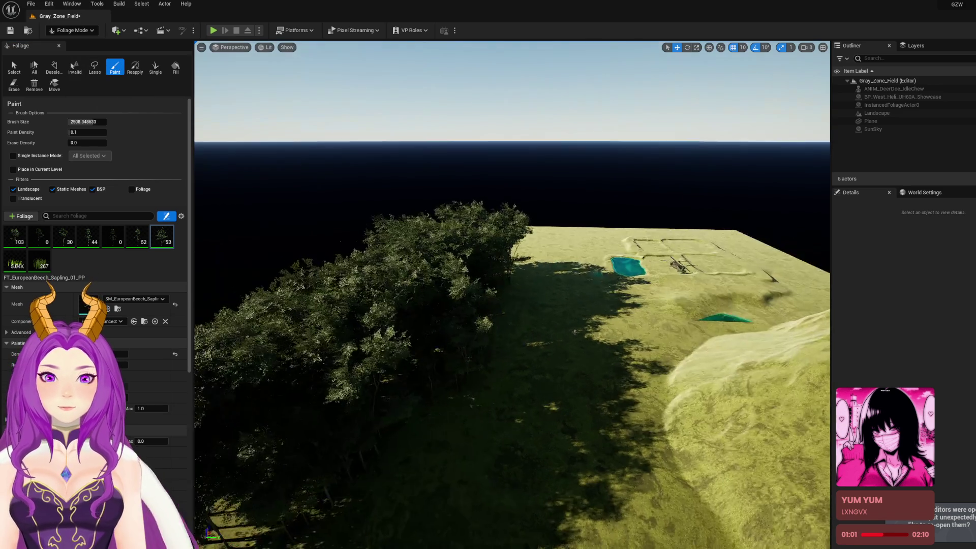
pyautogui.press('a')
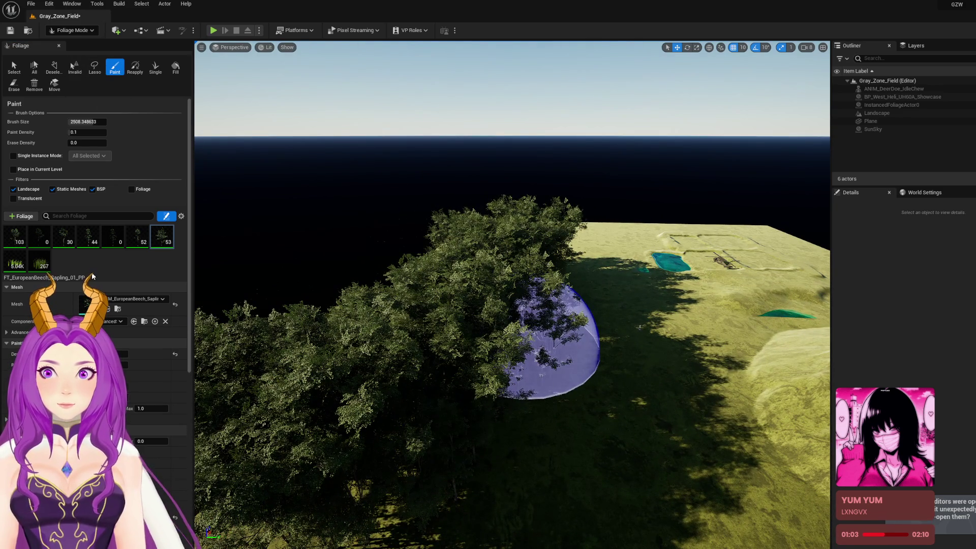
pyautogui.hotkey('ctrl', 'z')
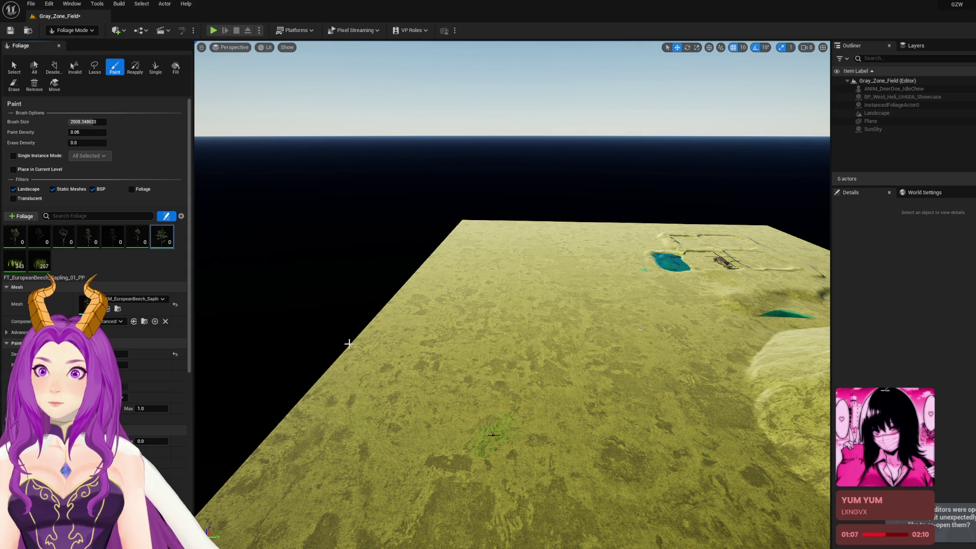
pyautogui.moveTo(444, 386); pyautogui.dragTo(490, 273)
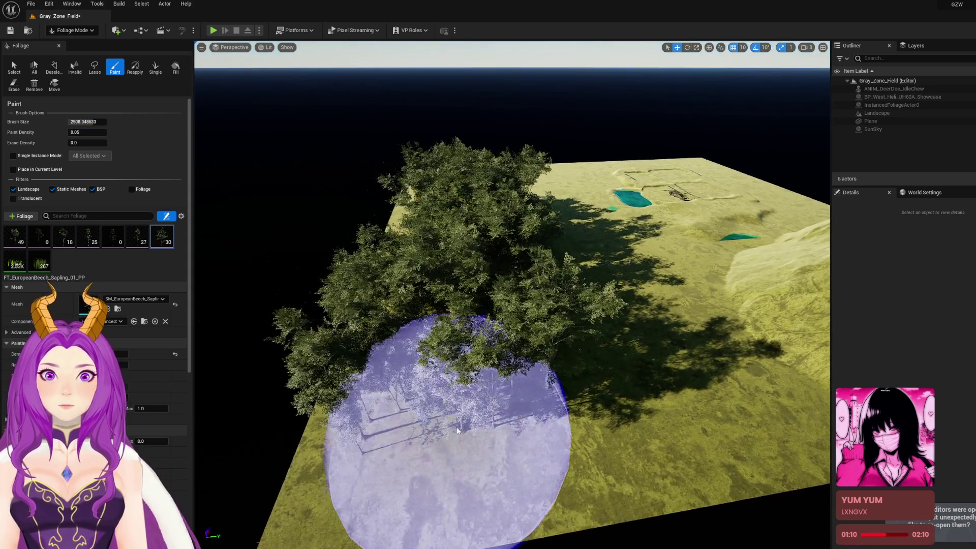
# Add more trees to the patch, undoing the last stray stroke
pyautogui.moveTo(436, 414); pyautogui.dragTo(499, 440)
pyautogui.moveTo(416, 488); pyautogui.dragTo(416, 438)
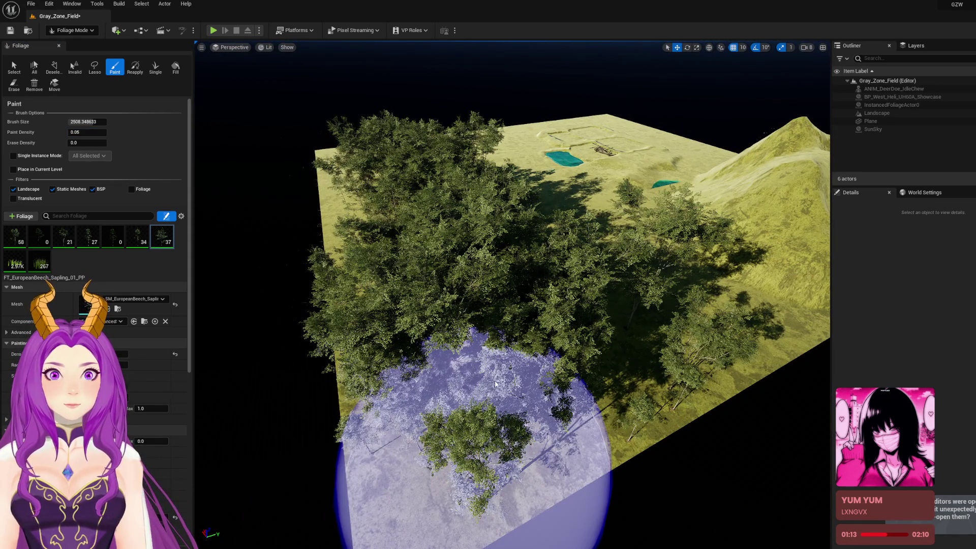
pyautogui.hotkey('ctrl', 'z')
# Paint a few beech trees at the forest edge near the mountain and ponds
pyautogui.moveTo(503, 385)
pyautogui.mouseDown()
pyautogui.moveTo(513, 346)
pyautogui.moveTo(595, 331)
pyautogui.moveTo(590, 289)
pyautogui.moveTo(590, 300)
pyautogui.moveTo(617, 302)
pyautogui.mouseUp()
pyautogui.moveTo(521, 356)
pyautogui.mouseDown()
pyautogui.moveTo(519, 369)
pyautogui.moveTo(519, 328)
pyautogui.moveTo(636, 280)
pyautogui.mouseUp()
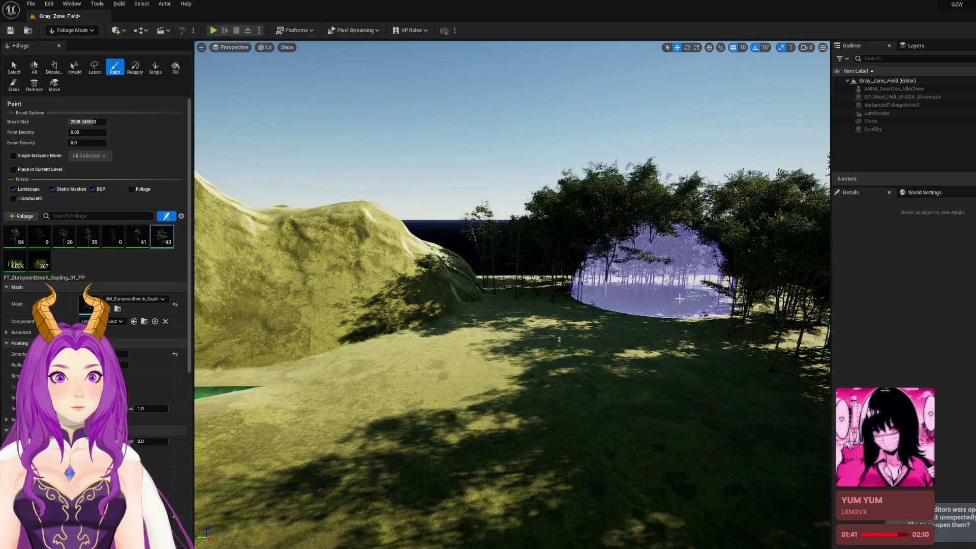
pyautogui.moveTo(563, 309); pyautogui.dragTo(636, 267)
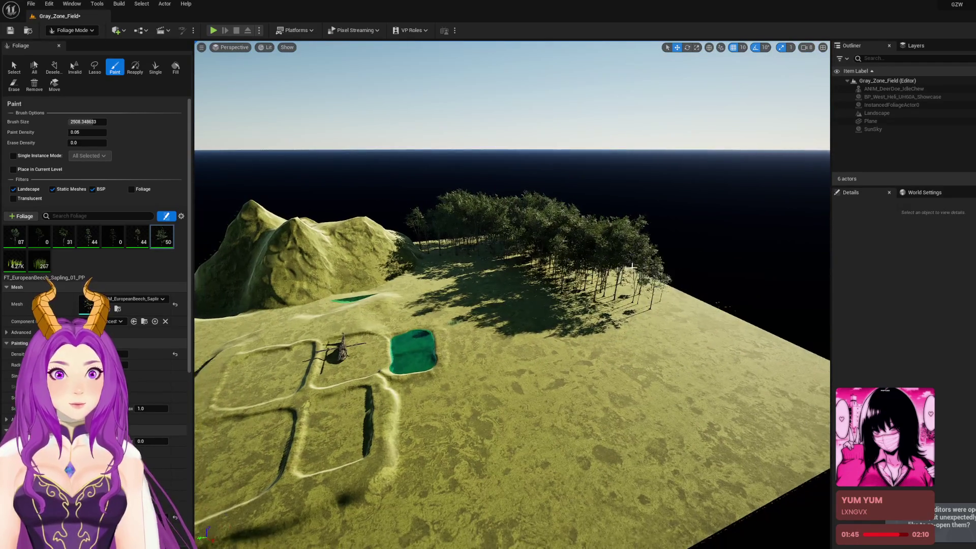
pyautogui.click(727, 330)
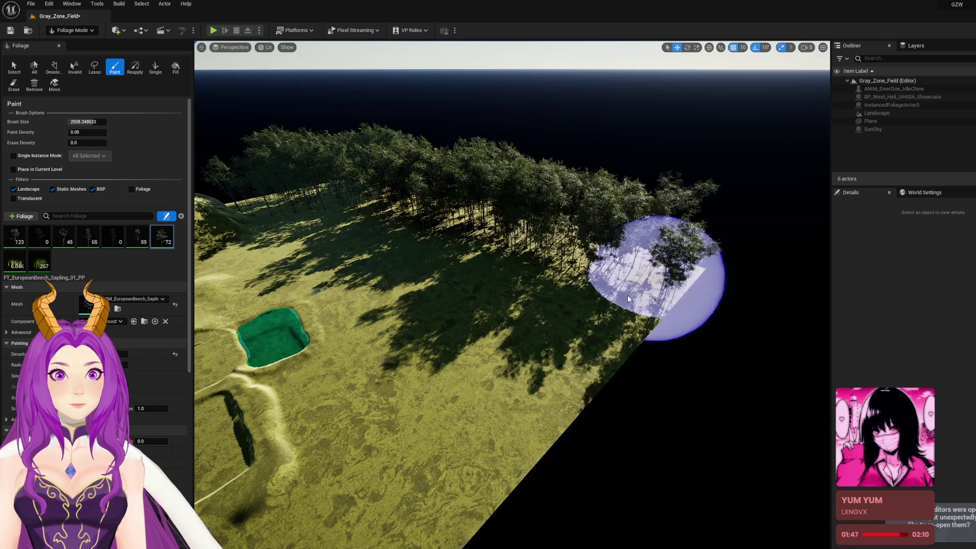
# Fly back over the trench field, pond and helicopter for a high overview
pyautogui.moveTo(600, 295)
pyautogui.mouseDown()
pyautogui.moveTo(559, 305)
pyautogui.moveTo(613, 266)
pyautogui.mouseUp()
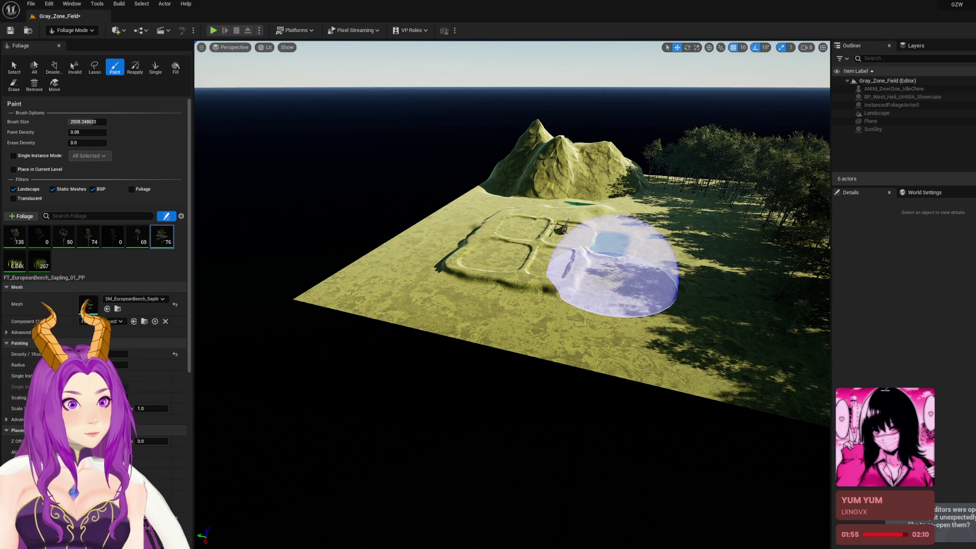
pyautogui.moveTo(613, 267)
pyautogui.mouseDown()
pyautogui.moveTo(740, 207)
pyautogui.moveTo(712, 216)
pyautogui.mouseUp()
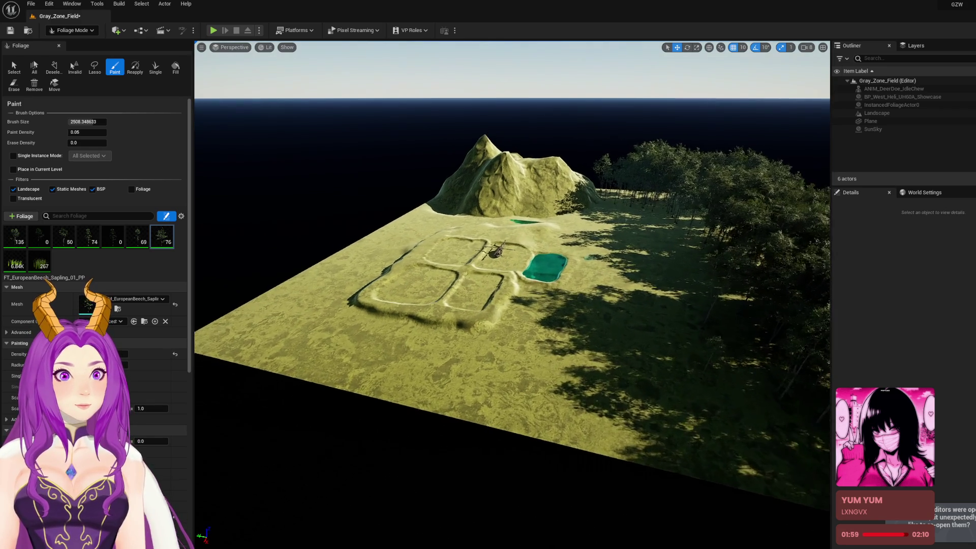
pyautogui.moveTo(621, 239)
pyautogui.mouseDown()
pyautogui.moveTo(621, 254)
pyautogui.moveTo(621, 218)
pyautogui.moveTo(702, 219)
pyautogui.mouseUp()
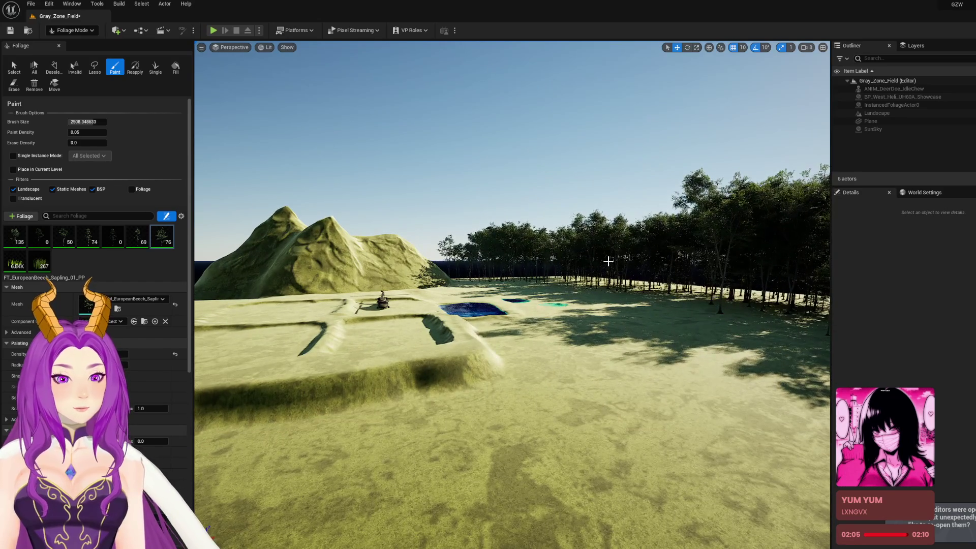
pyautogui.moveTo(594, 305); pyautogui.dragTo(594, 278)
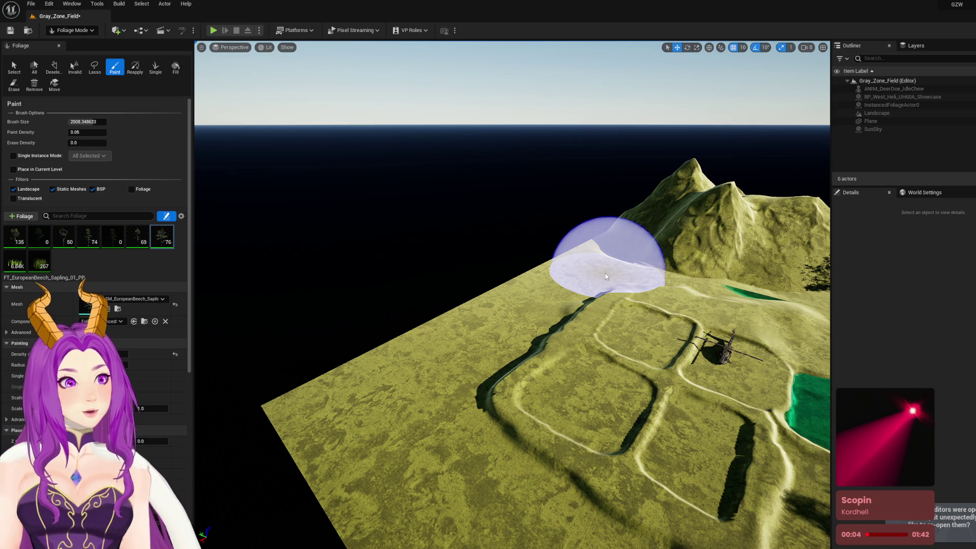
# Paint a band of beech trees along the terrain flanking the trench field and pond
pyautogui.moveTo(496, 301); pyautogui.dragTo(497, 306)
pyautogui.moveTo(401, 356); pyautogui.dragTo(402, 356)
pyautogui.moveTo(428, 324)
pyautogui.mouseDown()
pyautogui.moveTo(590, 219)
pyautogui.moveTo(600, 229)
pyautogui.moveTo(501, 392)
pyautogui.mouseUp()
pyautogui.moveTo(509, 305)
pyautogui.mouseDown()
pyautogui.moveTo(509, 269)
pyautogui.moveTo(508, 295)
pyautogui.moveTo(509, 285)
pyautogui.moveTo(488, 285)
pyautogui.moveTo(529, 284)
pyautogui.mouseUp()
pyautogui.moveTo(516, 418); pyautogui.dragTo(498, 418)
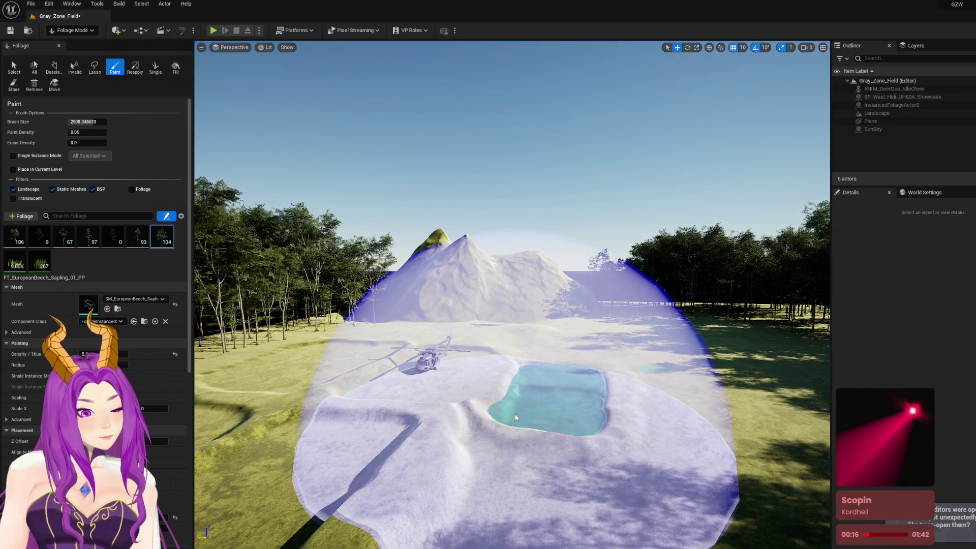
pyautogui.moveTo(497, 418); pyautogui.dragTo(496, 458)
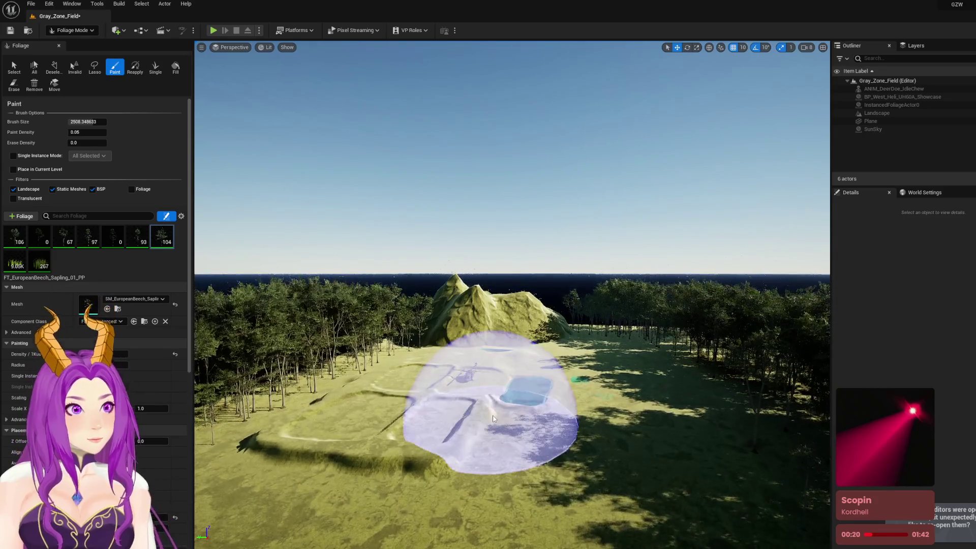
pyautogui.moveTo(479, 414); pyautogui.dragTo(481, 435)
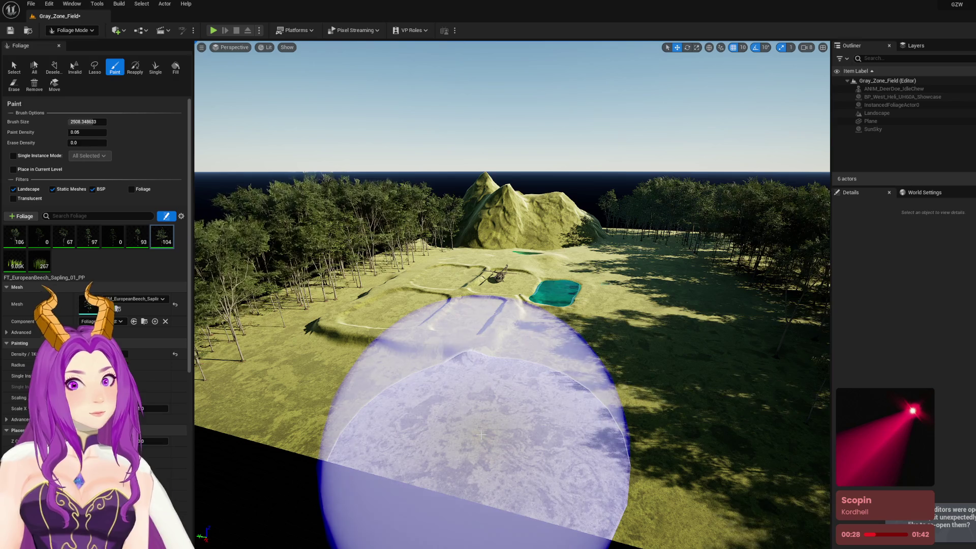
pyautogui.moveTo(498, 424)
pyautogui.mouseDown()
pyautogui.moveTo(474, 361)
pyautogui.moveTo(497, 425)
pyautogui.moveTo(488, 397)
pyautogui.moveTo(506, 392)
pyautogui.mouseUp()
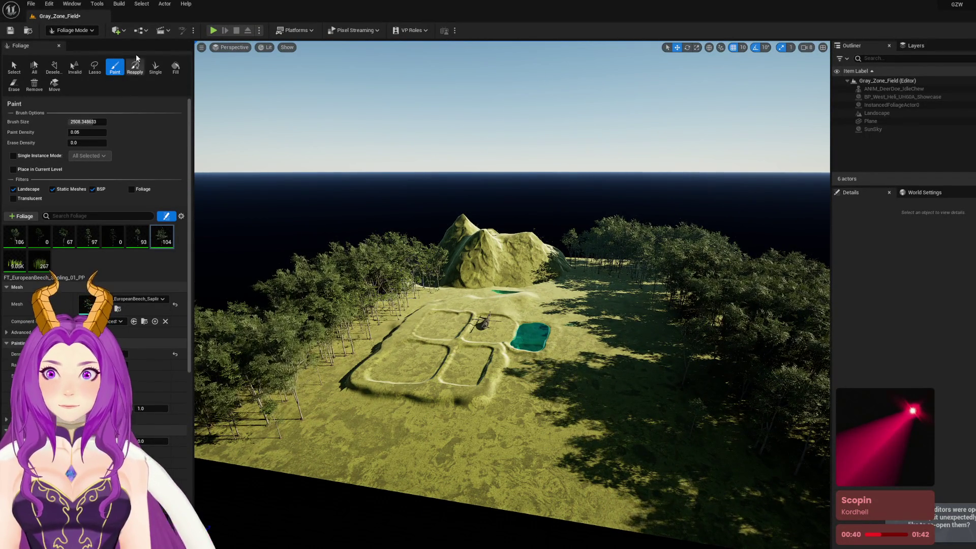
pyautogui.click(74, 30)
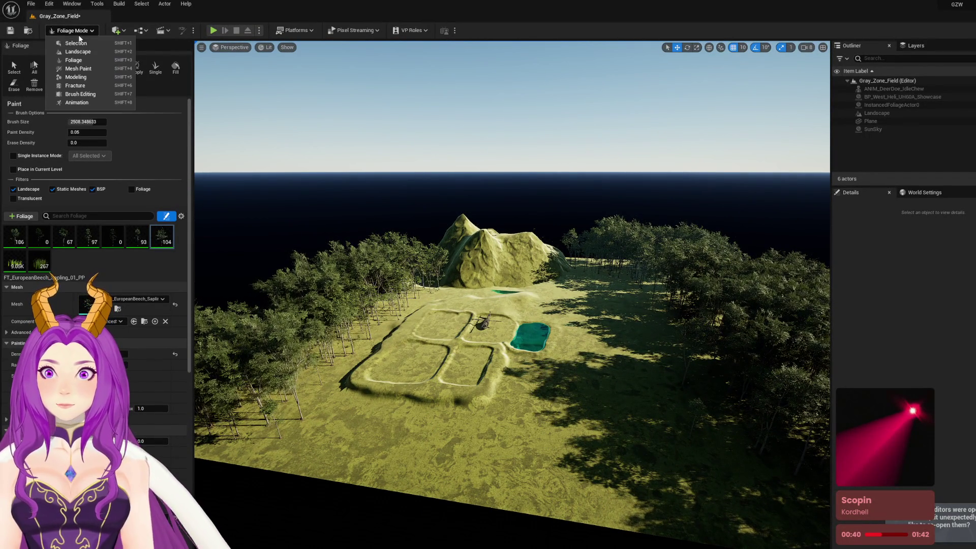
# Enter Landscape mode and pick the Sculpt tool, briefly passing through Flatten
pyautogui.click(100, 52)
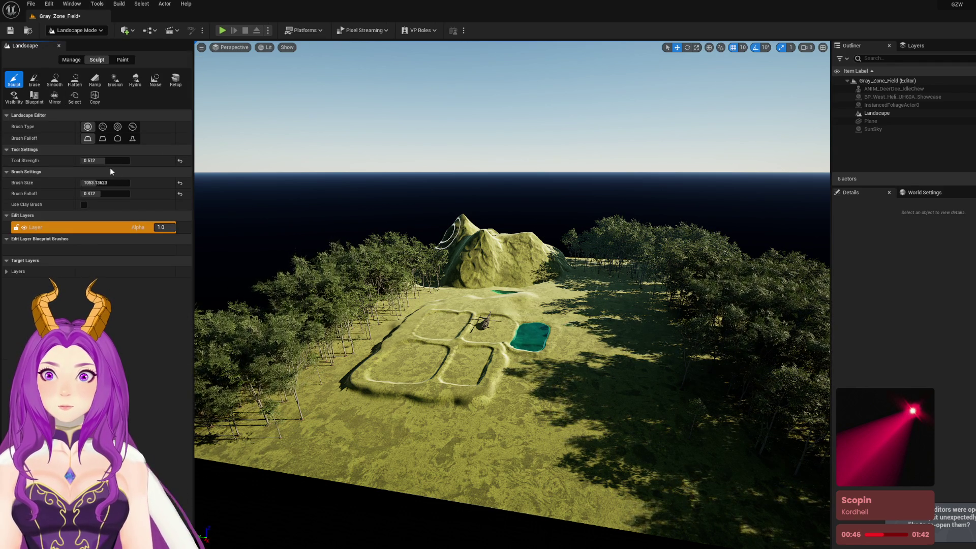
pyautogui.click(75, 79)
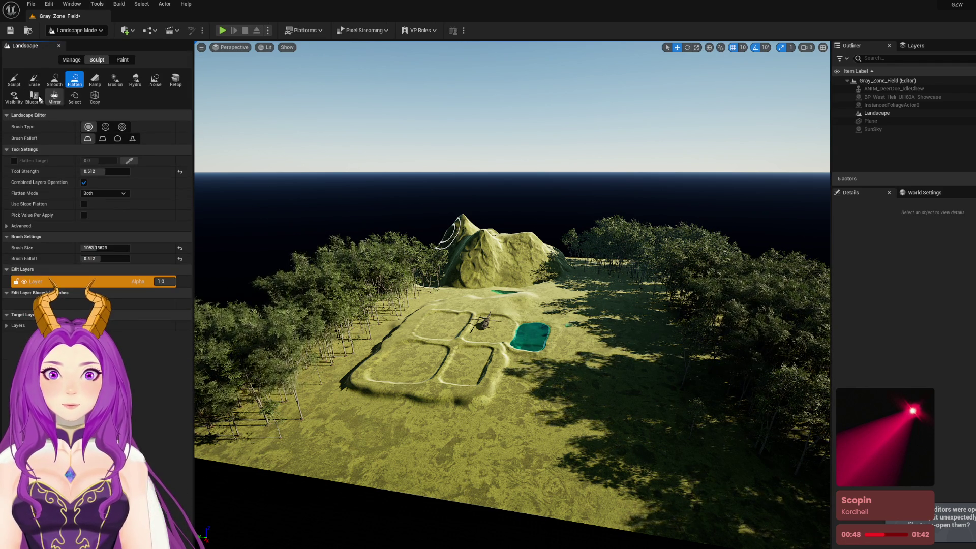
pyautogui.click(13, 80)
pyautogui.moveTo(484, 248); pyautogui.dragTo(492, 249)
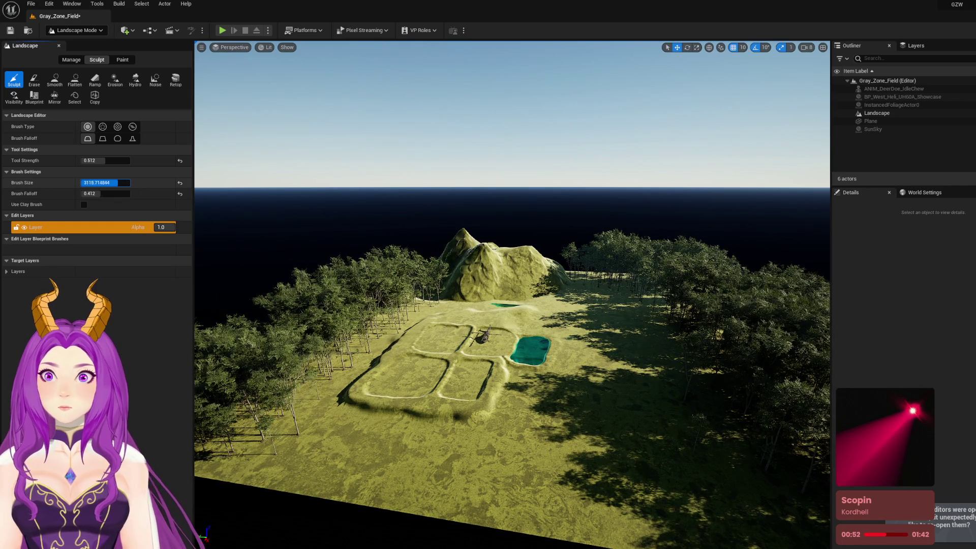
# Set the brush size to 8192 and try raising the mountain base, then undo it
pyautogui.write('8192')
pyautogui.press('Return')
pyautogui.moveTo(485, 256); pyautogui.dragTo(508, 249)
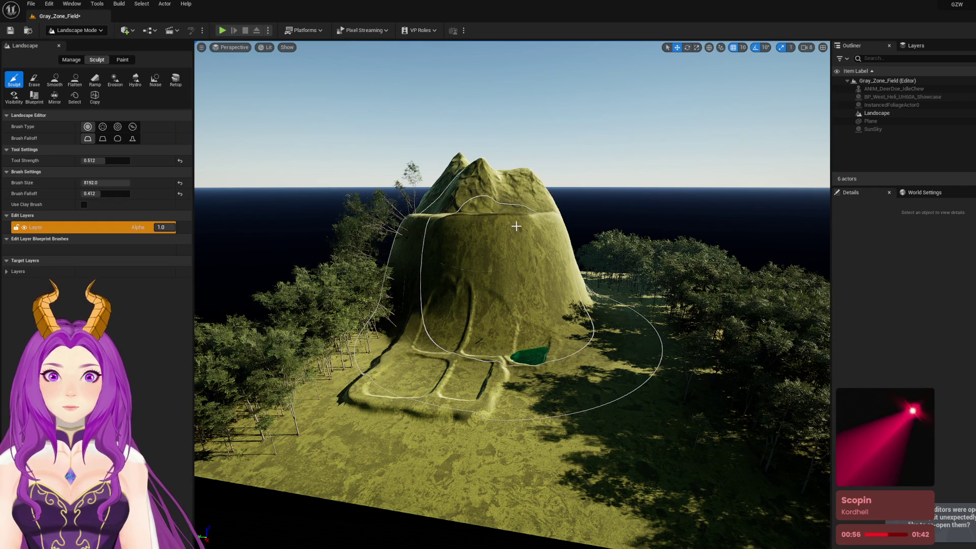
pyautogui.hotkey('ctrl', 'z')
# Lower Brush Falloff to 0.068 and sculpt the mountain into a tall, steep plateau
pyautogui.scroll(-5, 517, 226)
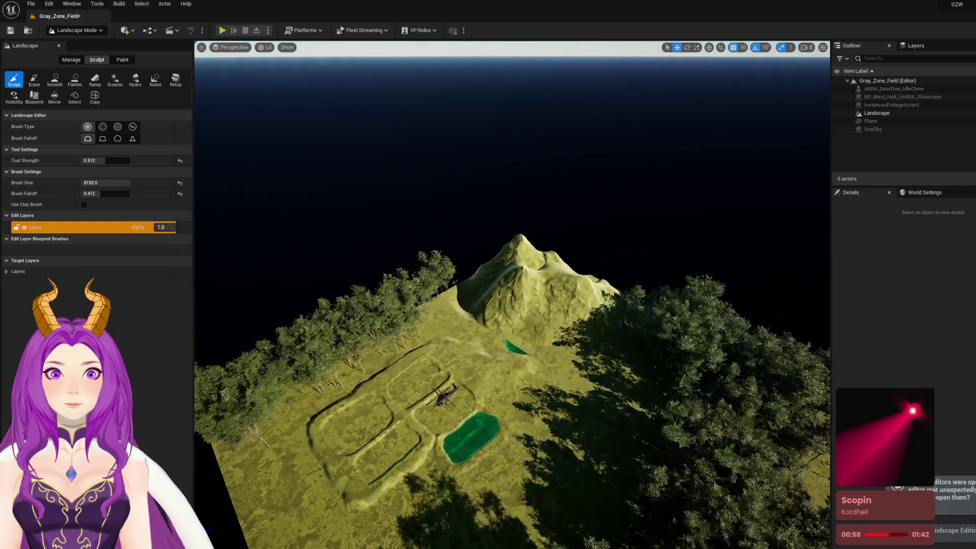
pyautogui.moveTo(102, 193); pyautogui.dragTo(85, 193)
pyautogui.moveTo(484, 270); pyautogui.dragTo(525, 257)
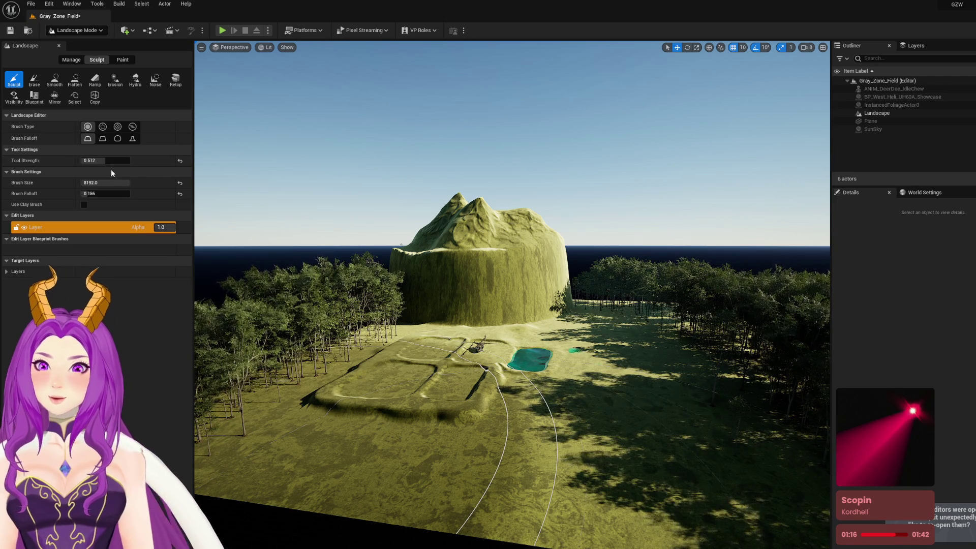
# Shrink the sculpt brush size to about 588
pyautogui.moveTo(107, 182); pyautogui.dragTo(86, 182)
pyautogui.scroll(5, 387, 390)
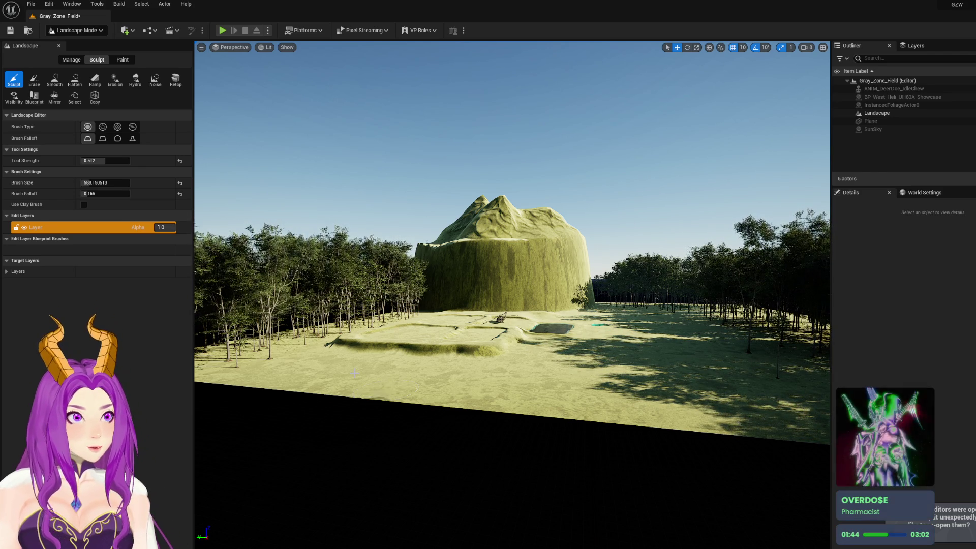
pyautogui.scroll(5, 386, 389)
pyautogui.scroll(3, 425, 335)
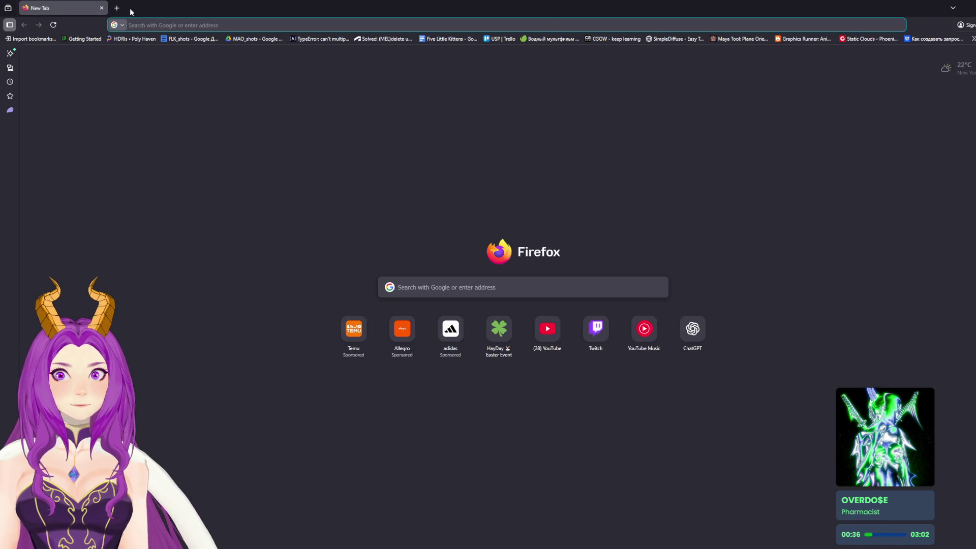
# Search Google for 'Tacmap' in a new tab and open GZW Tac Map's Lamang Island map
pyautogui.click(118, 8)
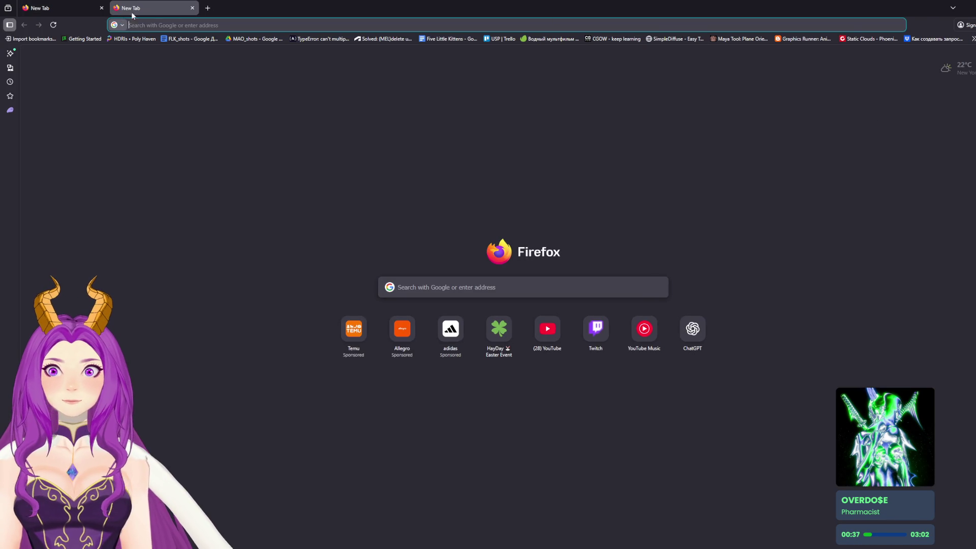
pyautogui.click(470, 283)
pyautogui.write('Tacmap')
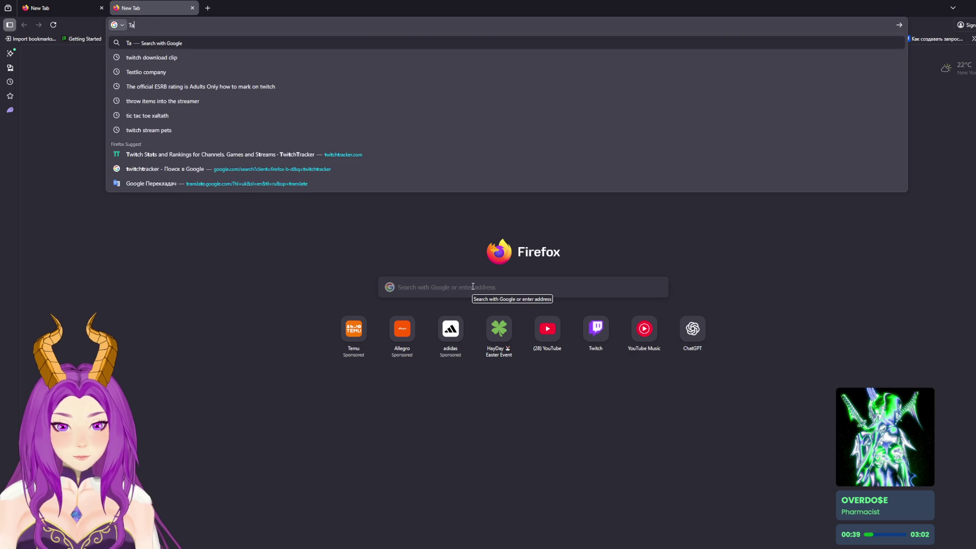
pyautogui.press('Return')
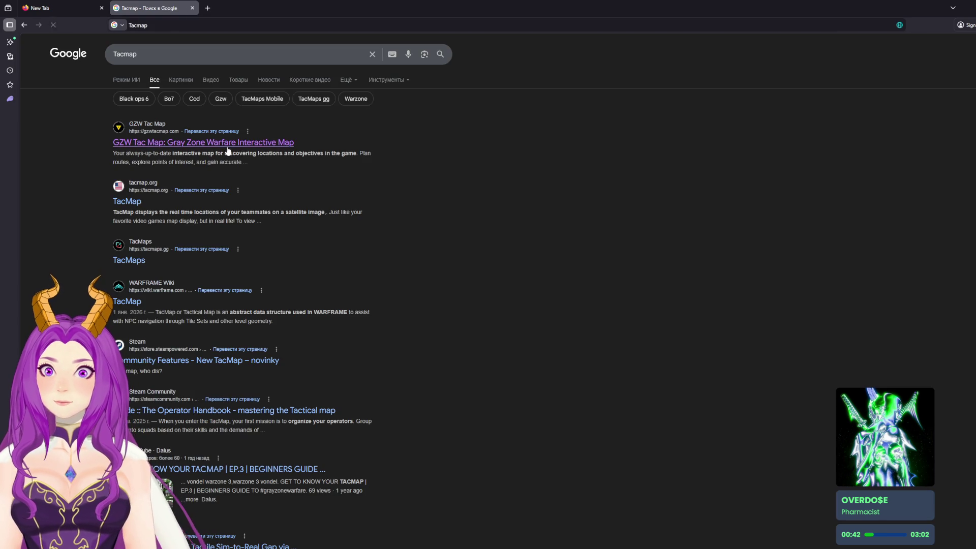
pyautogui.click(218, 151)
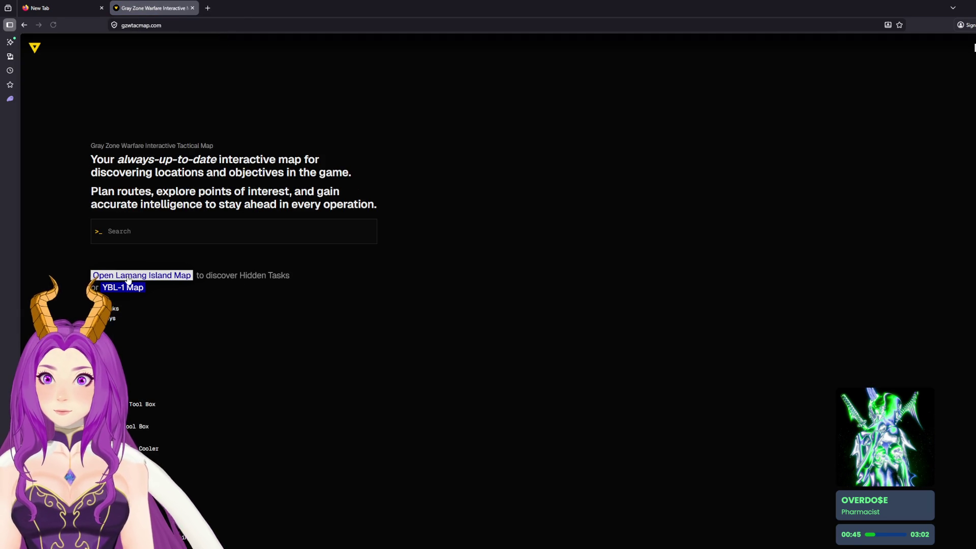
pyautogui.click(129, 279)
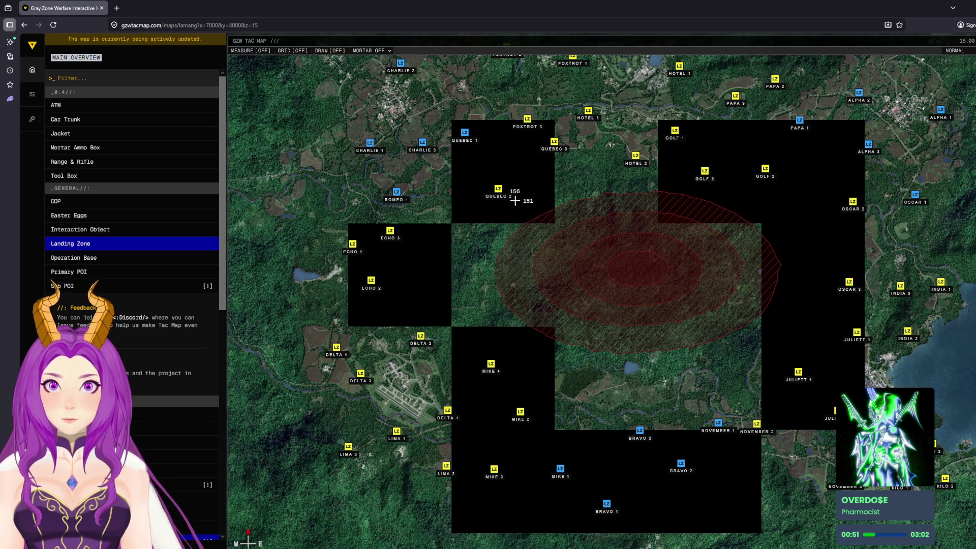
# Pan the island map to the Delta 4 landing zone and open its details and enlarged photo
pyautogui.moveTo(609, 200); pyautogui.dragTo(576, 256)
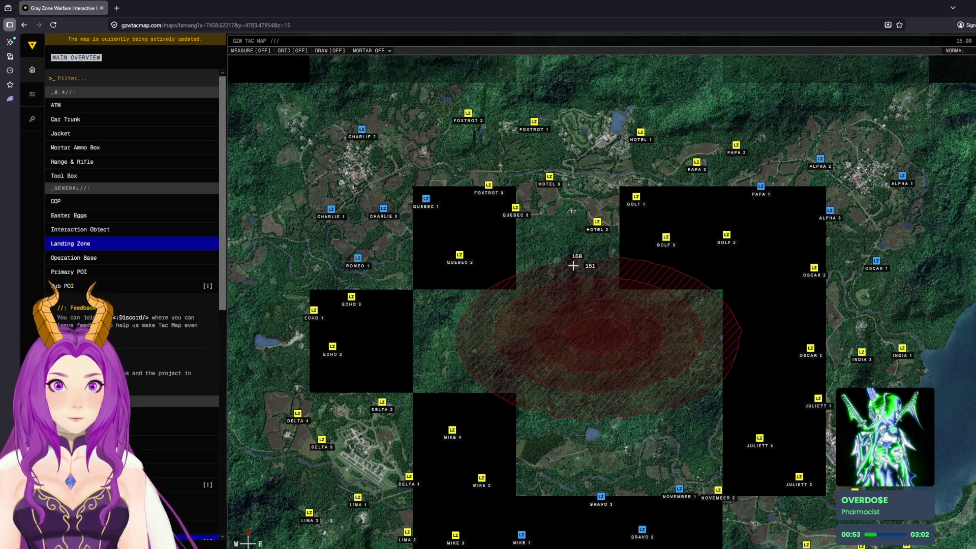
pyautogui.moveTo(382, 341); pyautogui.dragTo(599, 272)
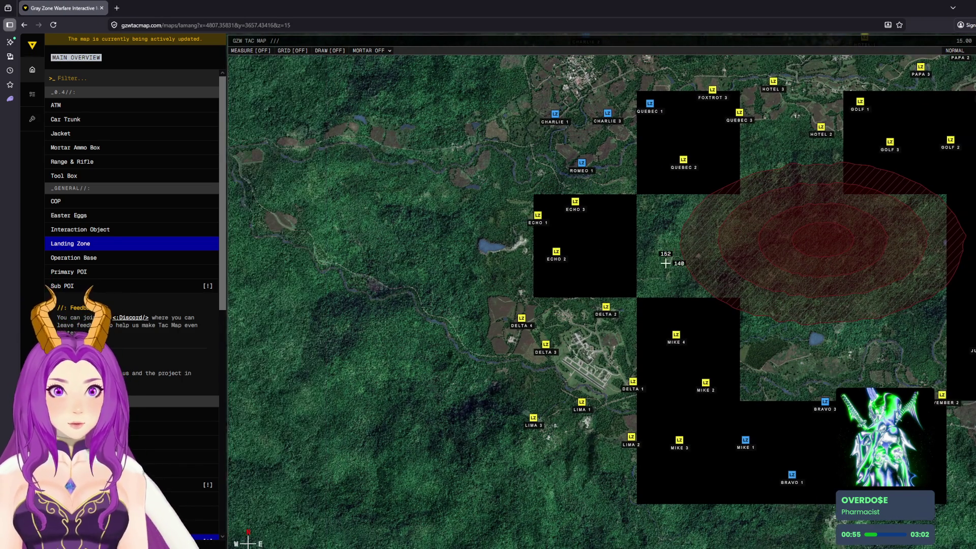
pyautogui.scroll(5, 441, 288)
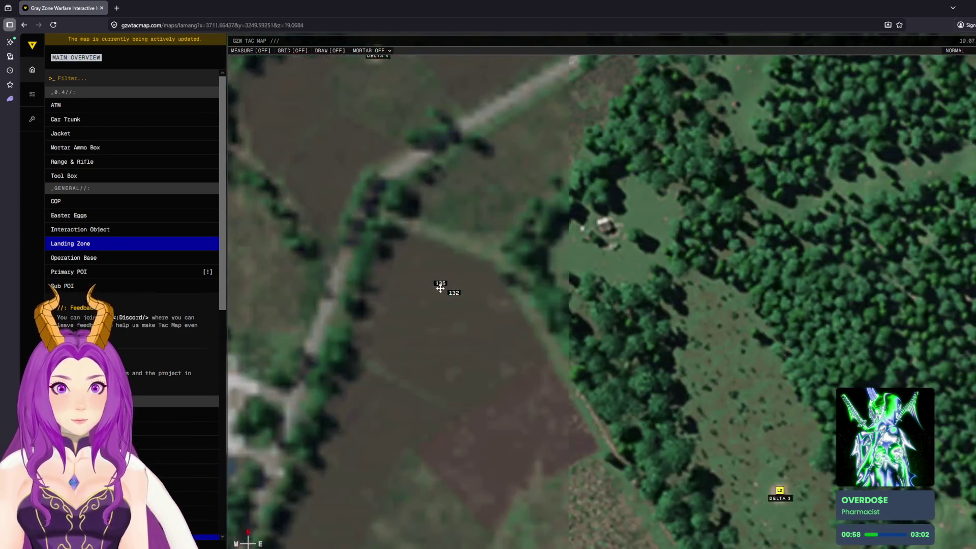
pyautogui.scroll(-3, 440, 288)
pyautogui.moveTo(440, 288); pyautogui.dragTo(504, 297)
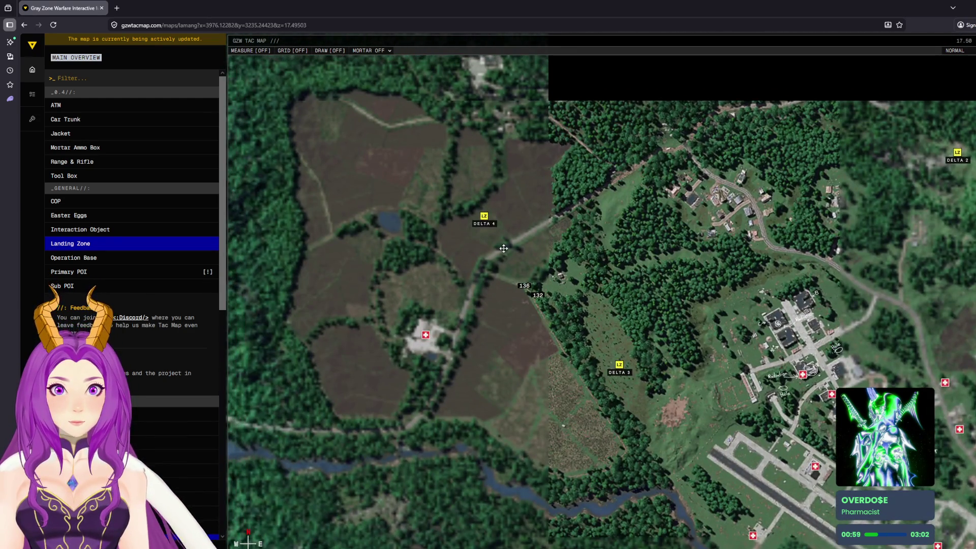
pyautogui.click(492, 219)
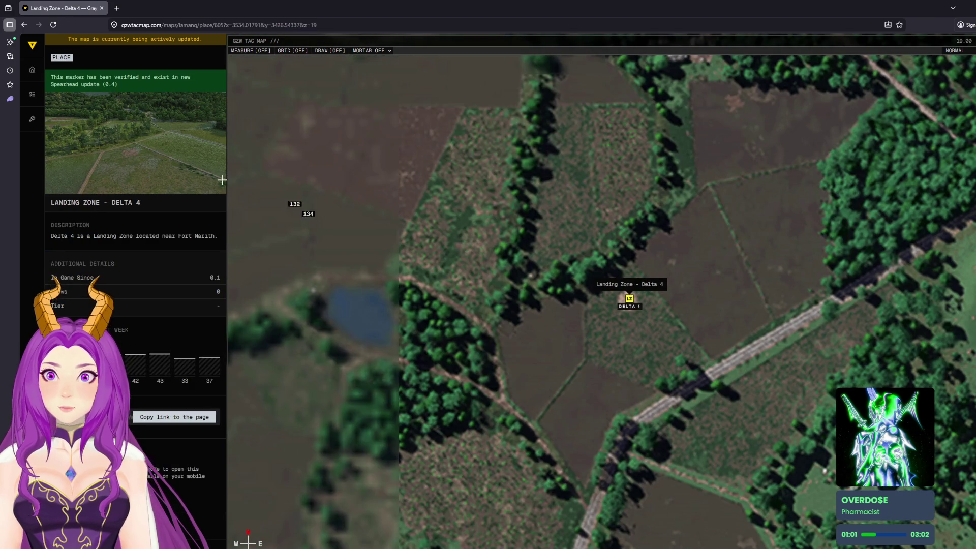
pyautogui.click(176, 160)
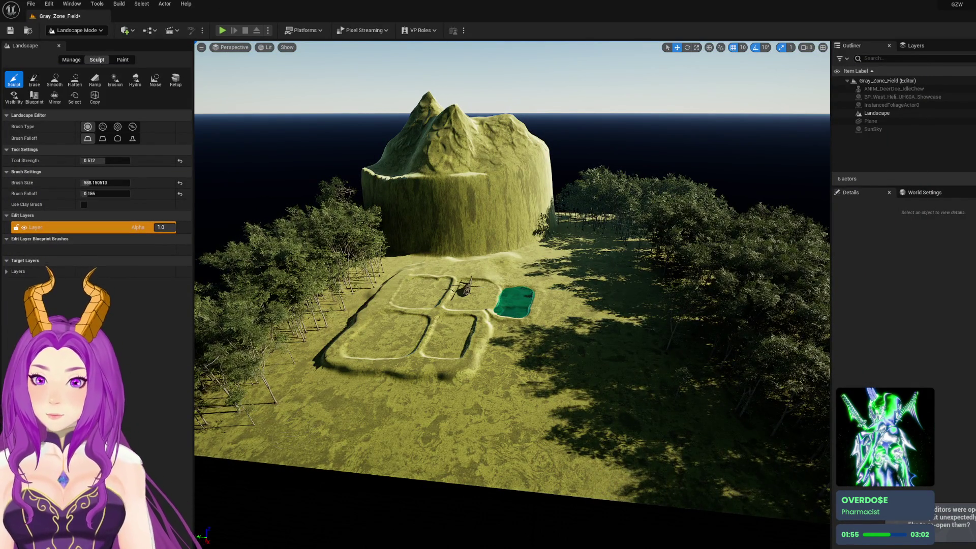
# Duplicate the Gray_Zone_Field level in the Content Drawer
pyautogui.hotkey('ctrl', 'space')
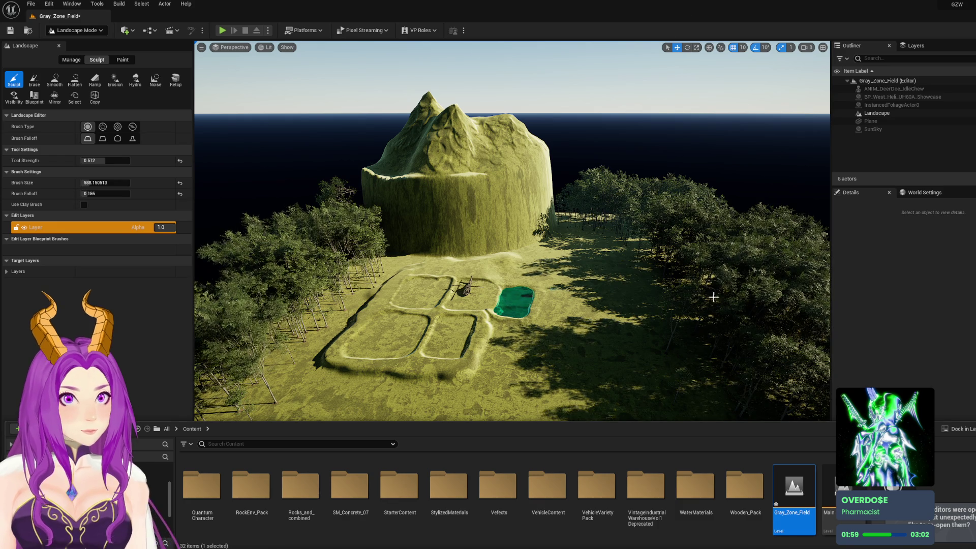
pyautogui.rightClick(788, 490)
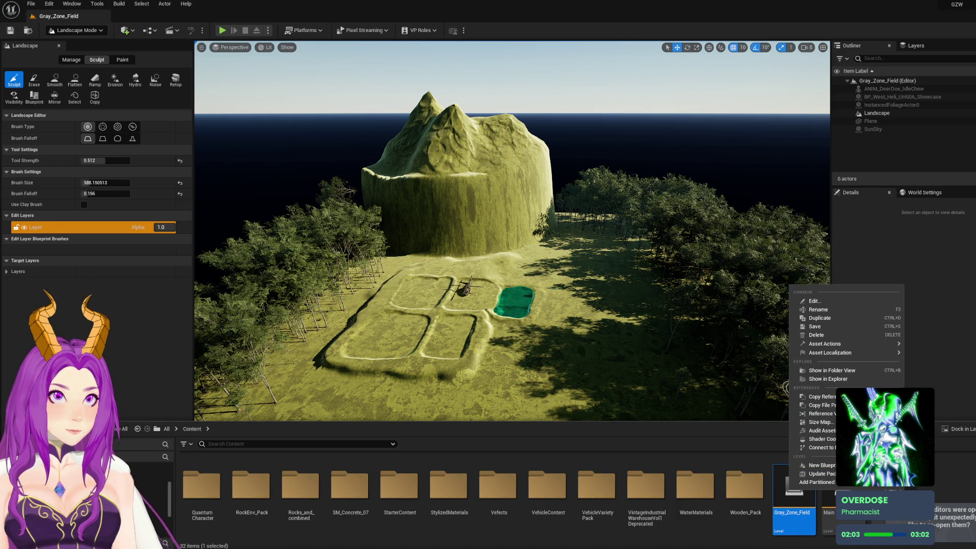
pyautogui.click(794, 502)
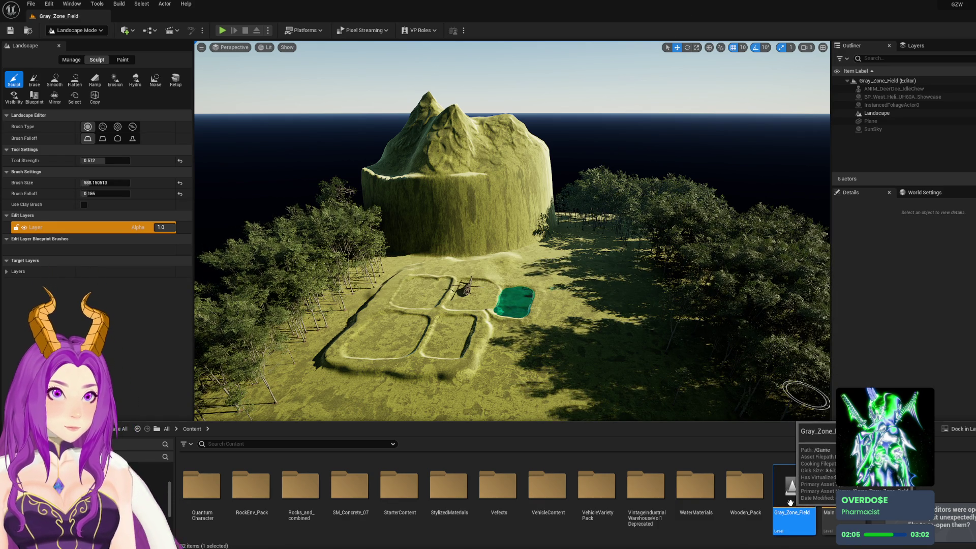
pyautogui.rightClick(793, 495)
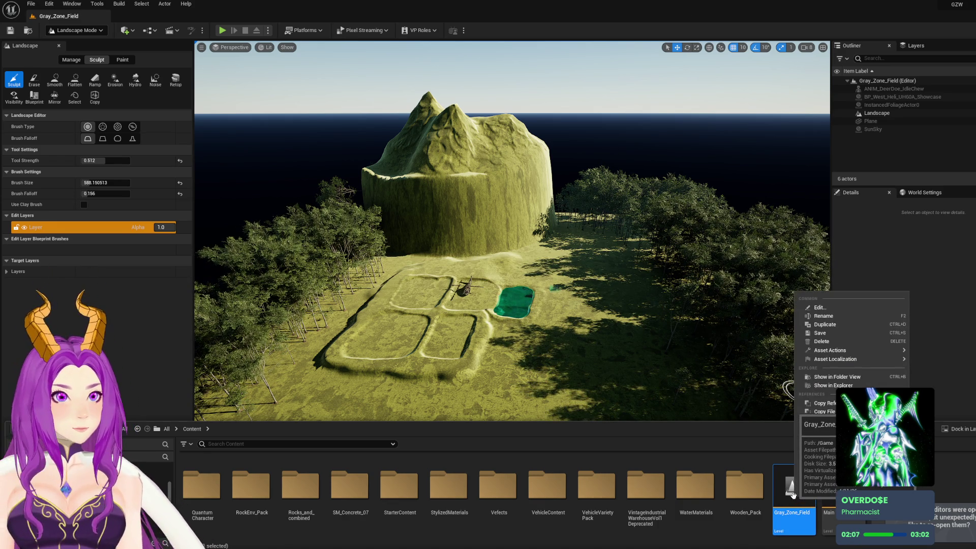
pyautogui.click(847, 325)
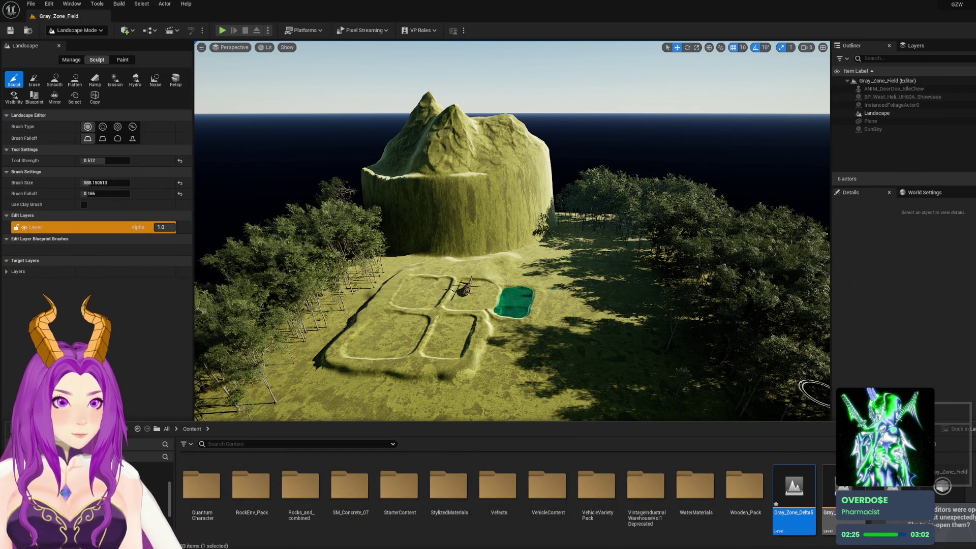
# Rename the copy from Gray_Zone_Delta5 to Gray_Zone_Delta4 and open that level
pyautogui.rightClick(794, 488)
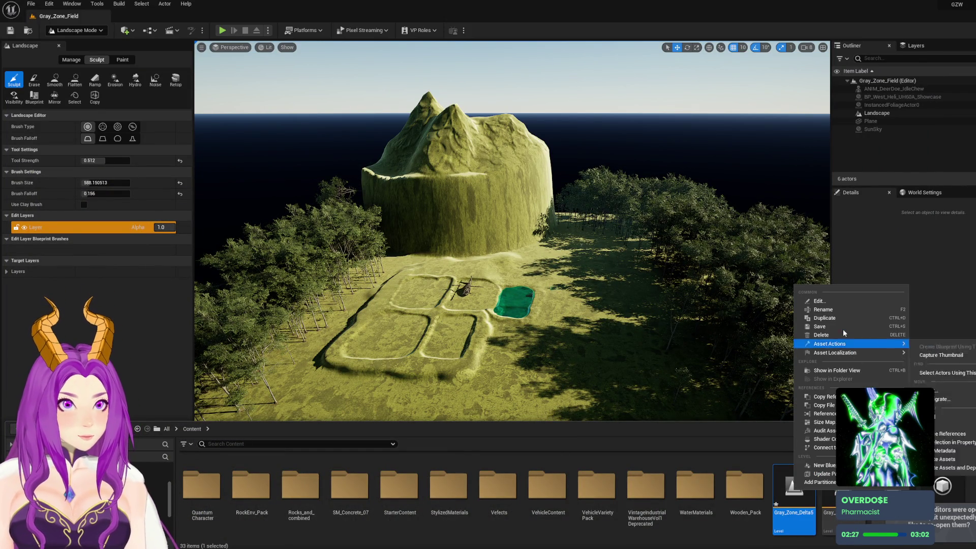
pyautogui.click(843, 310)
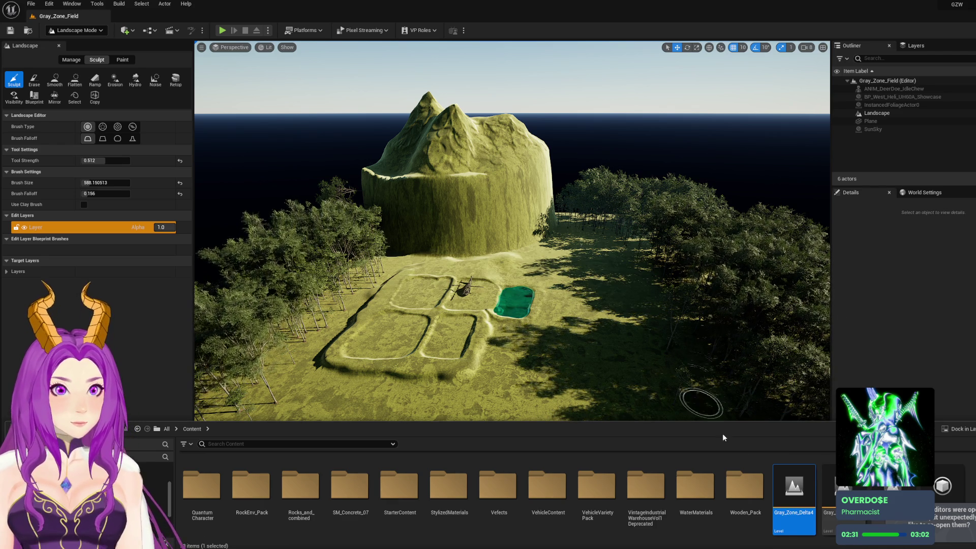
pyautogui.rightClick(697, 399)
pyautogui.moveTo(627, 342); pyautogui.dragTo(627, 341)
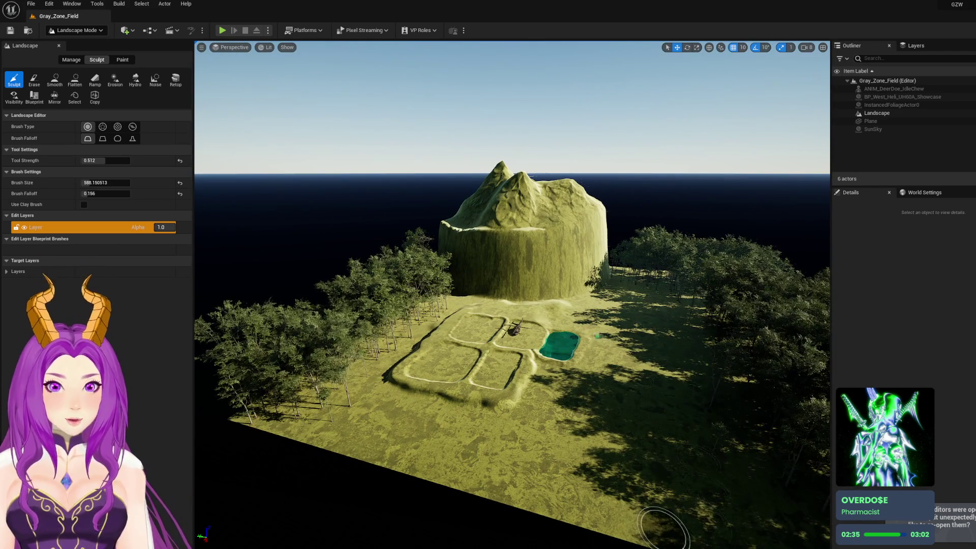
pyautogui.hotkey('ctrl', 'space')
pyautogui.doubleClick(793, 519)
# Confirm the save prompt to load Gray_Zone_Delta4, then choose the Foliage Erase tool
pyautogui.click(547, 376)
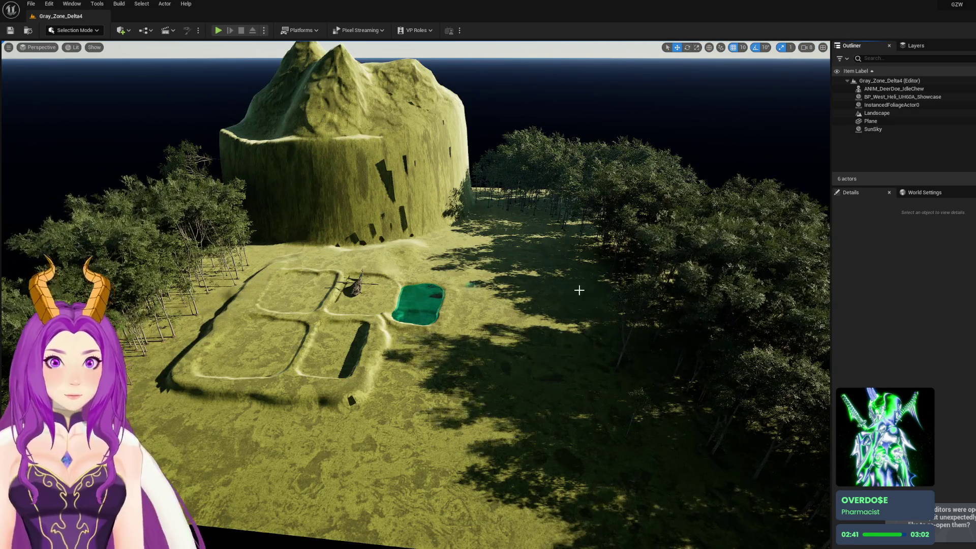
pyautogui.scroll(-5, 584, 296)
pyautogui.click(76, 31)
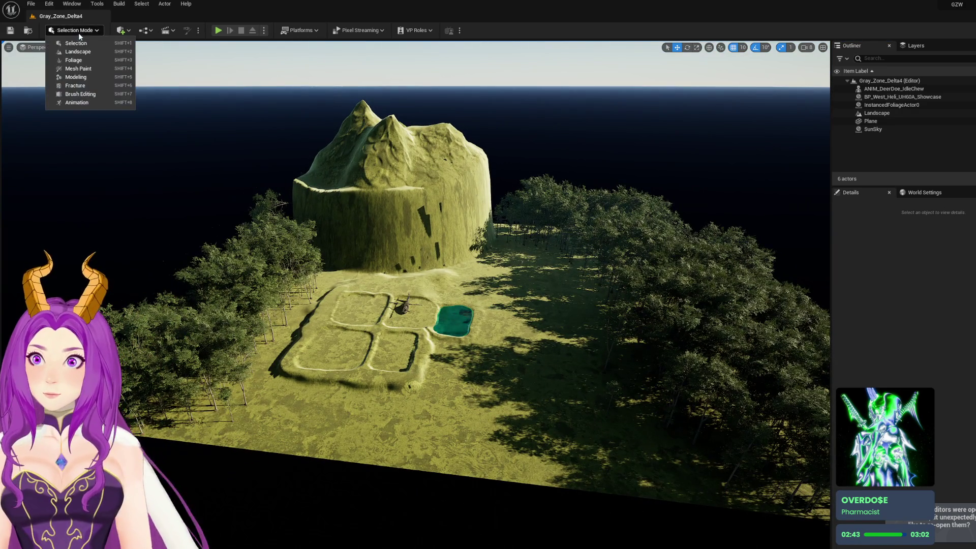
pyautogui.click(84, 62)
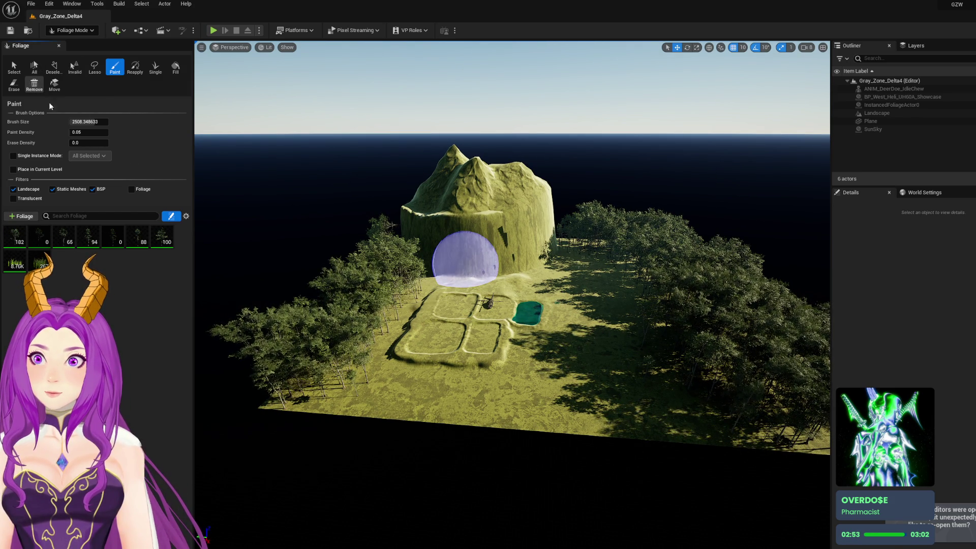
pyautogui.click(19, 89)
# Erase the trees along the front-left of the landscape and most of the forest
pyautogui.moveTo(327, 371)
pyautogui.mouseDown()
pyautogui.moveTo(392, 279)
pyautogui.moveTo(382, 251)
pyautogui.mouseUp()
pyautogui.scroll(10, 381, 251)
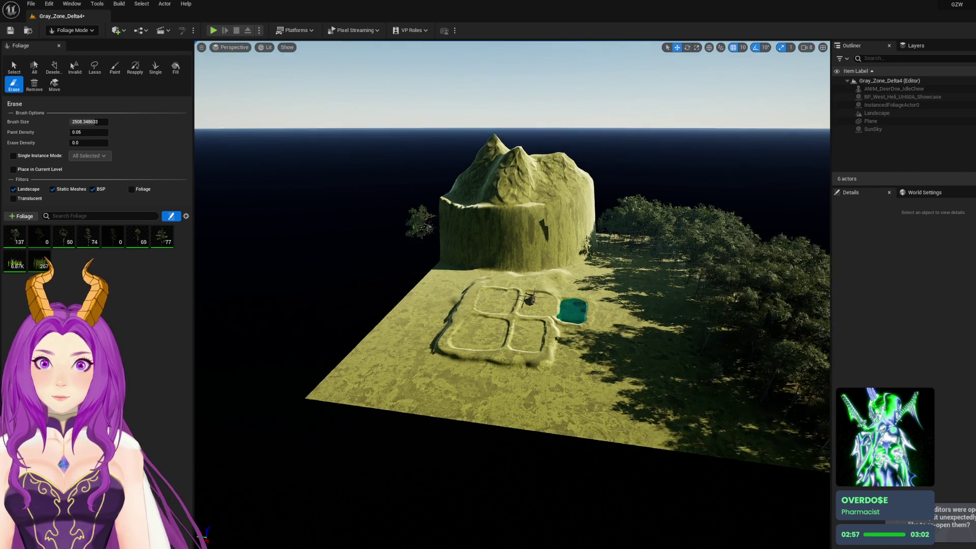
pyautogui.scroll(10, 382, 250)
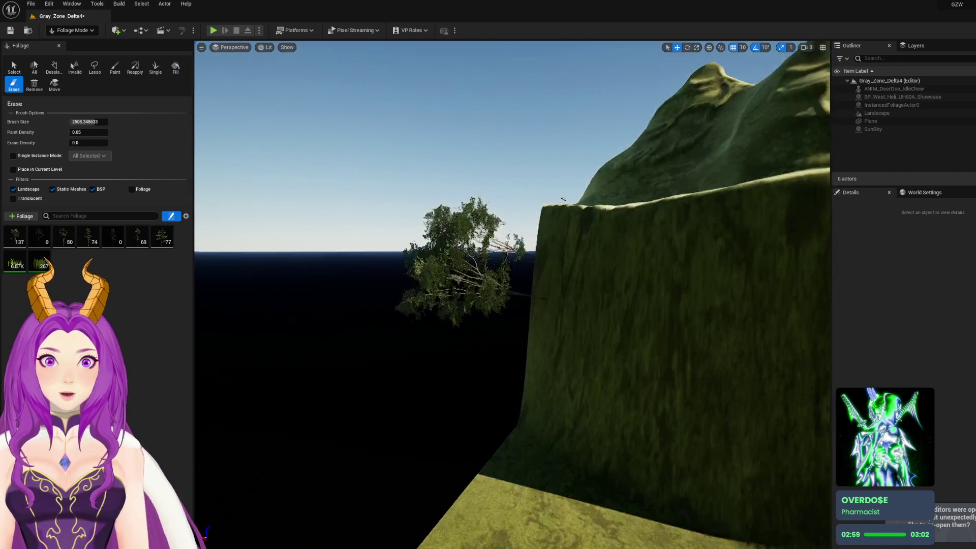
pyautogui.scroll(-15, 381, 251)
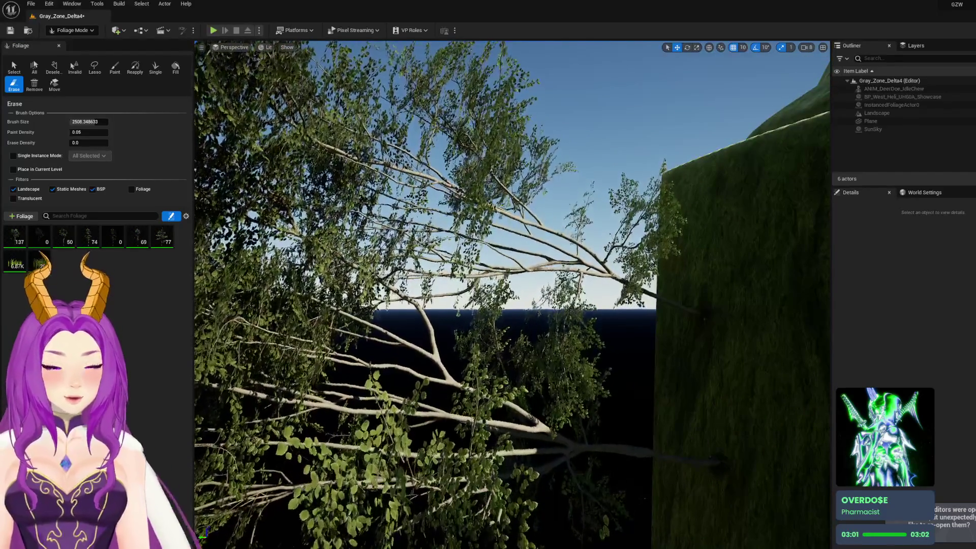
pyautogui.scroll(-10, 579, 272)
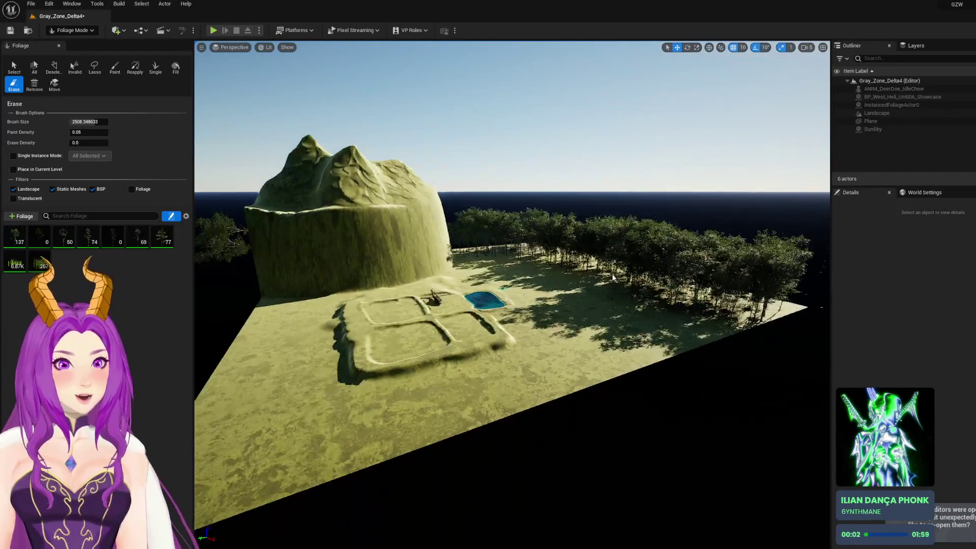
pyautogui.moveTo(579, 272)
pyautogui.mouseDown()
pyautogui.moveTo(686, 279)
pyautogui.moveTo(632, 279)
pyautogui.moveTo(557, 239)
pyautogui.moveTo(497, 257)
pyautogui.moveTo(462, 228)
pyautogui.moveTo(515, 251)
pyautogui.mouseUp()
# Erase the lone tree near the mountain and switch to Landscape mode
pyautogui.scroll(5, 515, 250)
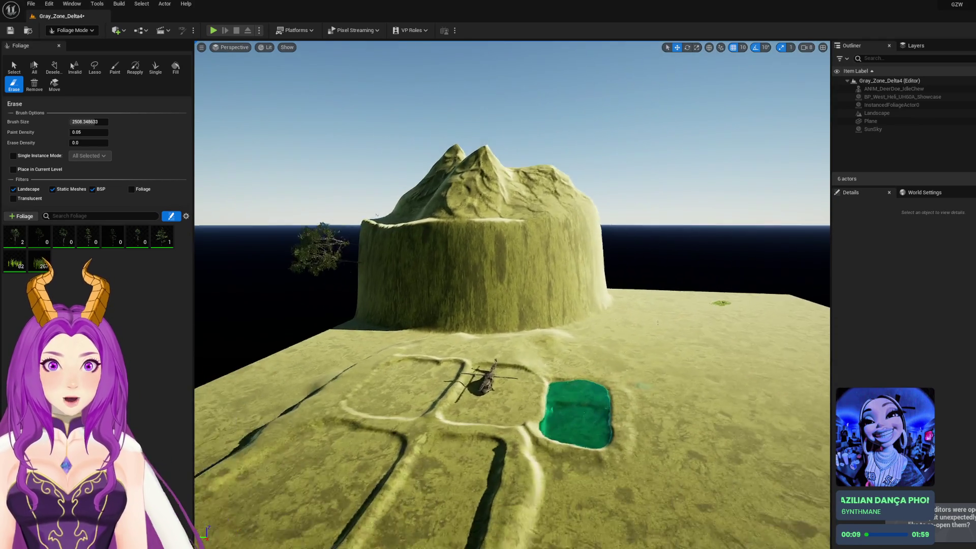
pyautogui.scroll(3, 325, 264)
pyautogui.moveTo(325, 270); pyautogui.dragTo(334, 261)
pyautogui.scroll(-5, 275, 233)
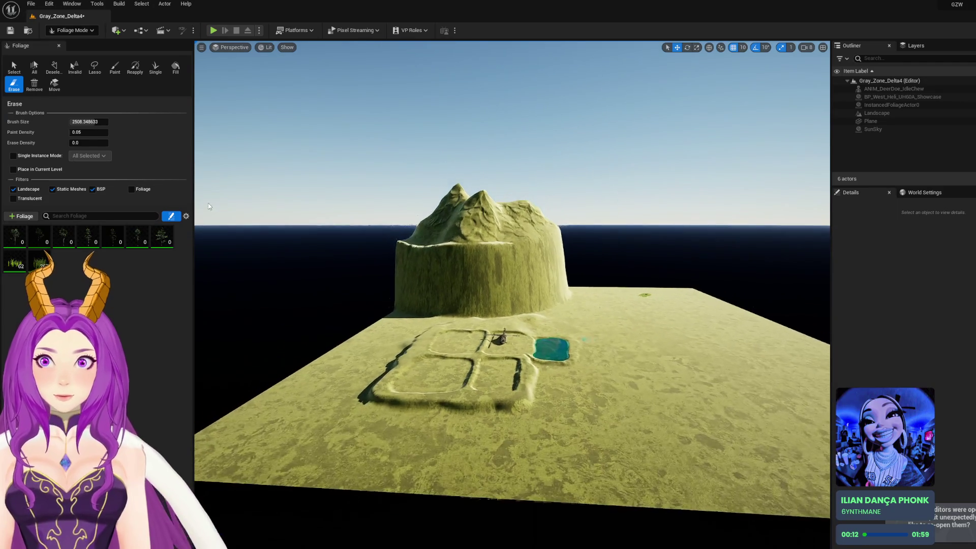
pyautogui.click(71, 30)
pyautogui.click(78, 51)
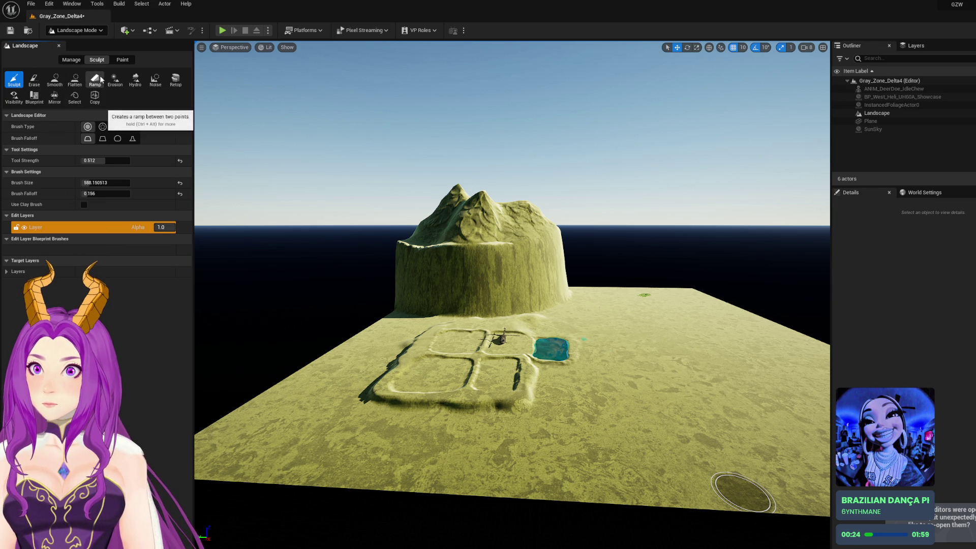
# Select landscape components across the cliff in Manage mode, then clear the selection
pyautogui.click(71, 60)
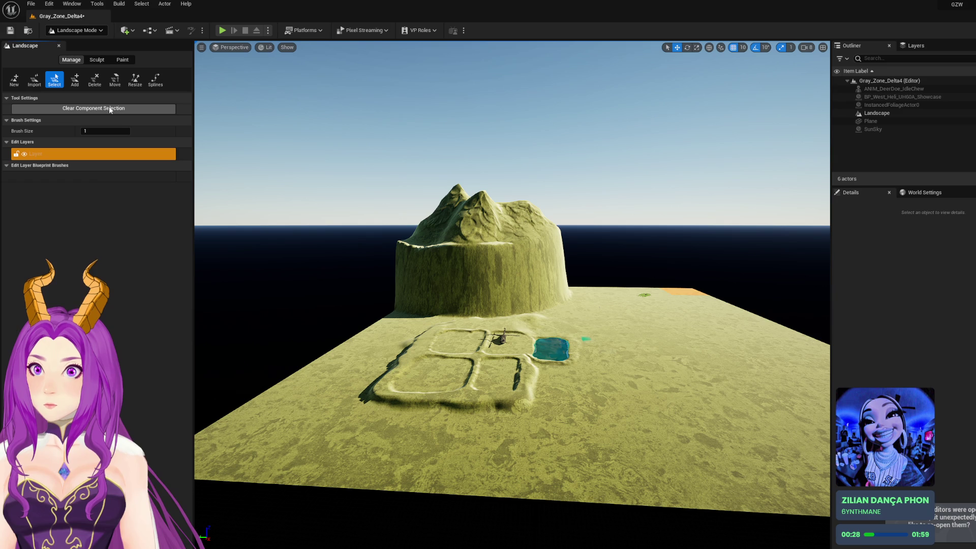
pyautogui.click(452, 297)
pyautogui.moveTo(574, 298)
pyautogui.mouseDown()
pyautogui.moveTo(547, 274)
pyautogui.moveTo(457, 254)
pyautogui.mouseUp()
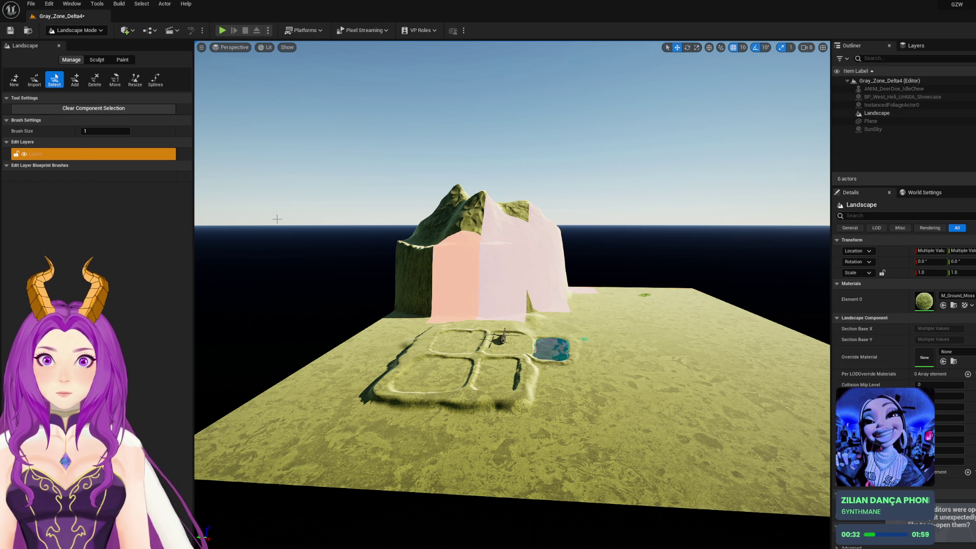
pyautogui.click(94, 109)
# Flatten the mountain and trench outlines with a Flatten brush size of 8192
pyautogui.click(96, 60)
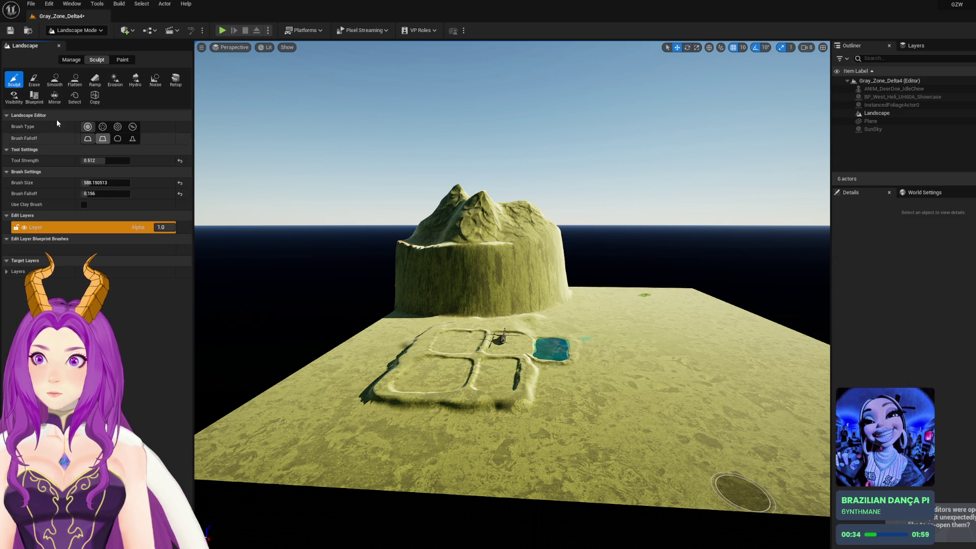
pyautogui.click(76, 80)
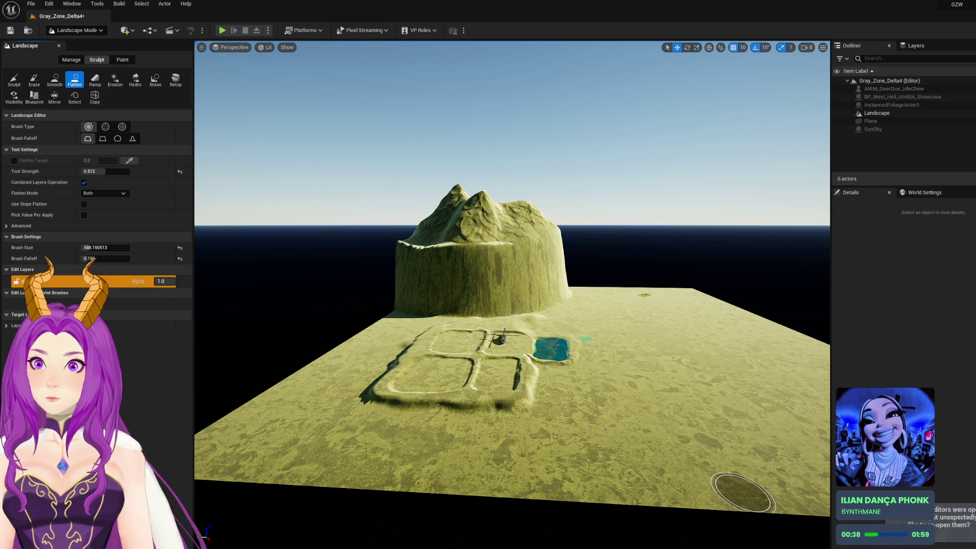
pyautogui.write('8192')
pyautogui.press('Return')
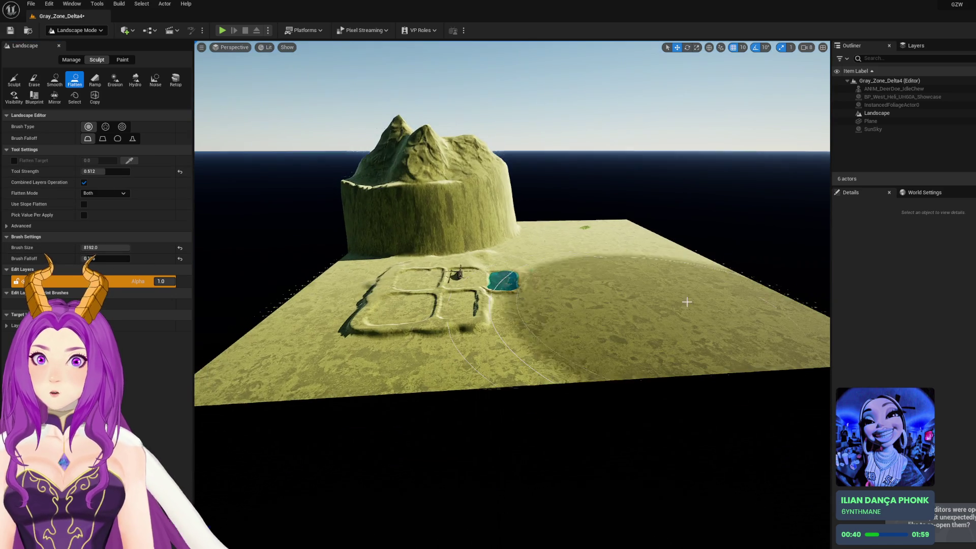
pyautogui.moveTo(584, 295)
pyautogui.mouseDown()
pyautogui.moveTo(448, 306)
pyautogui.moveTo(437, 274)
pyautogui.moveTo(473, 238)
pyautogui.moveTo(405, 215)
pyautogui.moveTo(508, 244)
pyautogui.mouseUp()
pyautogui.moveTo(439, 297)
pyautogui.mouseDown()
pyautogui.moveTo(338, 290)
pyautogui.moveTo(661, 265)
pyautogui.moveTo(508, 325)
pyautogui.moveTo(557, 222)
pyautogui.mouseUp()
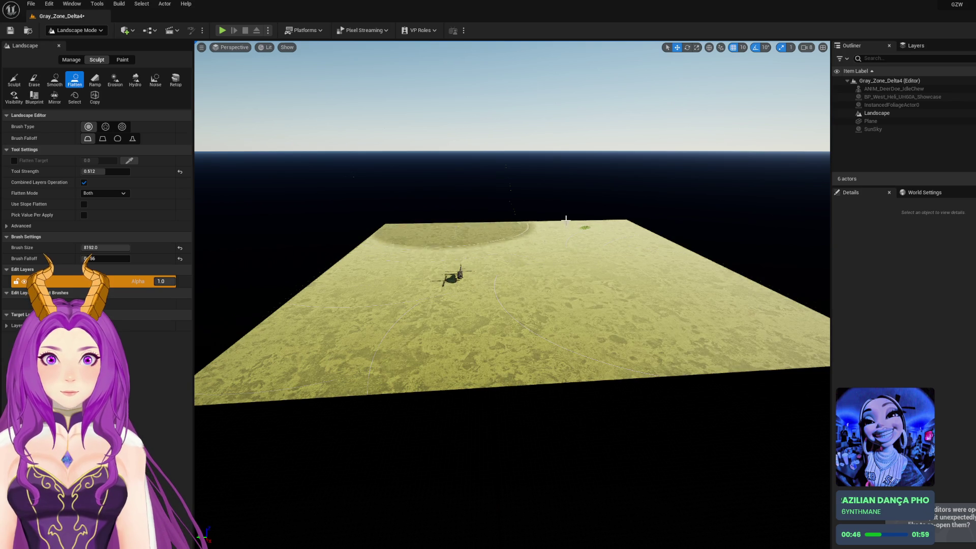
pyautogui.scroll(5, 557, 221)
pyautogui.moveTo(484, 434)
pyautogui.mouseDown()
pyautogui.moveTo(484, 280)
pyautogui.moveTo(360, 205)
pyautogui.mouseUp()
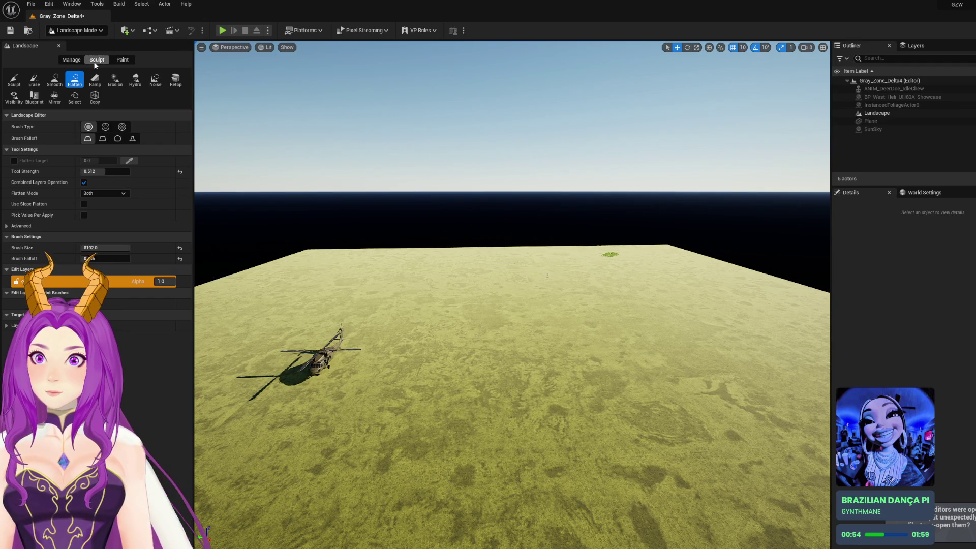
pyautogui.click(70, 60)
pyautogui.click(77, 30)
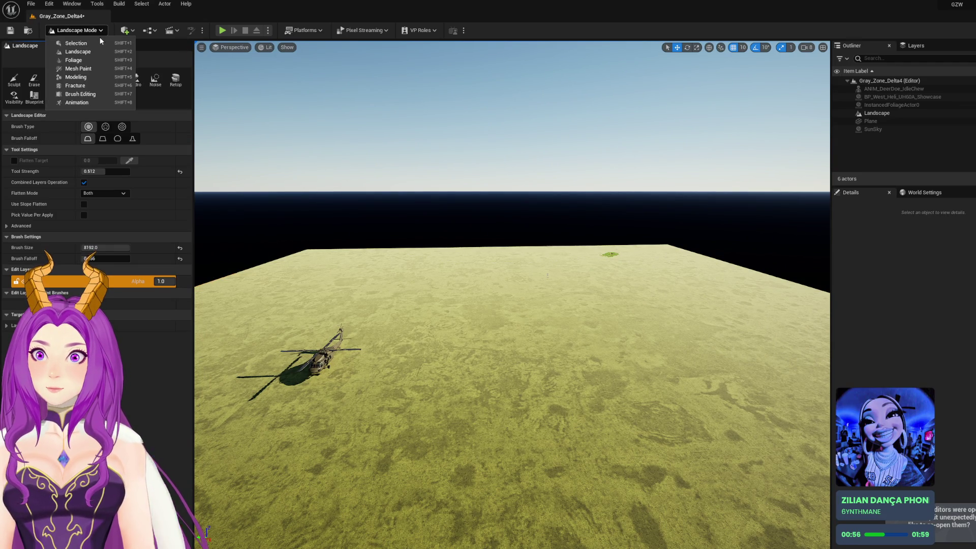
# Erase the leftover grass patch on the landscape in Foliage Mode
pyautogui.click(99, 62)
pyautogui.moveTo(564, 213); pyautogui.dragTo(565, 214)
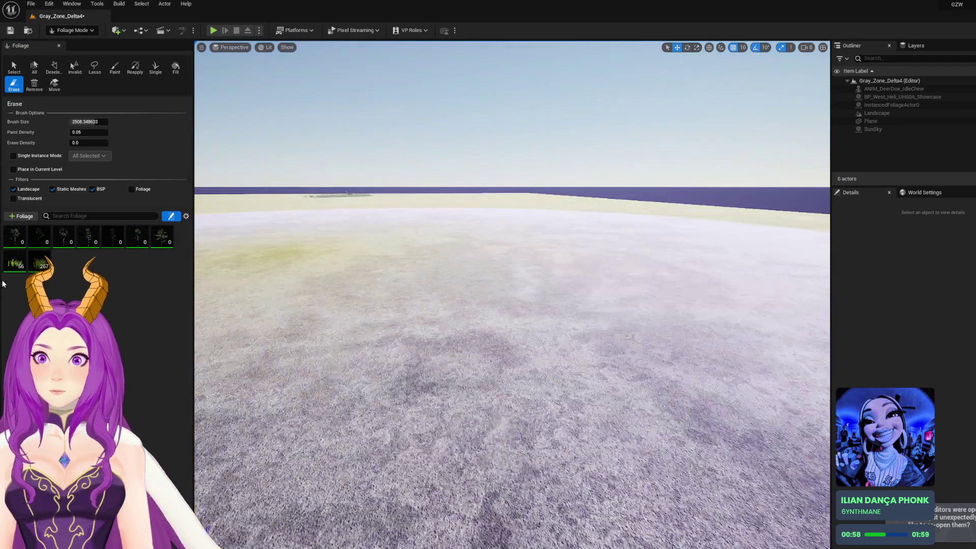
pyautogui.moveTo(464, 245); pyautogui.dragTo(464, 245)
pyautogui.click(379, 244)
pyautogui.moveTo(490, 211); pyautogui.dragTo(491, 211)
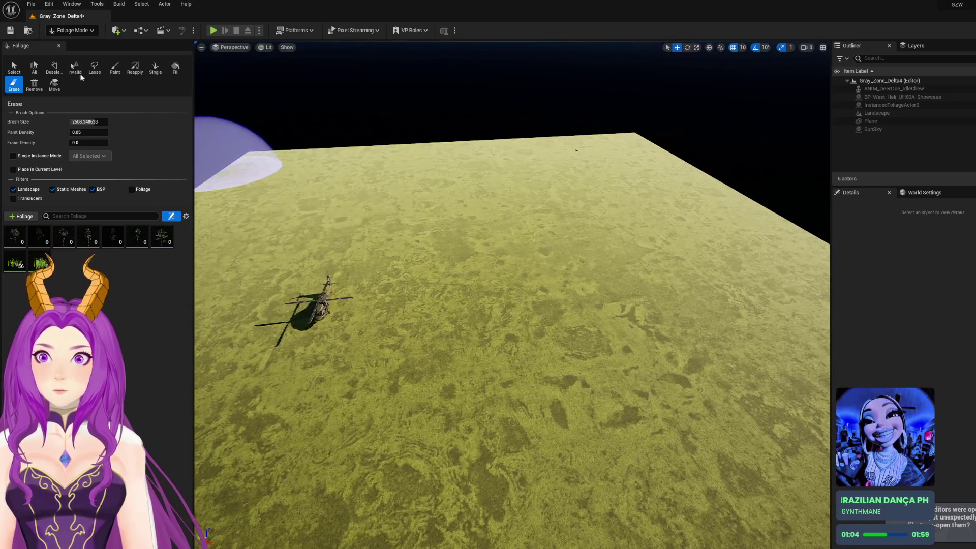
# Return to Landscape Mode, shrink the brush from 8192 to about 390, and pick Sculpt
pyautogui.click(72, 30)
pyautogui.click(79, 52)
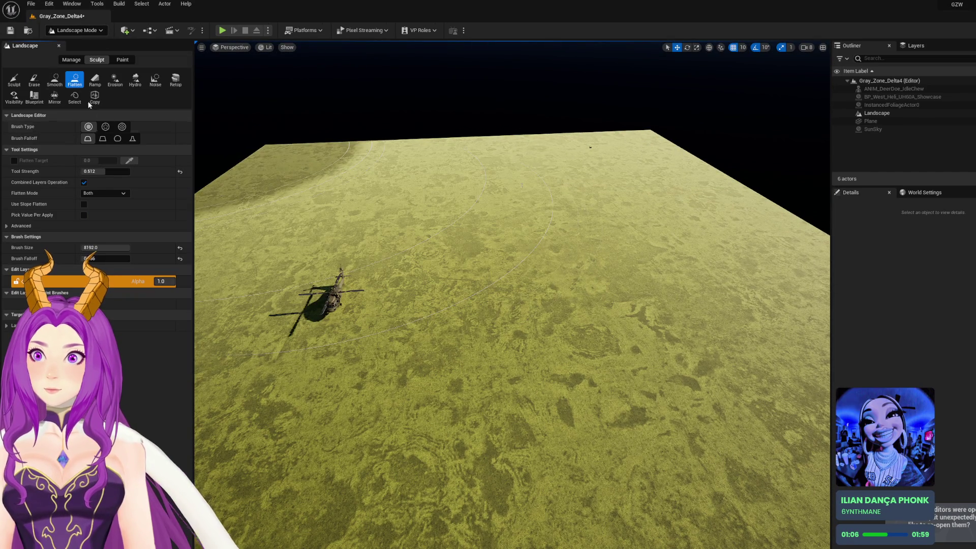
pyautogui.moveTo(104, 248)
pyautogui.mouseDown()
pyautogui.moveTo(92, 247)
pyautogui.moveTo(110, 248)
pyautogui.mouseUp()
pyautogui.moveTo(504, 359); pyautogui.dragTo(505, 359)
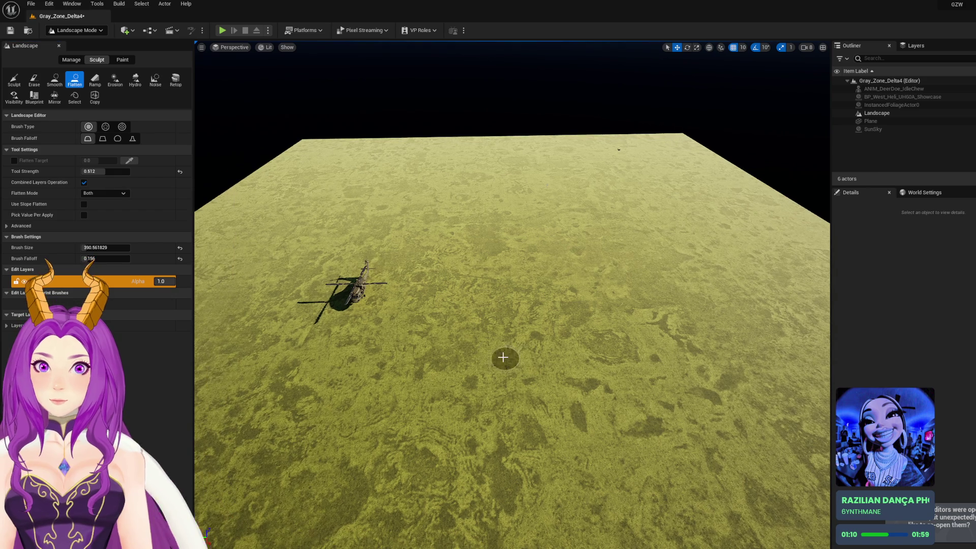
pyautogui.scroll(3, 496, 346)
pyautogui.click(14, 78)
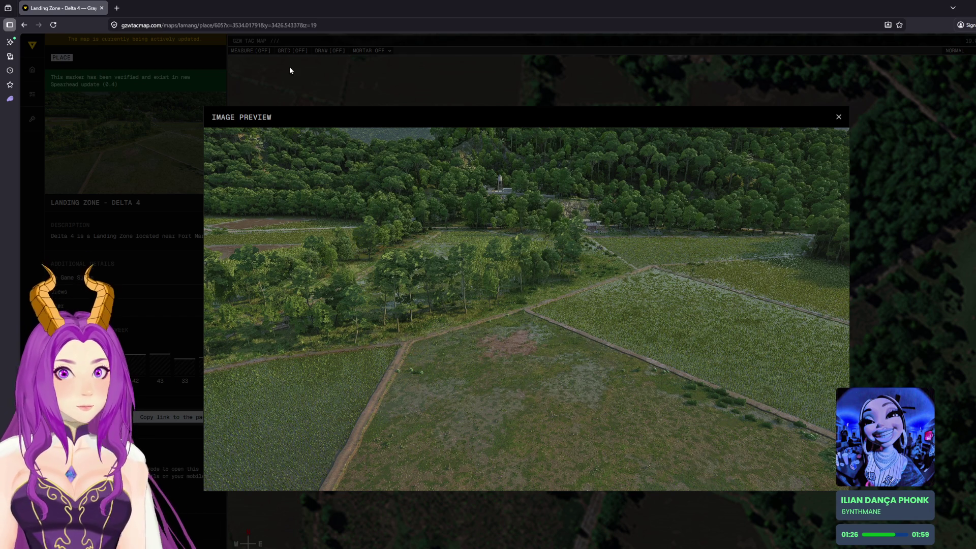
# Test a ridge stroke, undo it, set tool strength to 1.0 and brush size to about 390
pyautogui.hotkey('alt', 'Tab')
pyautogui.scroll(-5, 500, 249)
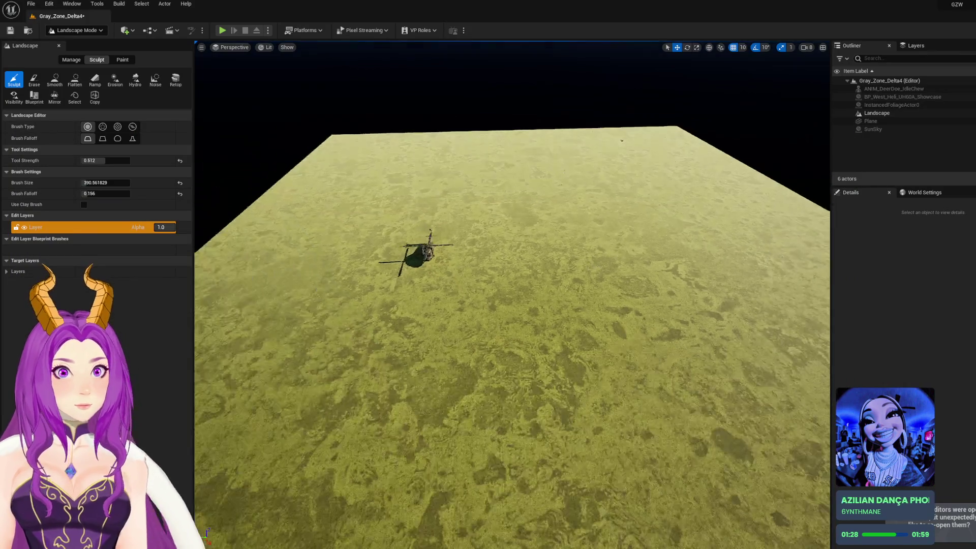
pyautogui.moveTo(507, 299); pyautogui.dragTo(512, 428)
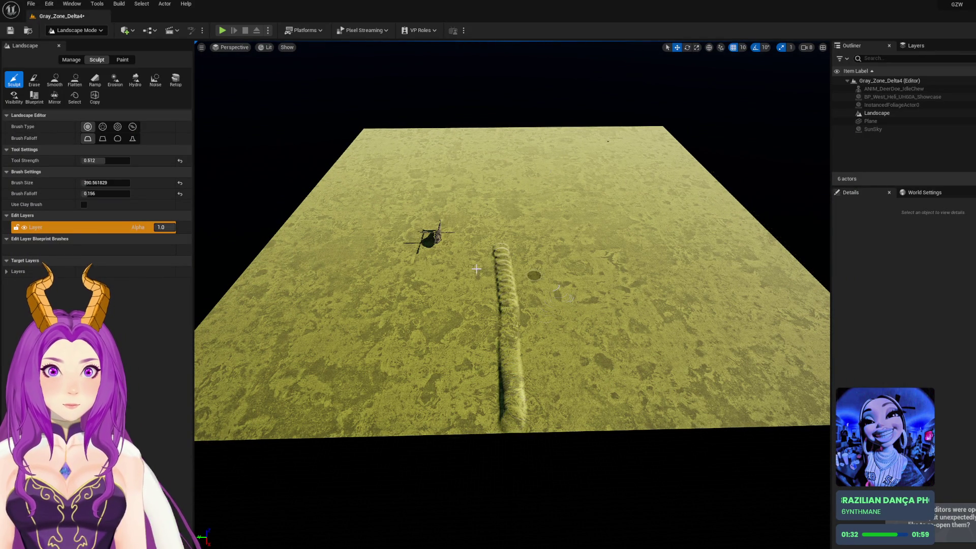
pyautogui.hotkey('ctrl', 'z')
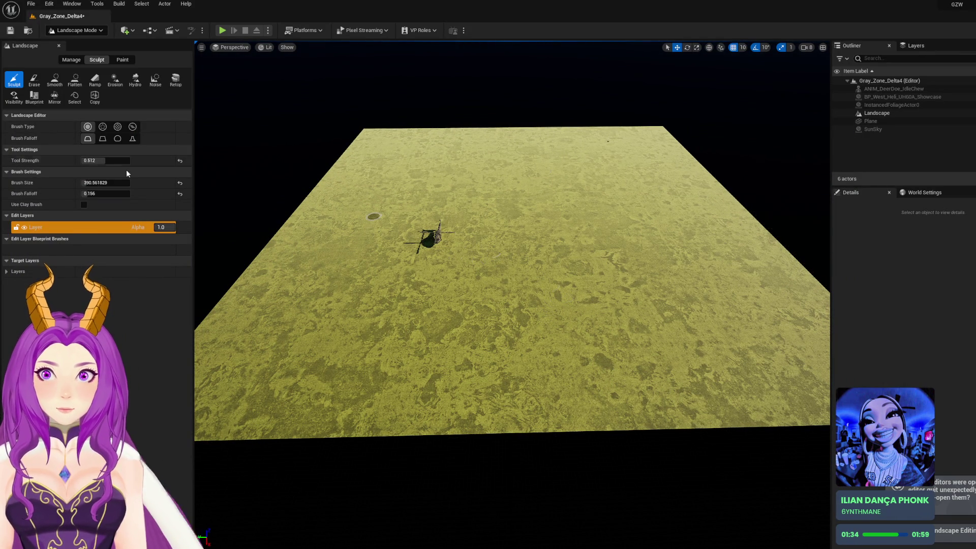
pyautogui.moveTo(106, 182); pyautogui.dragTo(94, 182)
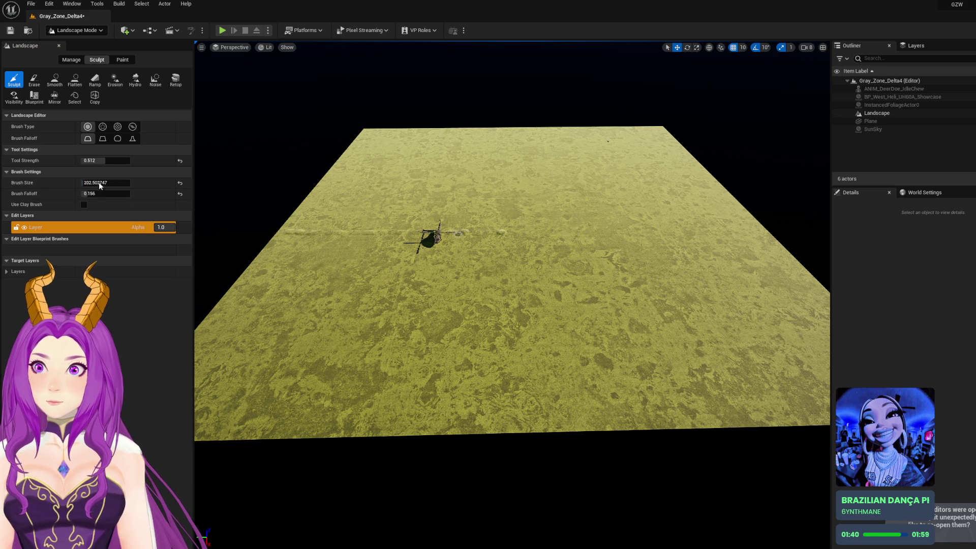
pyautogui.moveTo(101, 160); pyautogui.dragTo(130, 160)
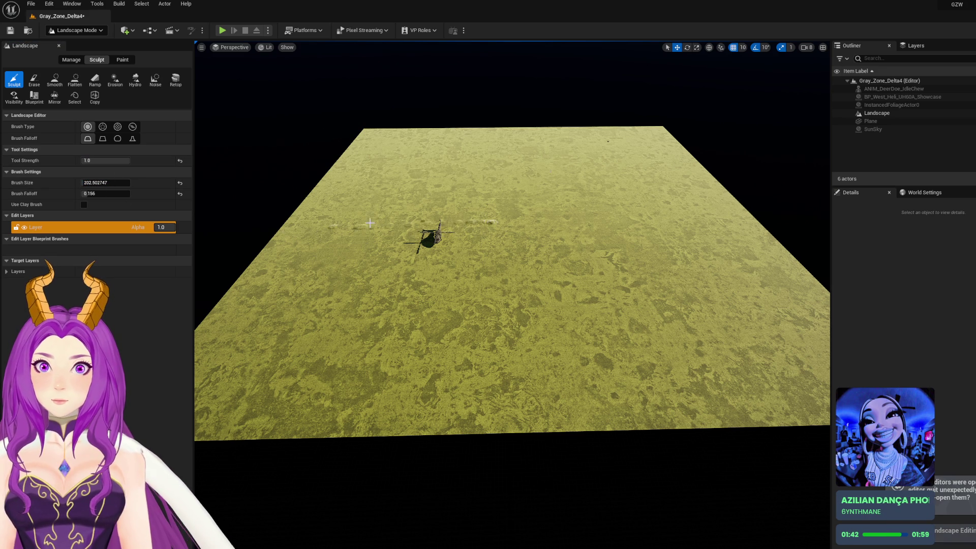
pyautogui.click(84, 183)
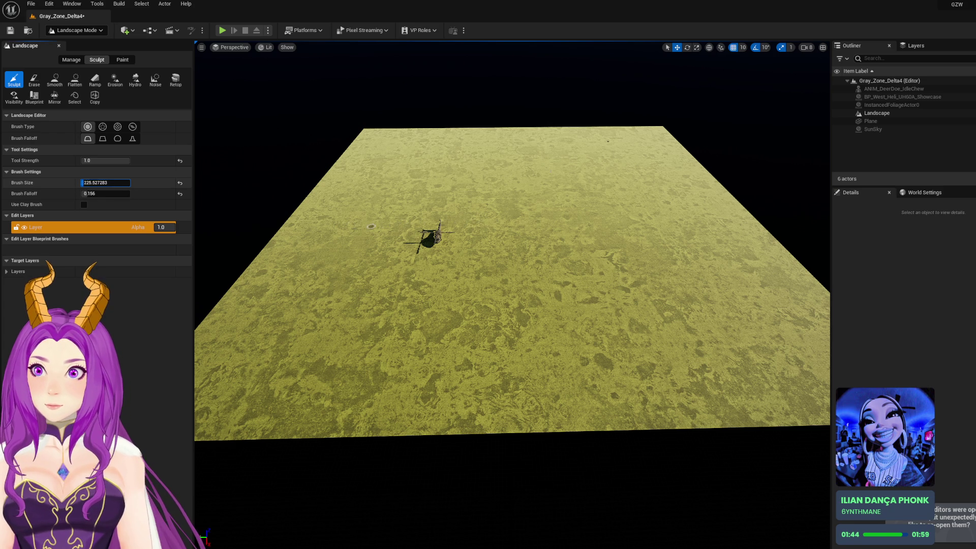
pyautogui.moveTo(84, 183); pyautogui.dragTo(294, 219)
# Undo a trench test stroke, then lower strength to 0.192 and raise falloff to 0.572
pyautogui.scroll(5, 300, 233)
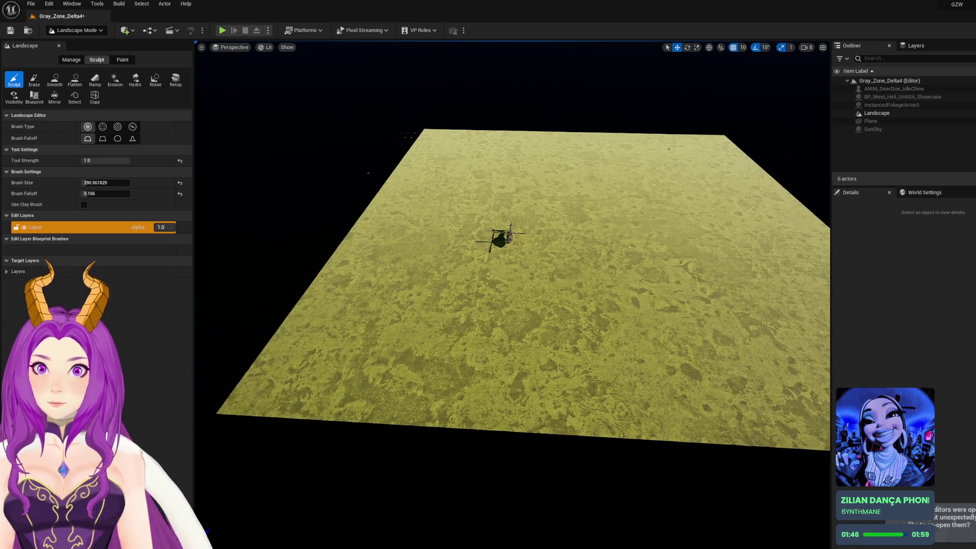
pyautogui.moveTo(363, 211); pyautogui.dragTo(506, 208)
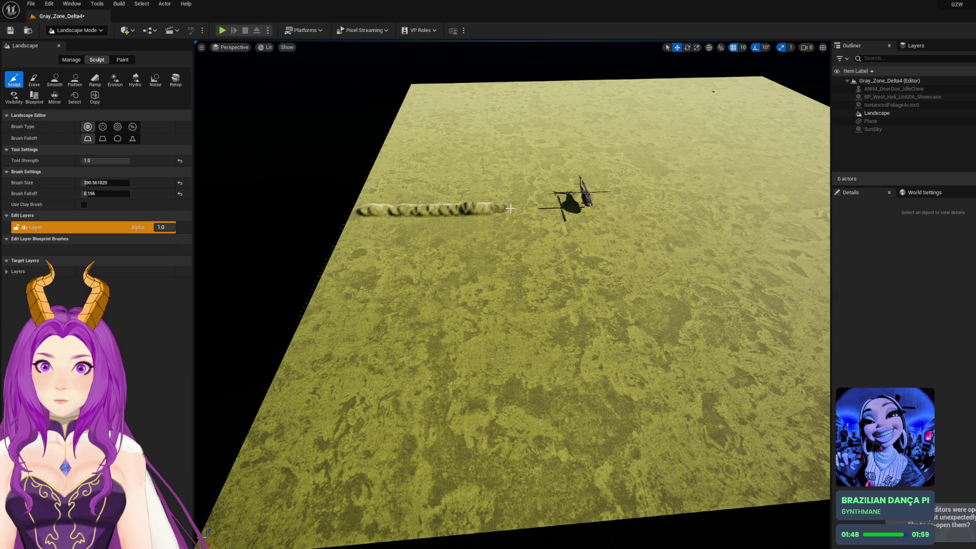
pyautogui.scroll(6, 555, 208)
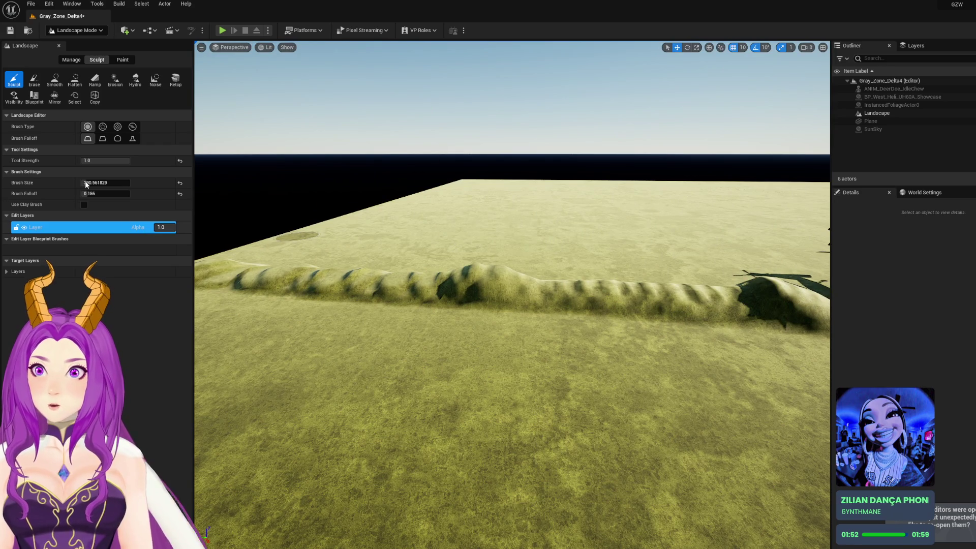
pyautogui.hotkey('ctrl', 'z')
pyautogui.moveTo(105, 161); pyautogui.dragTo(101, 161)
pyautogui.moveTo(313, 251)
pyautogui.mouseDown()
pyautogui.moveTo(577, 257)
pyautogui.moveTo(402, 252)
pyautogui.mouseUp()
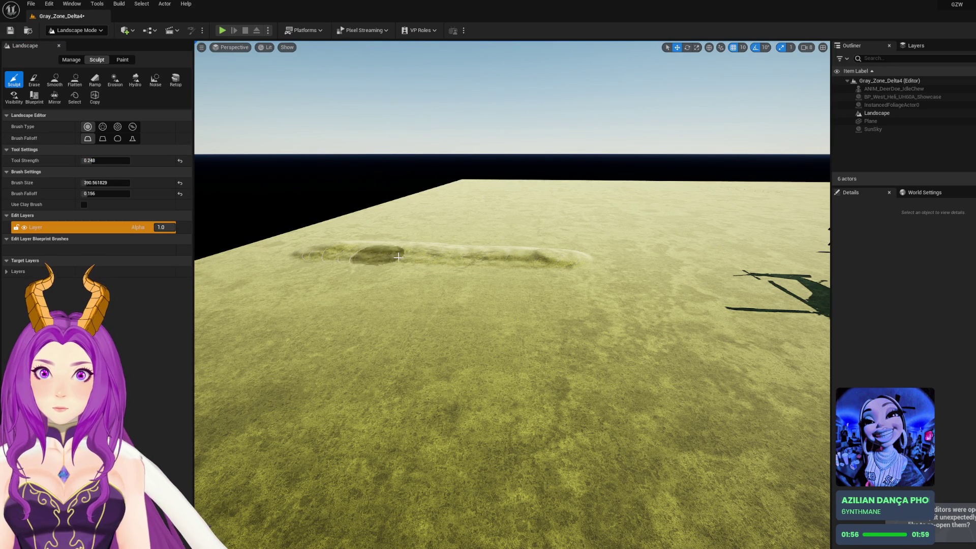
pyautogui.moveTo(303, 190)
pyautogui.mouseDown()
pyautogui.moveTo(399, 198)
pyautogui.moveTo(399, 189)
pyautogui.mouseUp()
pyautogui.moveTo(97, 161); pyautogui.dragTo(84, 161)
pyautogui.moveTo(445, 268); pyautogui.dragTo(446, 306)
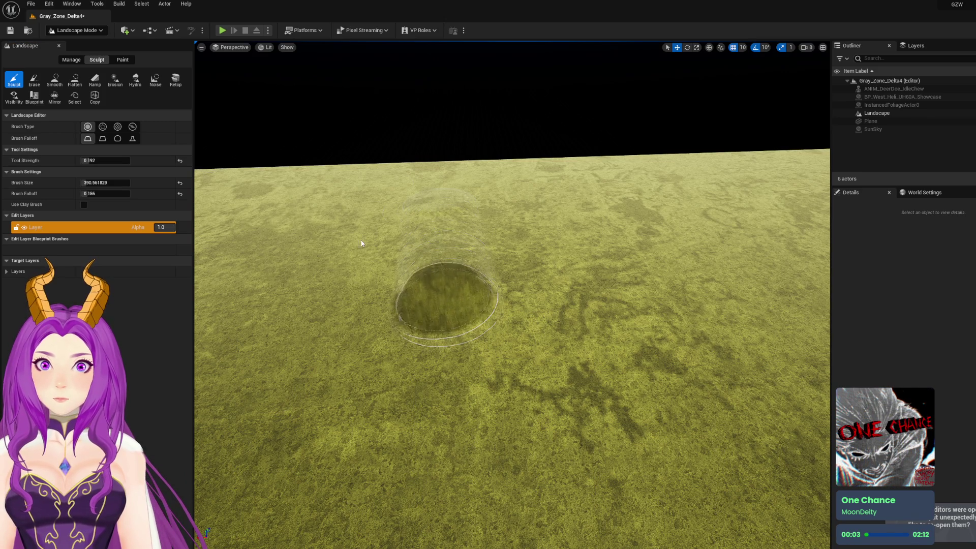
pyautogui.moveTo(95, 195)
pyautogui.mouseDown()
pyautogui.moveTo(122, 195)
pyautogui.moveTo(94, 183)
pyautogui.mouseUp()
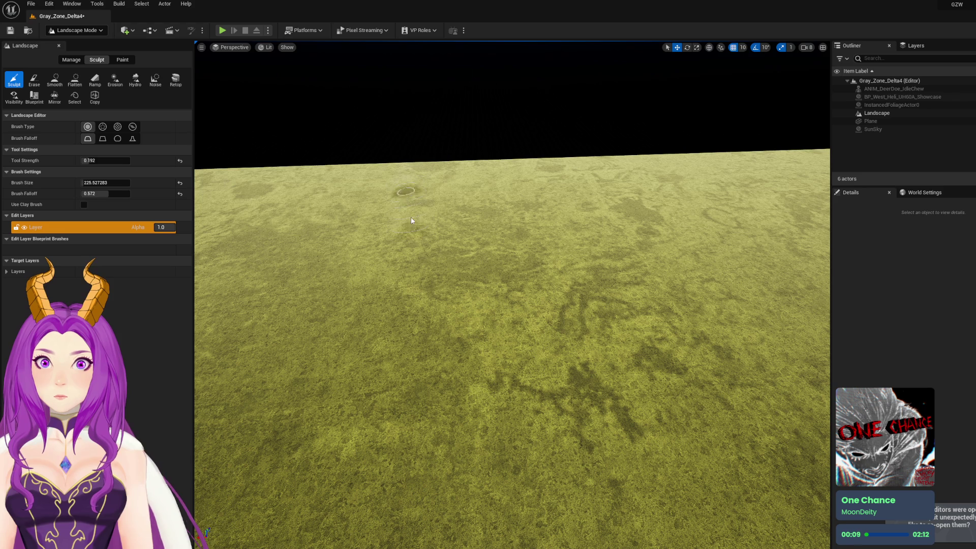
# Sculpt a test spot and a raised mound on the terrain
pyautogui.scroll(-5, 409, 209)
pyautogui.scroll(8, 426, 207)
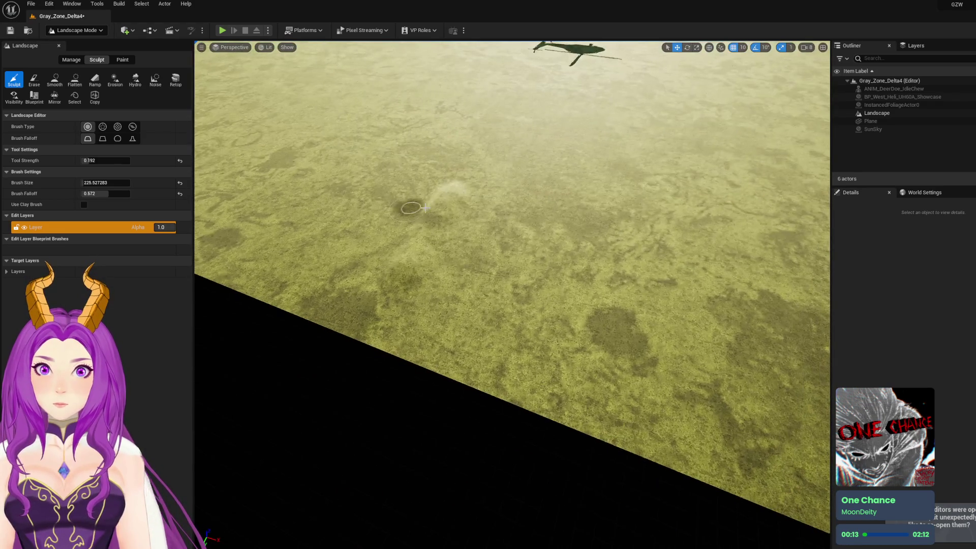
pyautogui.moveTo(426, 207)
pyautogui.mouseDown()
pyautogui.moveTo(437, 203)
pyautogui.moveTo(427, 218)
pyautogui.mouseUp()
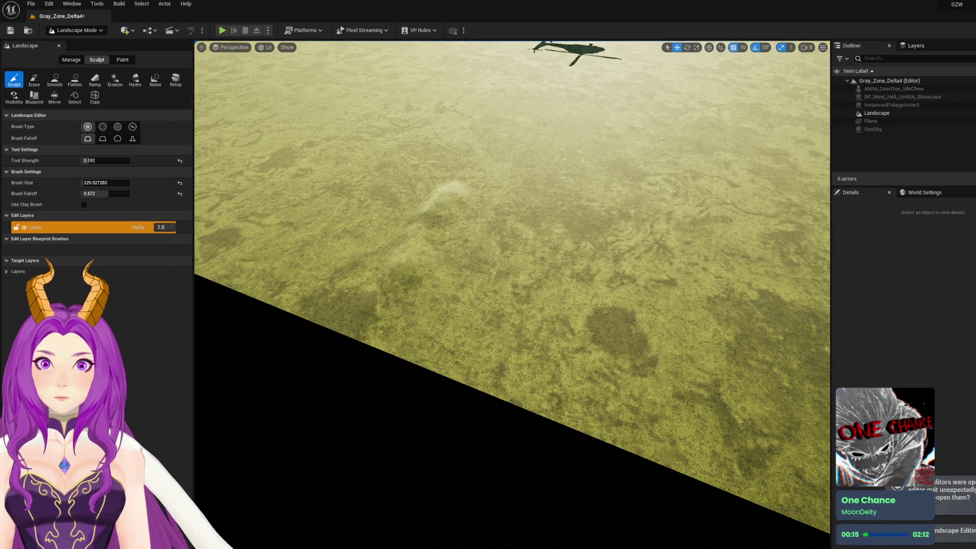
pyautogui.scroll(5, 415, 218)
pyautogui.moveTo(512, 175)
pyautogui.mouseDown()
pyautogui.moveTo(664, 156)
pyautogui.moveTo(666, 170)
pyautogui.mouseUp()
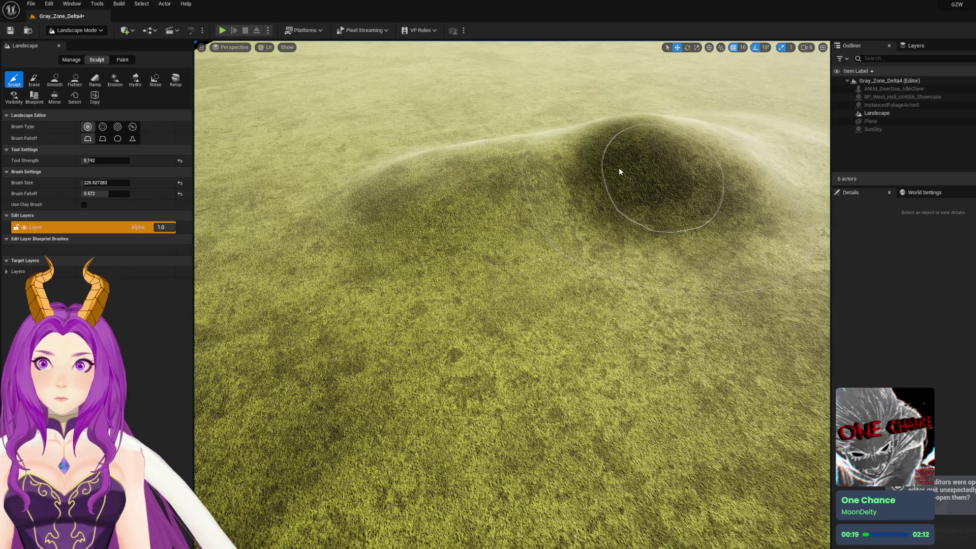
pyautogui.scroll(-10, 621, 167)
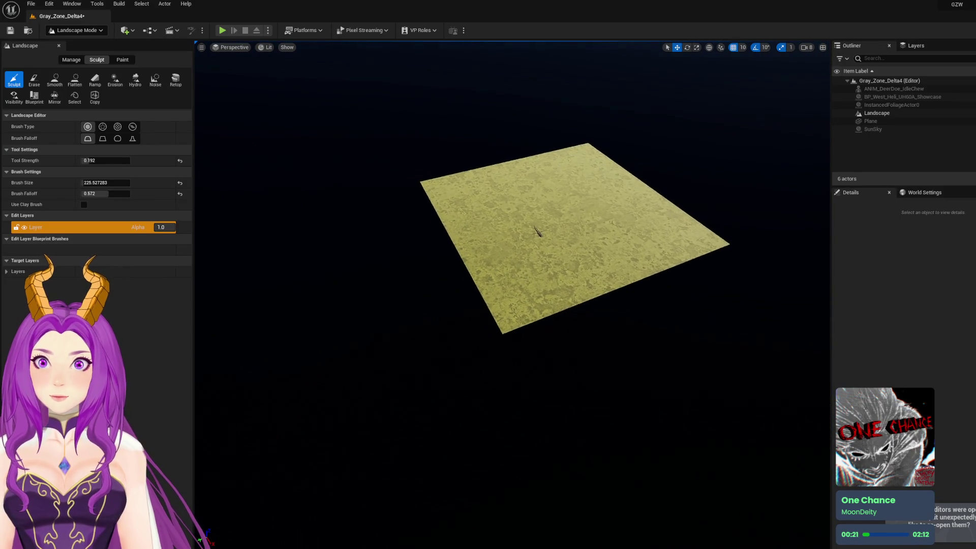
pyautogui.scroll(10, 512, 294)
pyautogui.scroll(3, 405, 200)
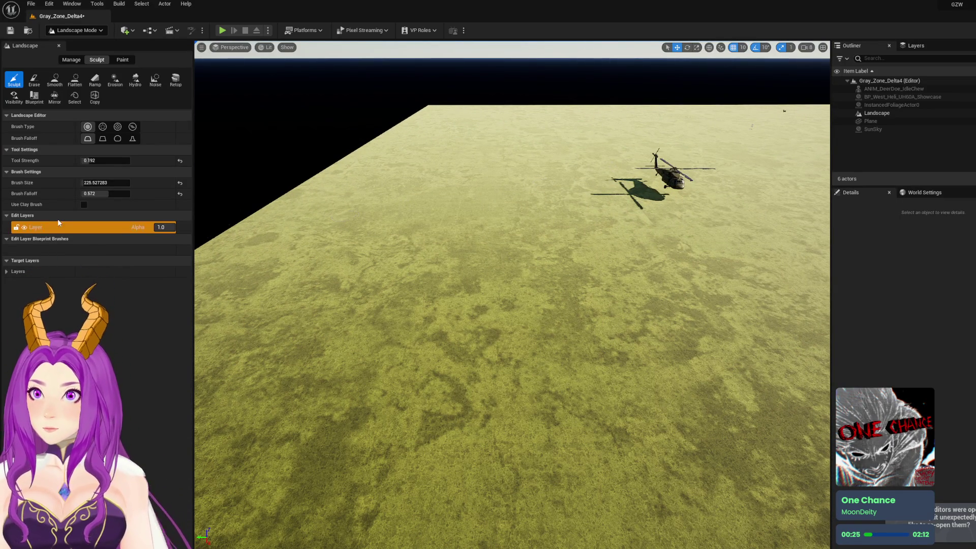
# Enable Use Clay Brush with tool strength 0.296 and brush falloff 0.204
pyautogui.click(84, 205)
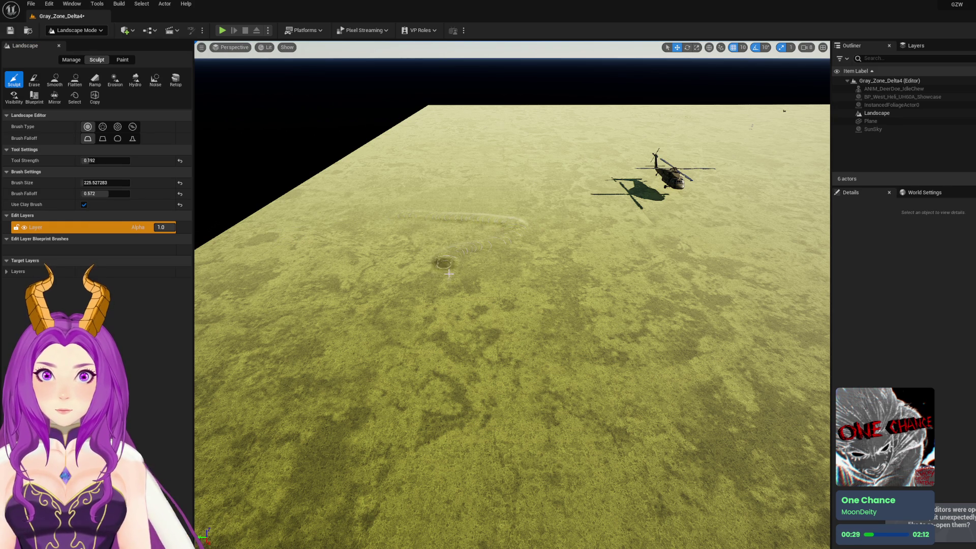
pyautogui.scroll(3, 605, 418)
pyautogui.scroll(-5, 594, 358)
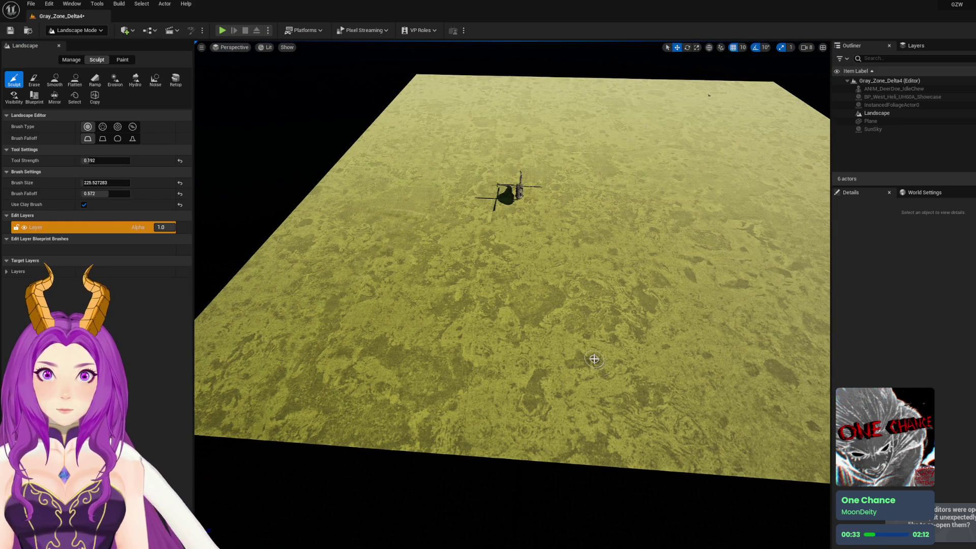
pyautogui.moveTo(427, 239); pyautogui.dragTo(363, 236)
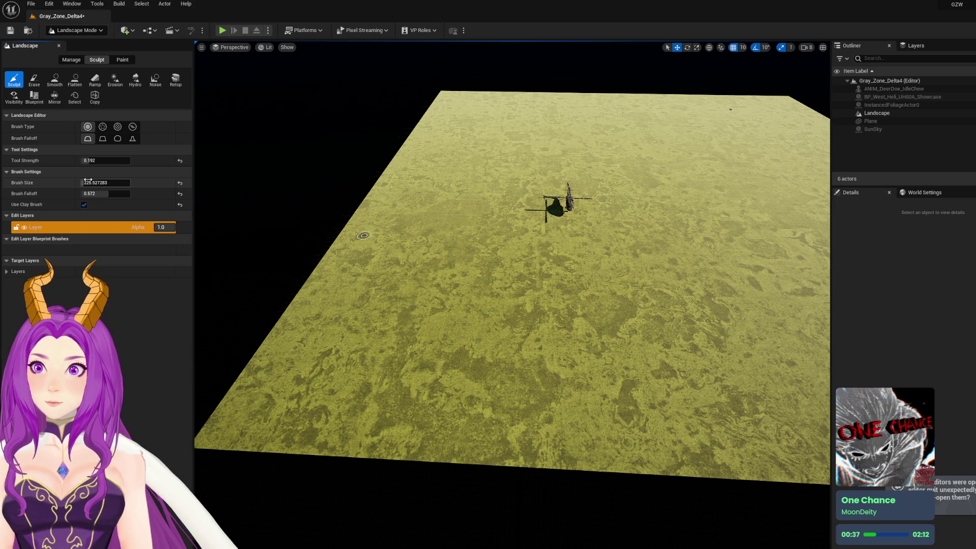
pyautogui.moveTo(105, 160); pyautogui.dragTo(112, 160)
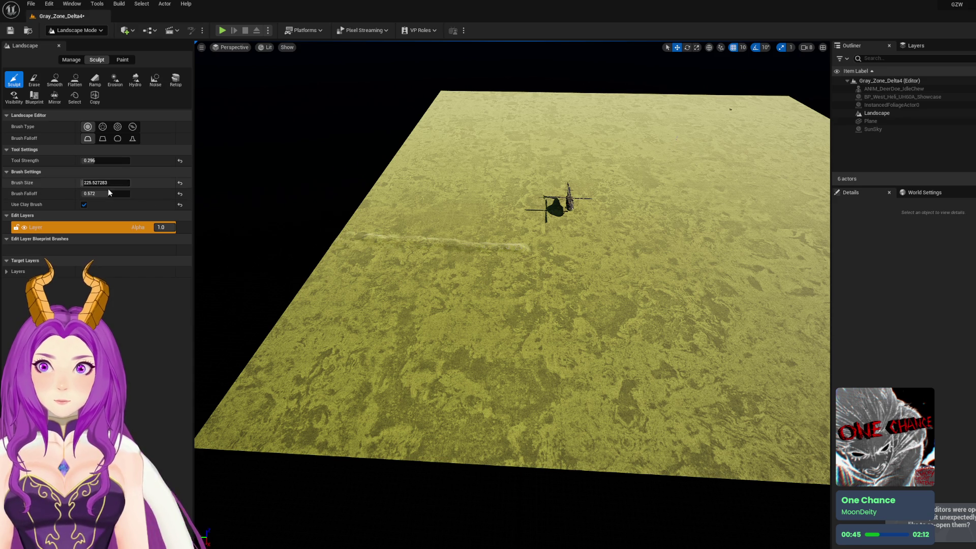
pyautogui.moveTo(99, 193); pyautogui.dragTo(84, 193)
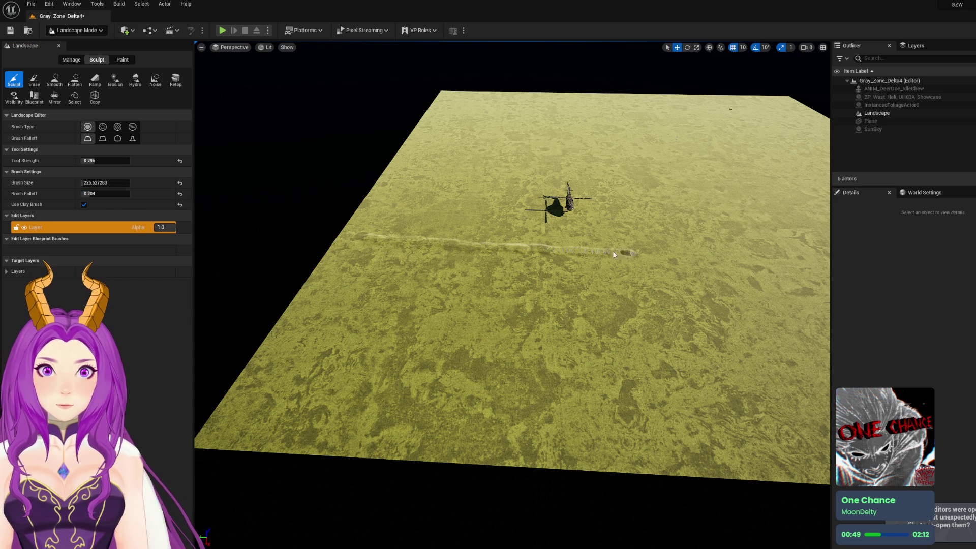
# Raise a long ridge across the landscape past the helicopter
pyautogui.moveTo(348, 236); pyautogui.dragTo(479, 245)
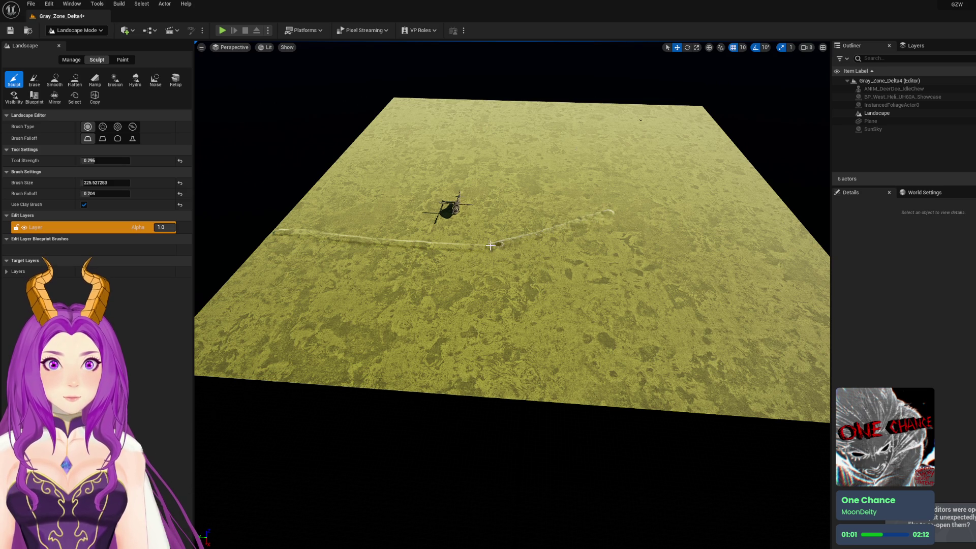
pyautogui.moveTo(606, 254); pyautogui.dragTo(606, 255)
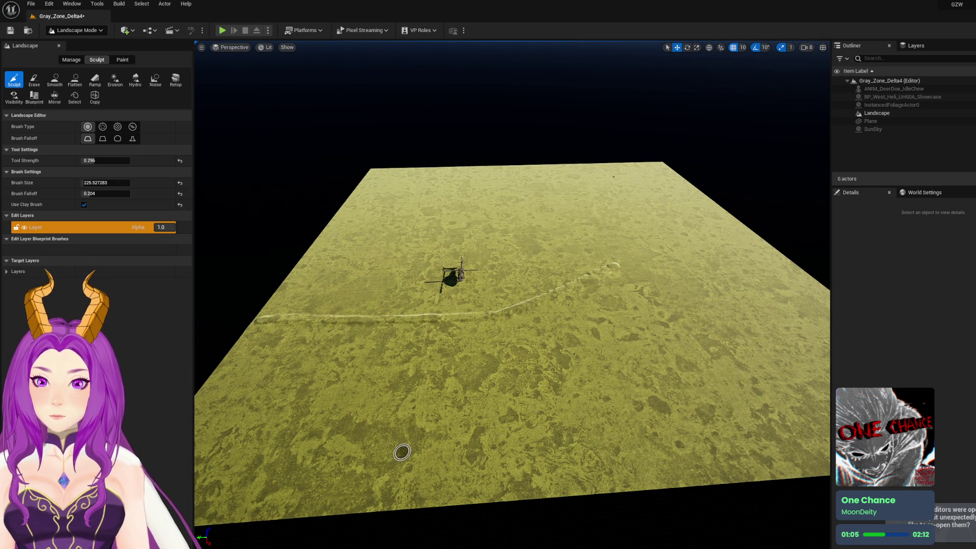
pyautogui.hotkey('alt', 'Tab')
pyautogui.rightClick(506, 315)
pyautogui.click(674, 355)
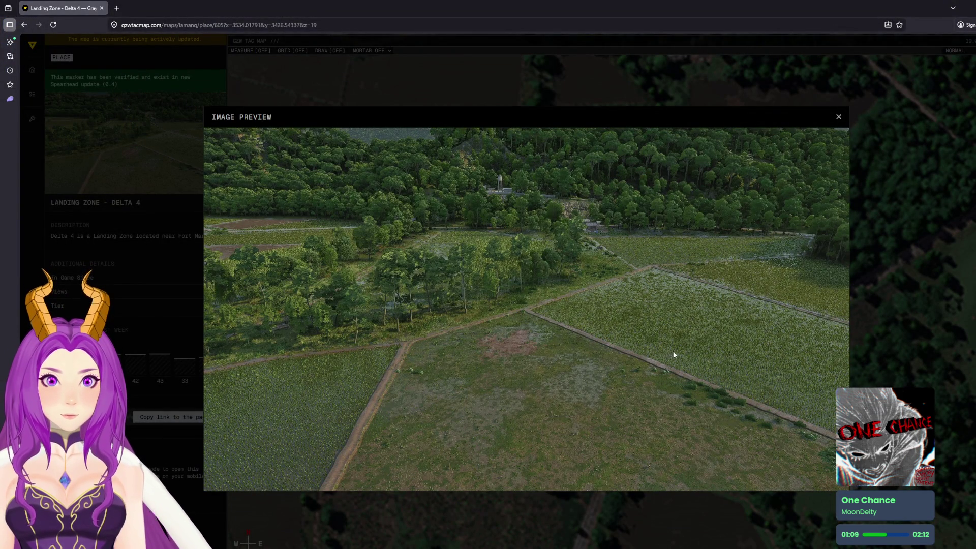
pyautogui.press('super+Down')
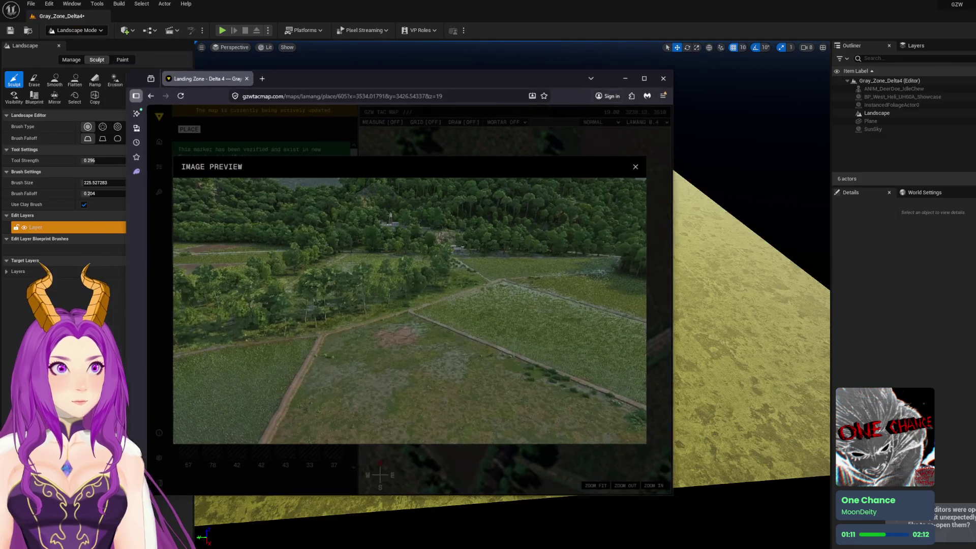
pyautogui.moveTo(145, 81)
pyautogui.mouseDown()
pyautogui.moveTo(276, 142)
pyautogui.moveTo(300, 175)
pyautogui.mouseUp()
pyautogui.moveTo(545, 176)
pyautogui.mouseDown()
pyautogui.moveTo(587, 176)
pyautogui.moveTo(941, 56)
pyautogui.moveTo(861, 58)
pyautogui.moveTo(975, 59)
pyautogui.mouseUp()
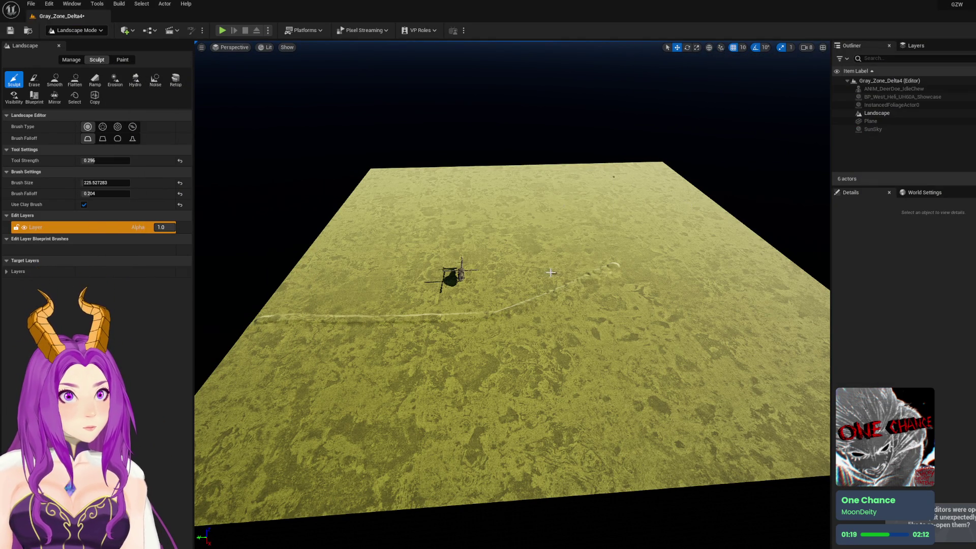
# Flatten a patch beside the helicopter with a Flatten brush size of about 1779
pyautogui.scroll(-6, 550, 272)
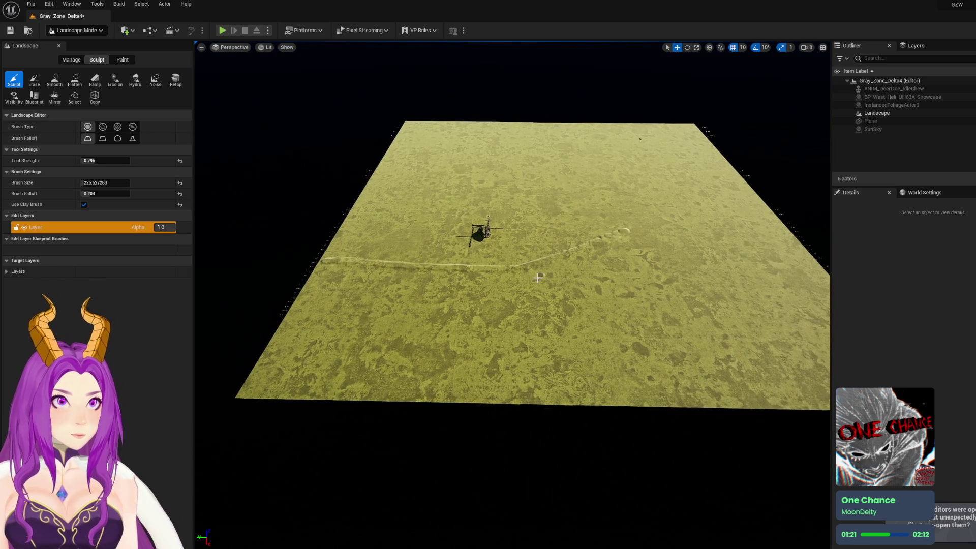
pyautogui.click(74, 81)
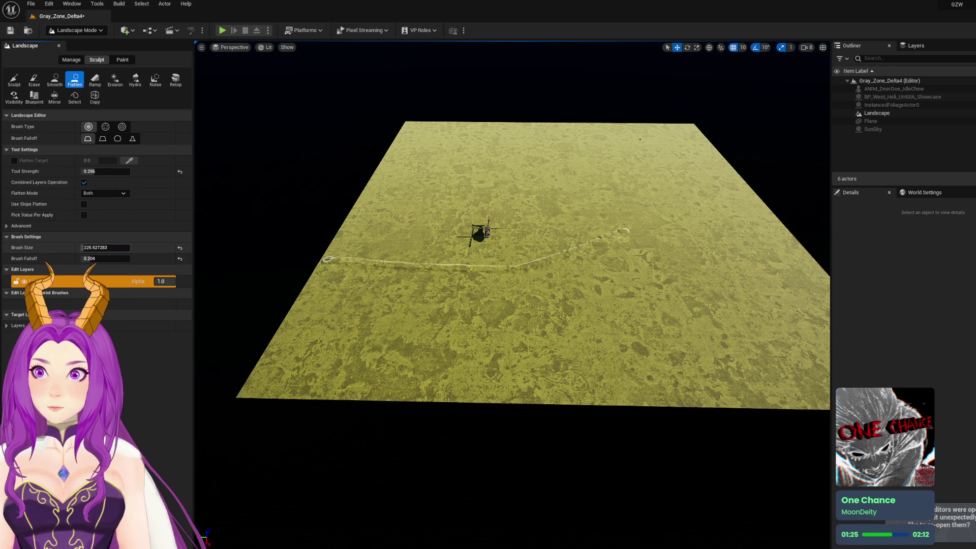
pyautogui.moveTo(89, 246); pyautogui.dragTo(132, 246)
pyautogui.click(584, 248)
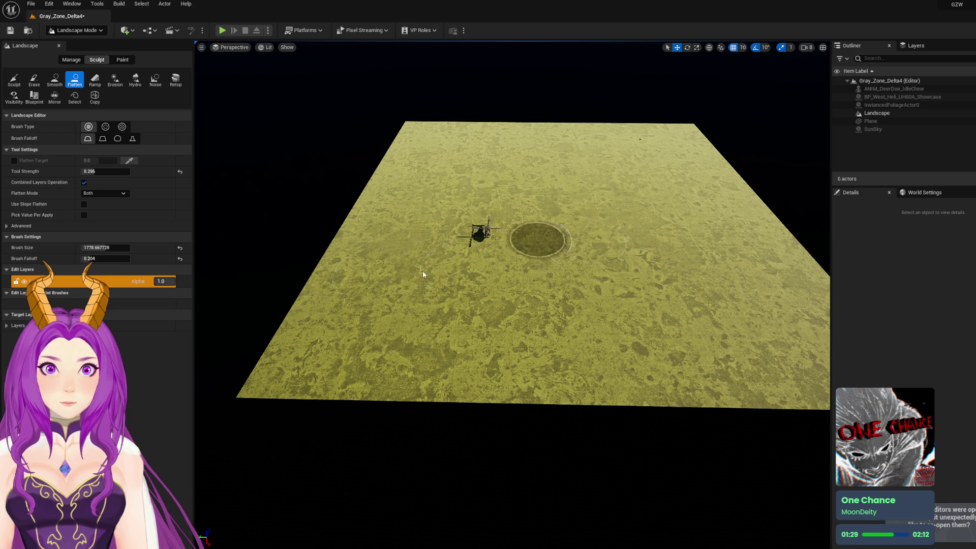
pyautogui.rightClick(423, 268)
# Switch back to Sculpt with the brush size set to about 318.98
pyautogui.click(14, 80)
pyautogui.doubleClick(87, 183)
pyautogui.moveTo(92, 182); pyautogui.dragTo(83, 182)
pyautogui.rightClick(416, 278)
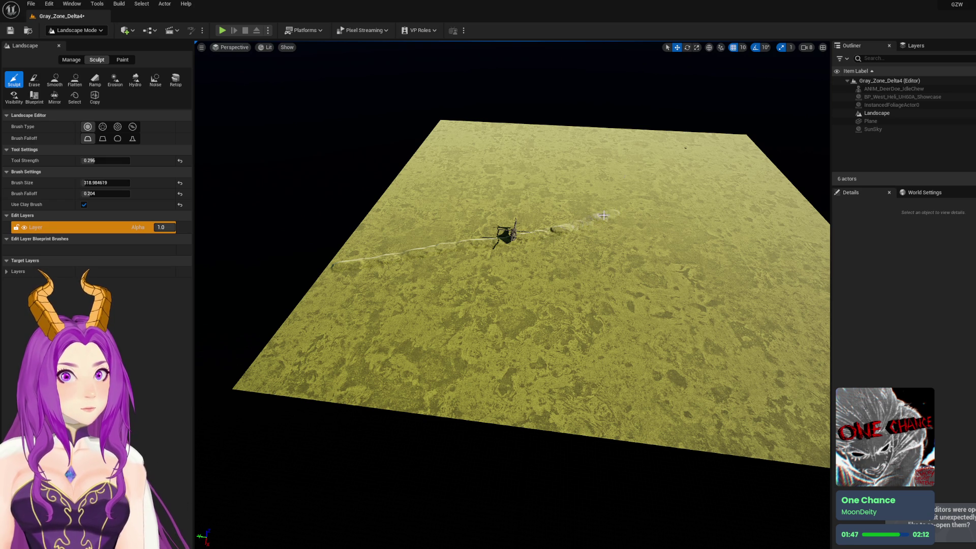
# Extend the trench line and sculpt two ridges branching toward the landscape's near edge
pyautogui.scroll(5, 604, 216)
pyautogui.scroll(4, 603, 215)
pyautogui.scroll(4, 550, 269)
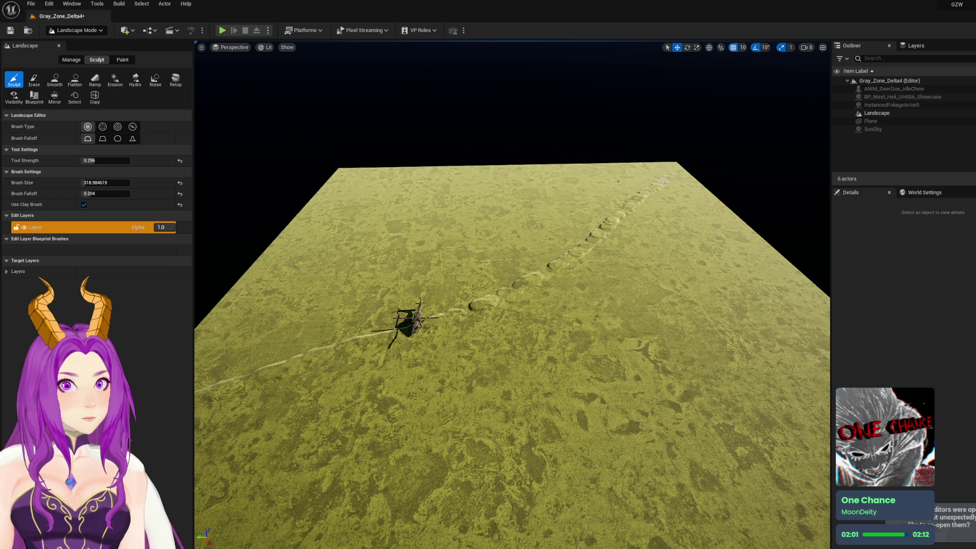
pyautogui.moveTo(633, 218)
pyautogui.mouseDown()
pyautogui.moveTo(534, 264)
pyautogui.moveTo(533, 203)
pyautogui.moveTo(518, 305)
pyautogui.moveTo(551, 231)
pyautogui.moveTo(524, 244)
pyautogui.moveTo(547, 150)
pyautogui.moveTo(549, 178)
pyautogui.mouseUp()
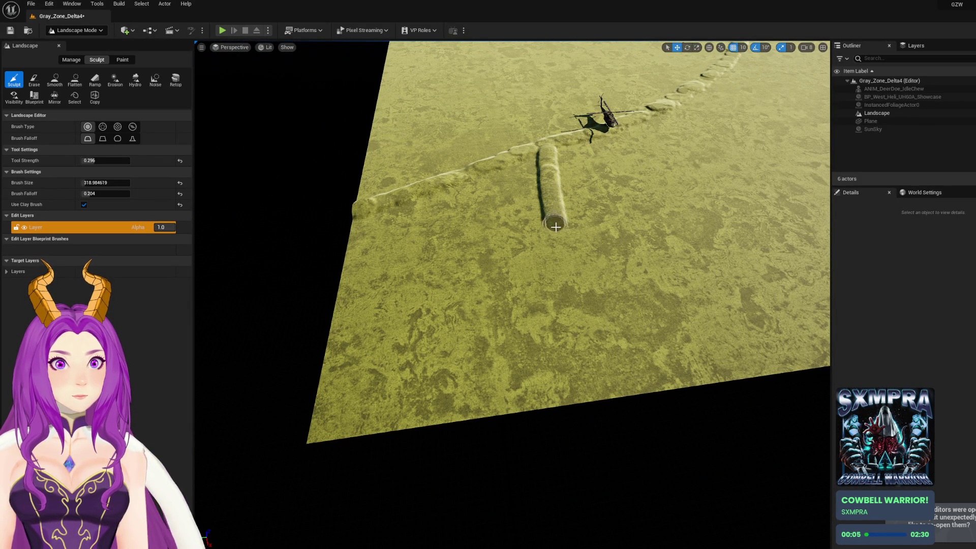
pyautogui.moveTo(559, 239); pyautogui.dragTo(562, 263)
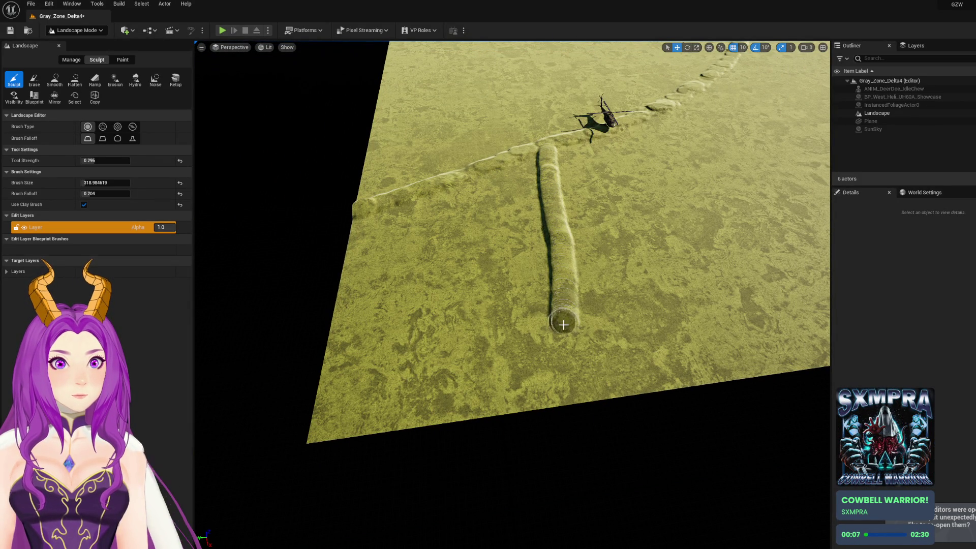
pyautogui.scroll(-5, 603, 355)
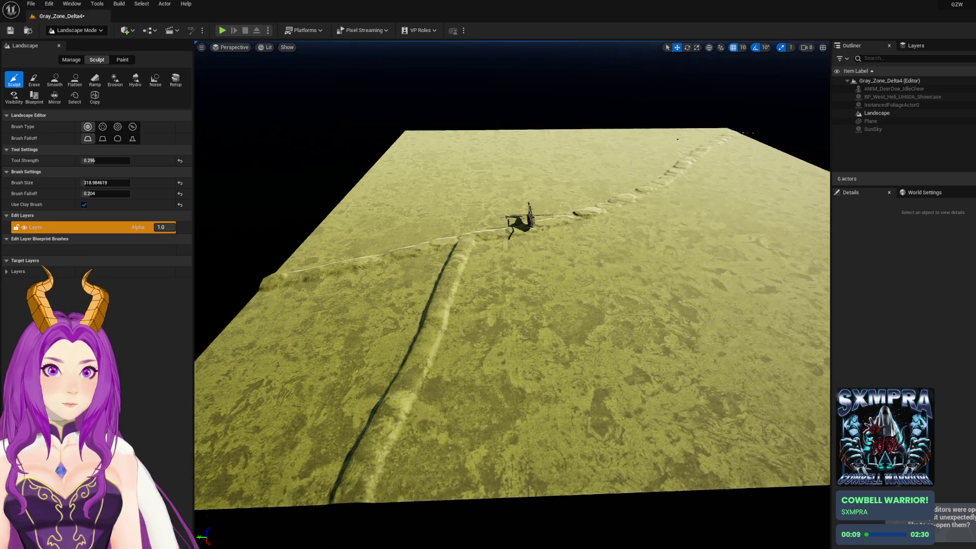
pyautogui.moveTo(604, 354); pyautogui.dragTo(604, 285)
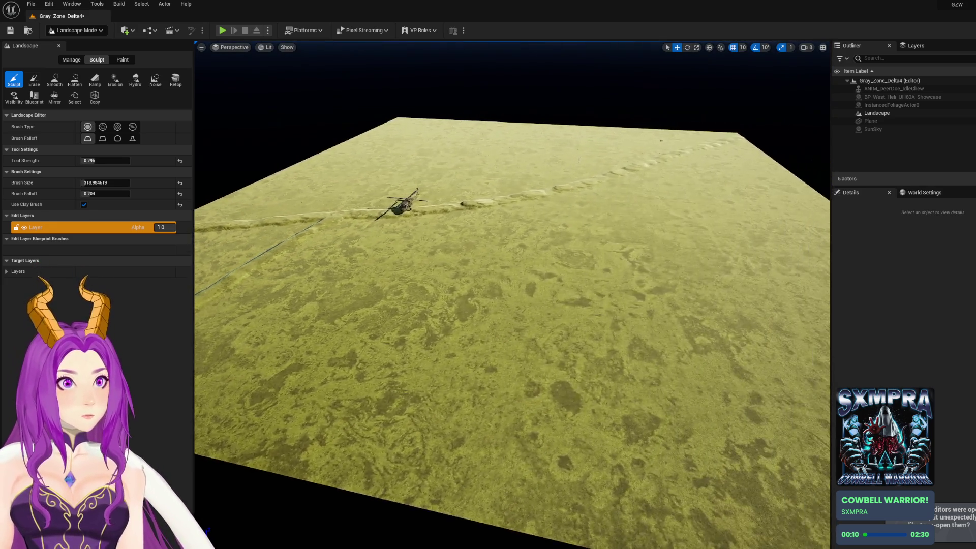
pyautogui.scroll(-3, 515, 228)
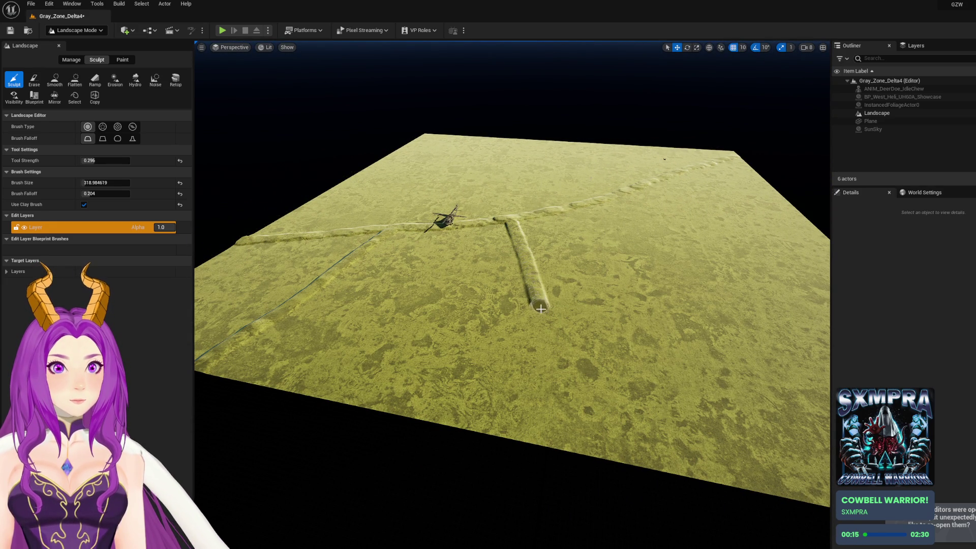
pyautogui.moveTo(554, 348)
pyautogui.mouseDown()
pyautogui.moveTo(600, 462)
pyautogui.moveTo(600, 437)
pyautogui.moveTo(534, 407)
pyautogui.mouseUp()
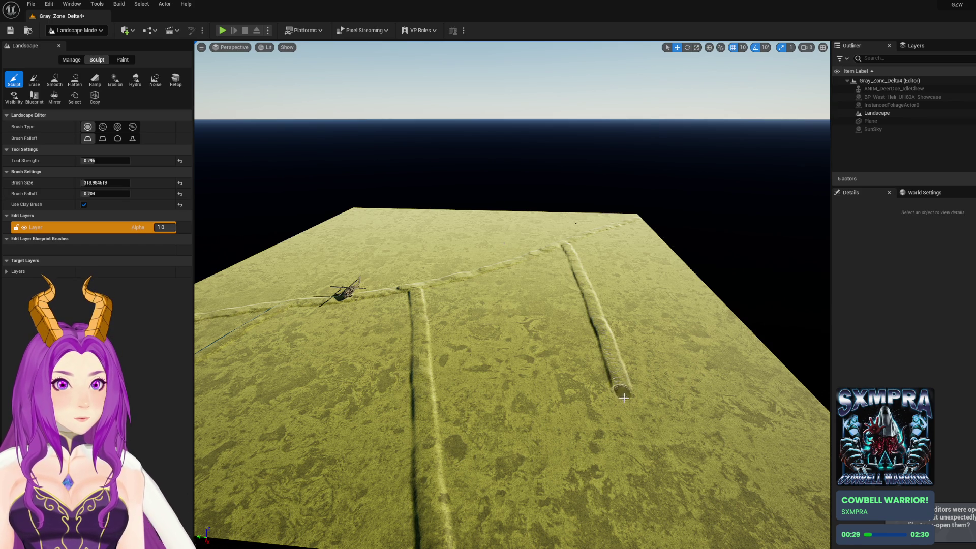
# Extend the second branching ridge toward the near edge, then fly around the landscape
pyautogui.moveTo(631, 421); pyautogui.dragTo(687, 543)
pyautogui.press('w')
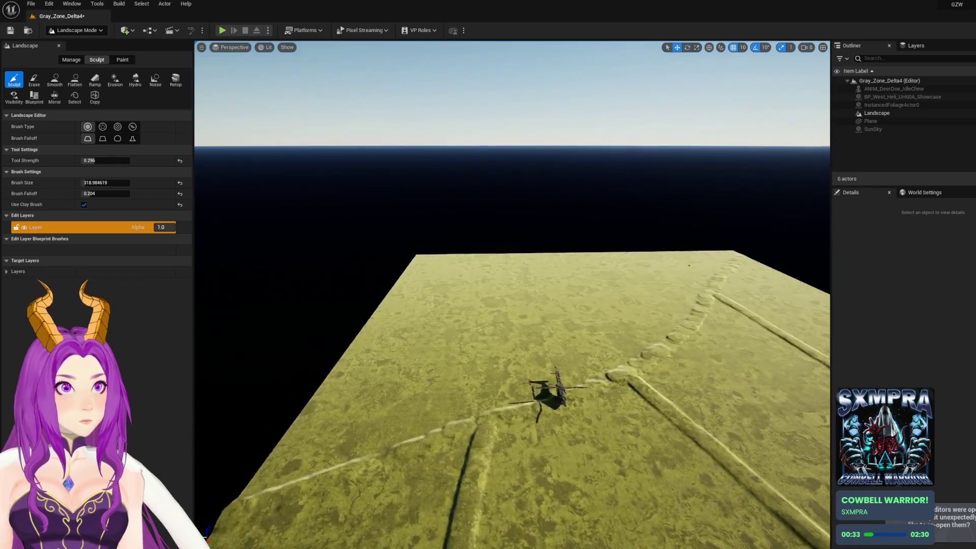
pyautogui.press('w')
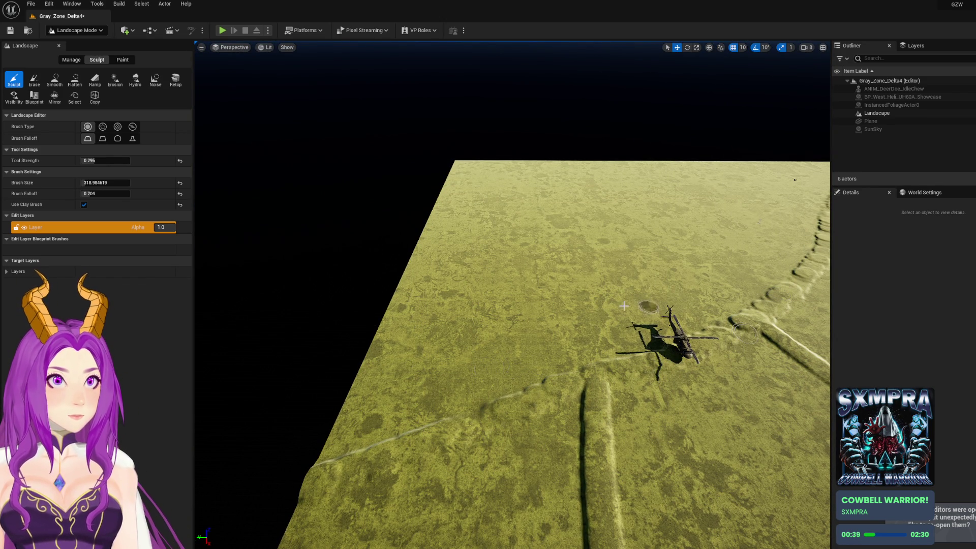
pyautogui.press('s')
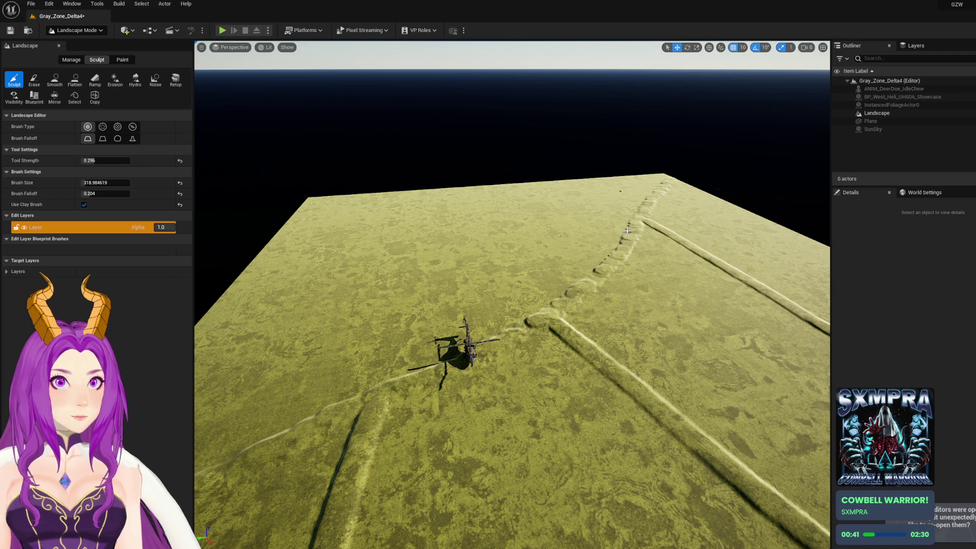
pyautogui.press('d')
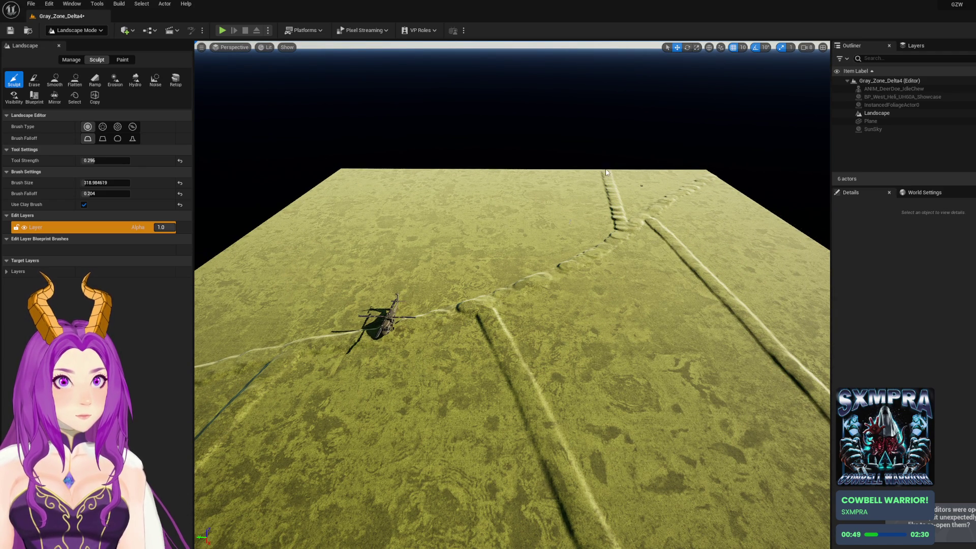
pyautogui.press('a')
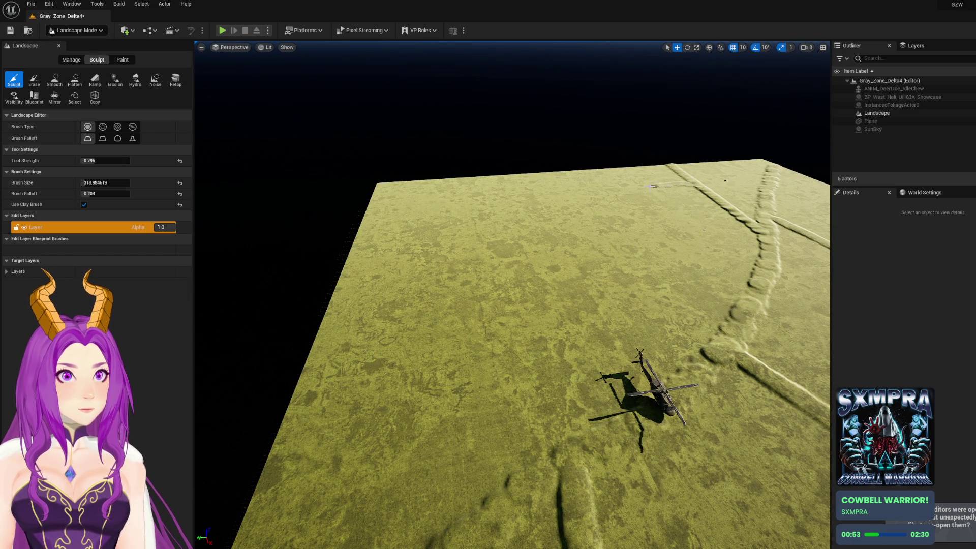
pyautogui.press('q')
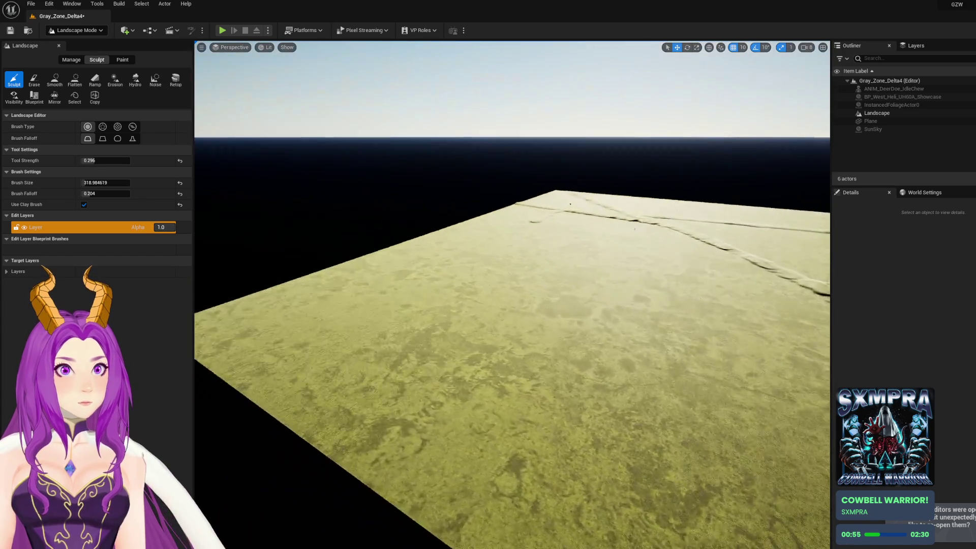
pyautogui.press('e')
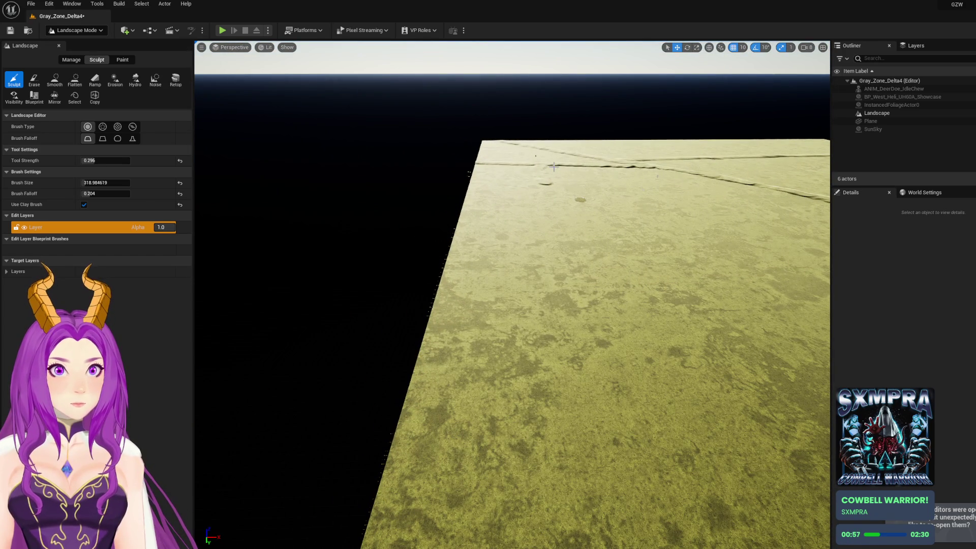
# Undo stray brush marks and raise a ridge running down to the landscape's near edge
pyautogui.hotkey('ctrl', 'z')
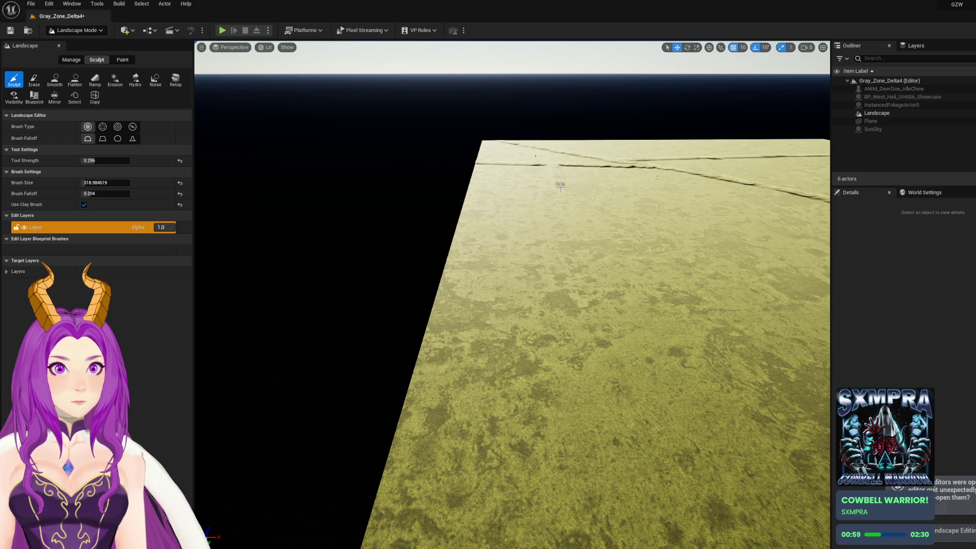
pyautogui.click(575, 238)
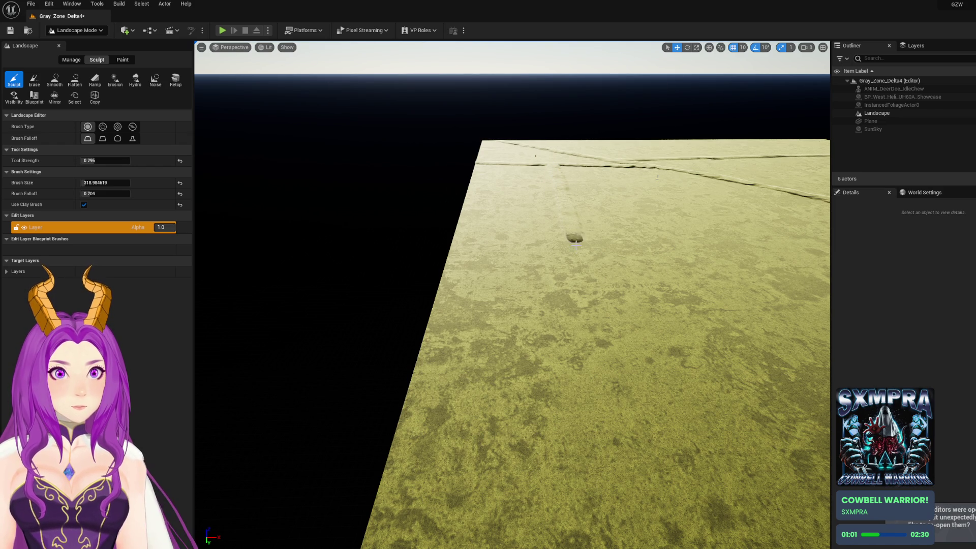
pyautogui.moveTo(584, 275); pyautogui.dragTo(595, 324)
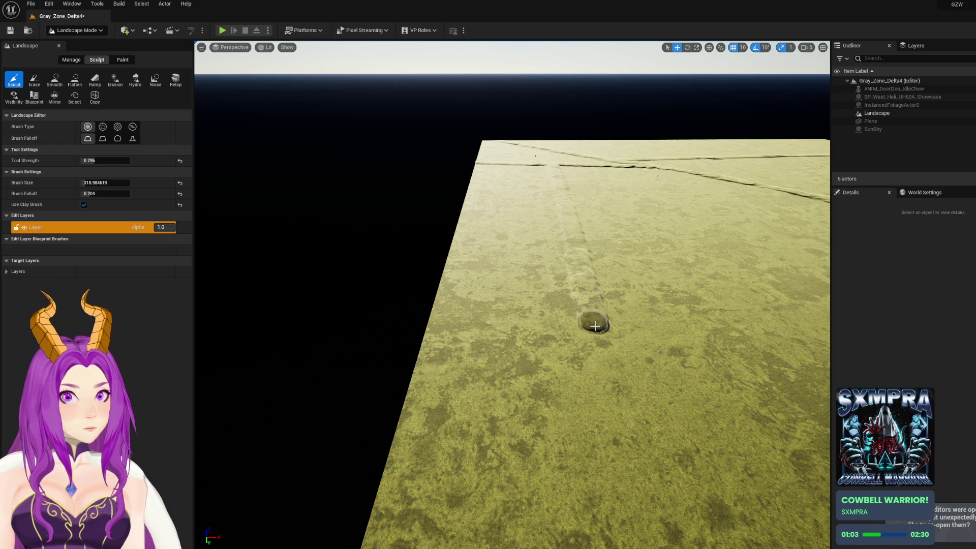
pyautogui.moveTo(618, 430)
pyautogui.mouseDown()
pyautogui.moveTo(648, 522)
pyautogui.moveTo(649, 490)
pyautogui.mouseUp()
pyautogui.scroll(-10, 650, 490)
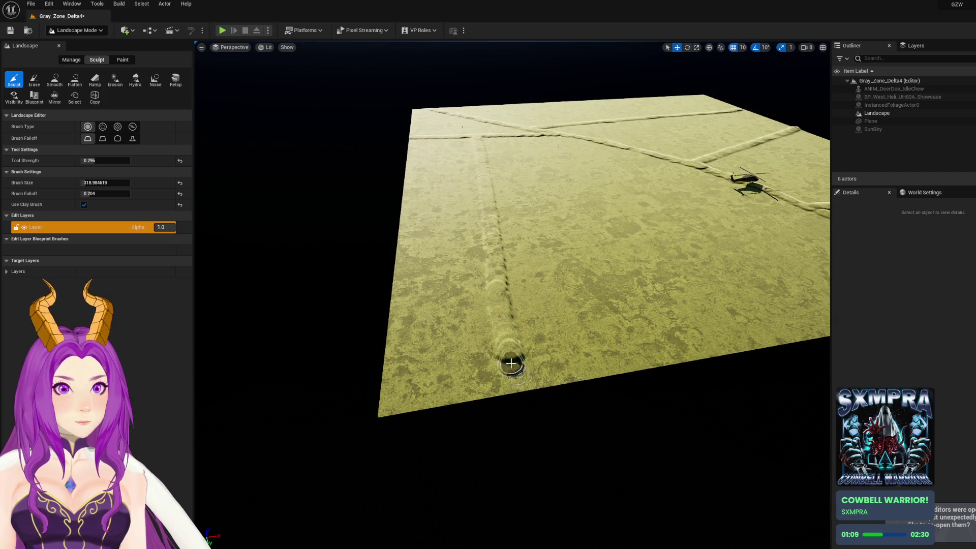
# Raise faint ridge streaks across the terrain from a track crossing
pyautogui.moveTo(523, 392); pyautogui.dragTo(524, 371)
pyautogui.moveTo(574, 336)
pyautogui.mouseDown()
pyautogui.moveTo(573, 323)
pyautogui.moveTo(555, 316)
pyautogui.moveTo(534, 329)
pyautogui.moveTo(567, 338)
pyautogui.moveTo(633, 262)
pyautogui.mouseUp()
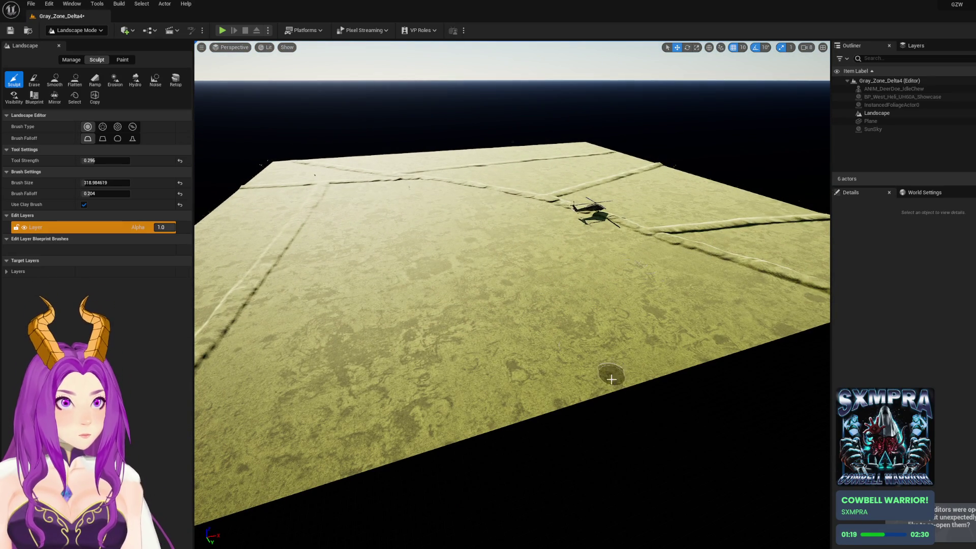
pyautogui.moveTo(596, 390)
pyautogui.mouseDown()
pyautogui.moveTo(654, 366)
pyautogui.moveTo(596, 333)
pyautogui.moveTo(645, 375)
pyautogui.mouseUp()
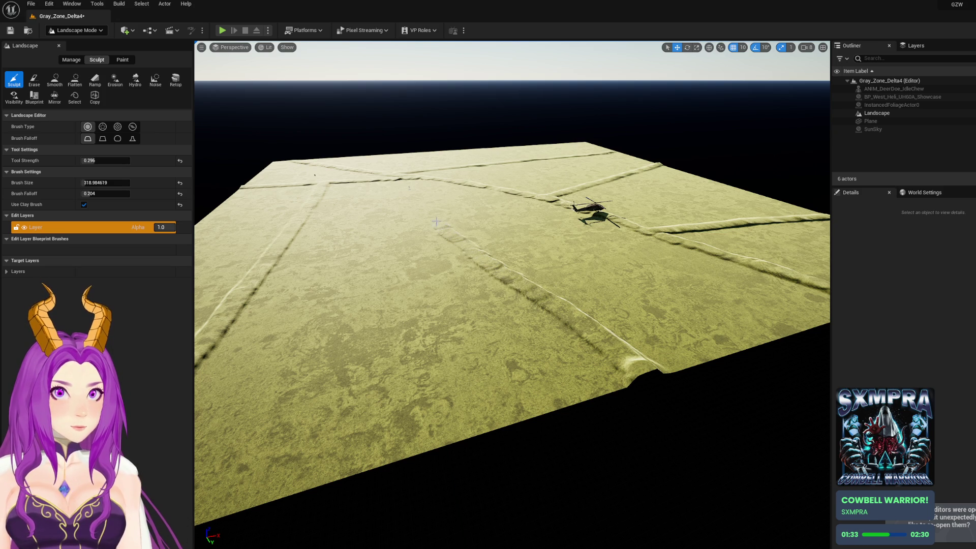
# Fly down close to inspect the trench ridges around the helicopter
pyautogui.moveTo(434, 220); pyautogui.dragTo(519, 224)
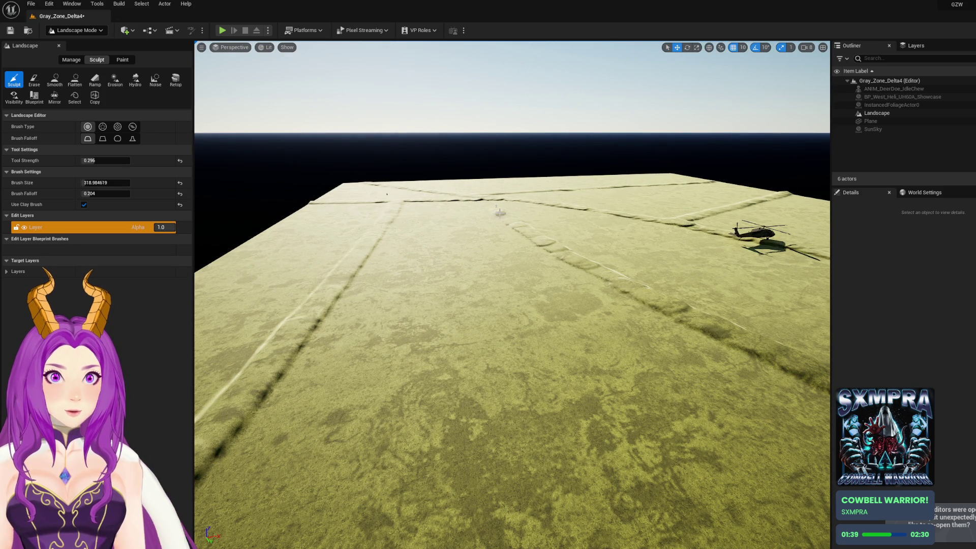
pyautogui.moveTo(507, 219)
pyautogui.mouseDown()
pyautogui.moveTo(564, 150)
pyautogui.moveTo(483, 134)
pyautogui.moveTo(599, 147)
pyautogui.mouseUp()
pyautogui.scroll(-10, 598, 147)
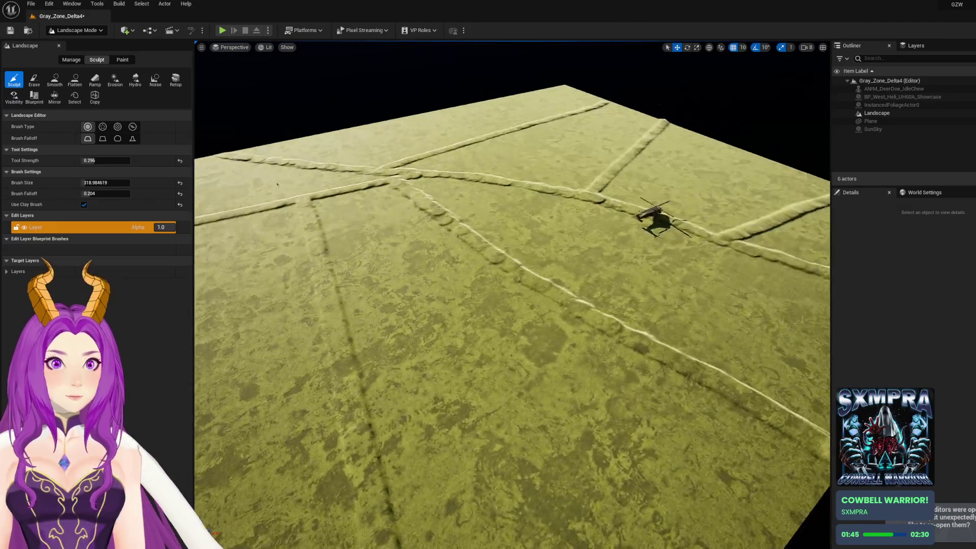
pyautogui.scroll(5, 509, 218)
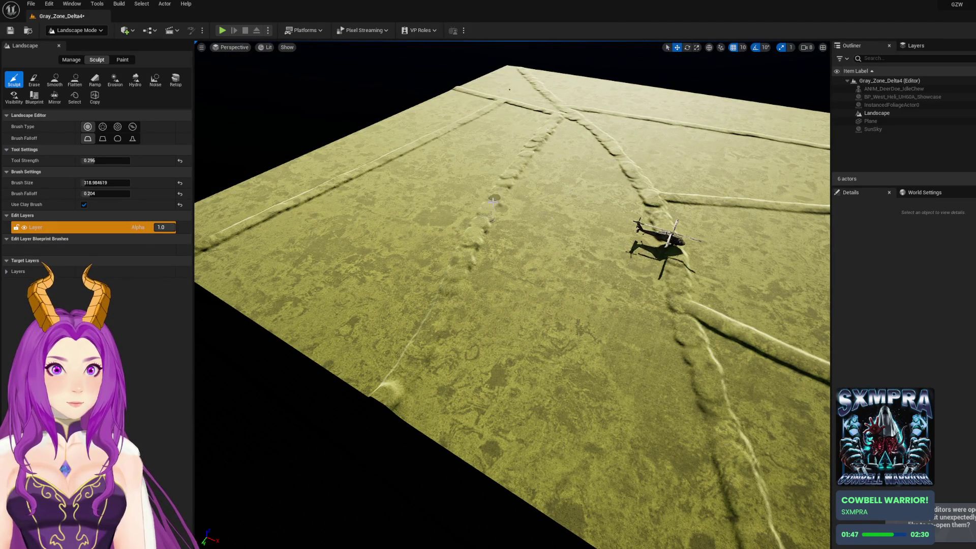
pyautogui.scroll(5, 522, 162)
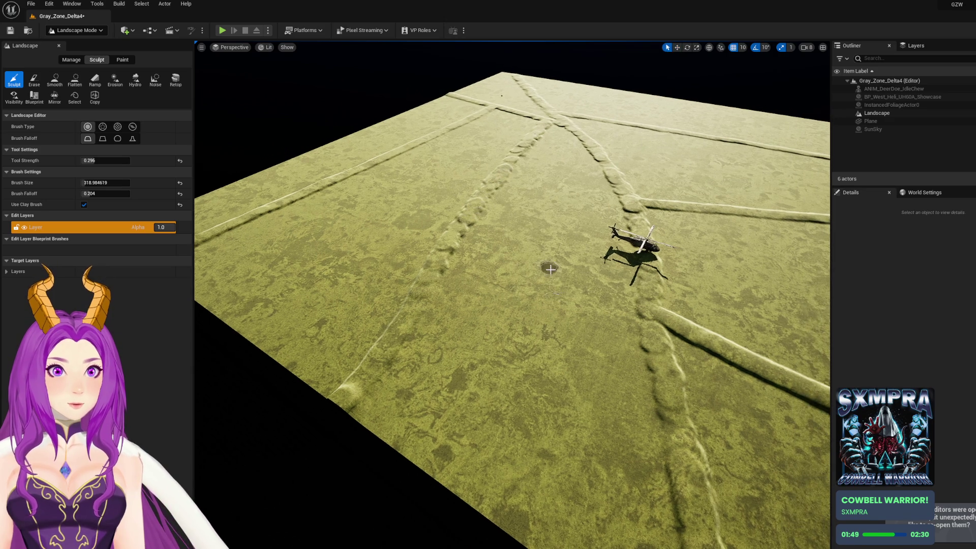
pyautogui.scroll(10, 513, 294)
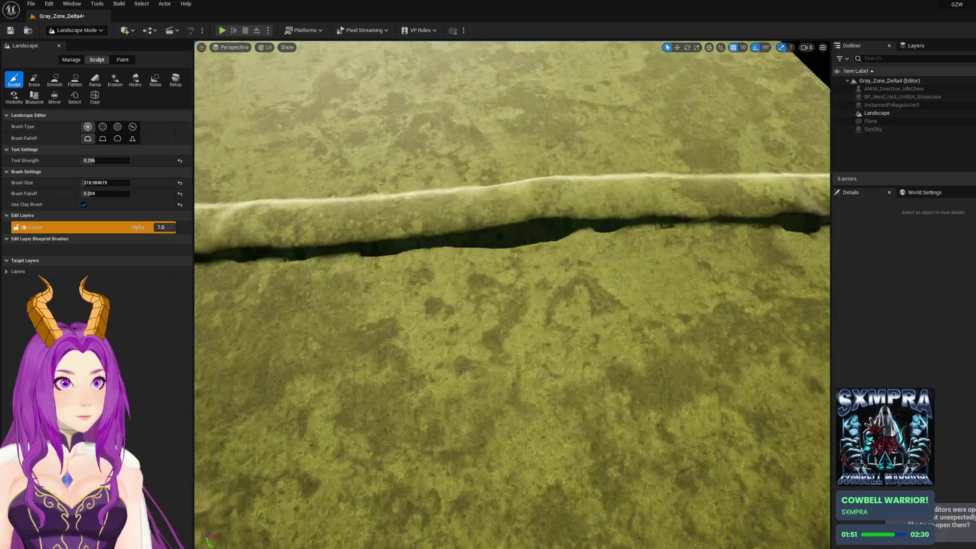
# Dig a deep hollow and a round depression at the long ridge's near end
pyautogui.scroll(-10, 512, 295)
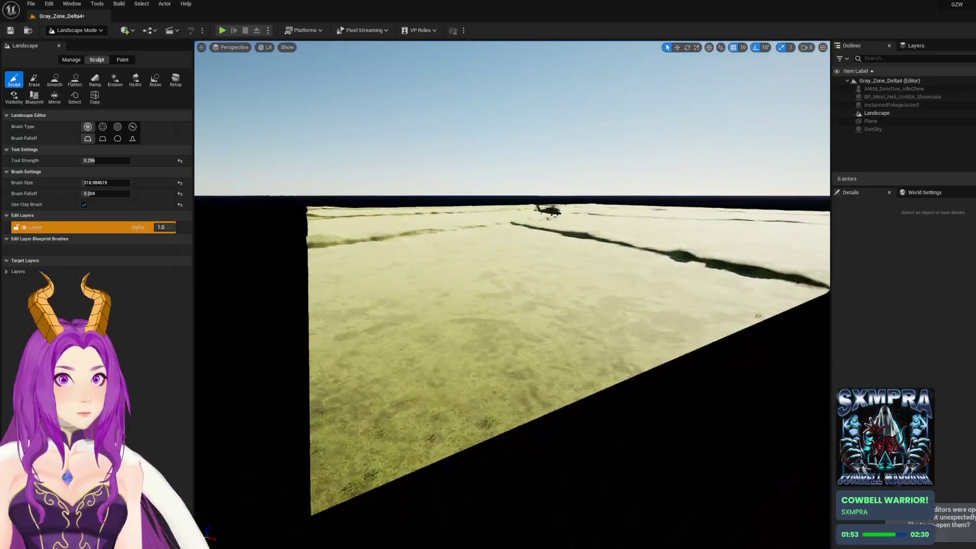
pyautogui.scroll(10, 555, 296)
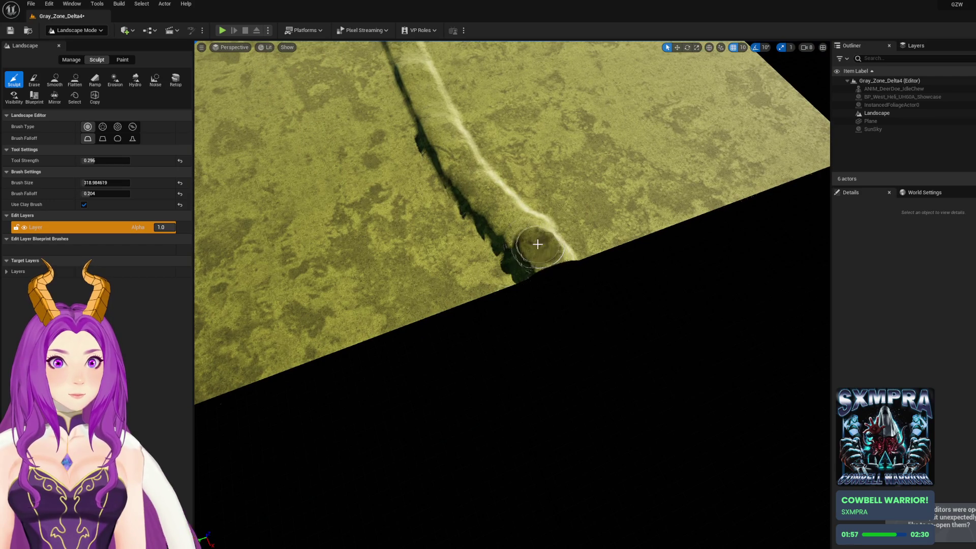
pyautogui.scroll(-5, 538, 244)
pyautogui.scroll(5, 538, 244)
pyautogui.scroll(3, 467, 301)
pyautogui.scroll(-8, 467, 302)
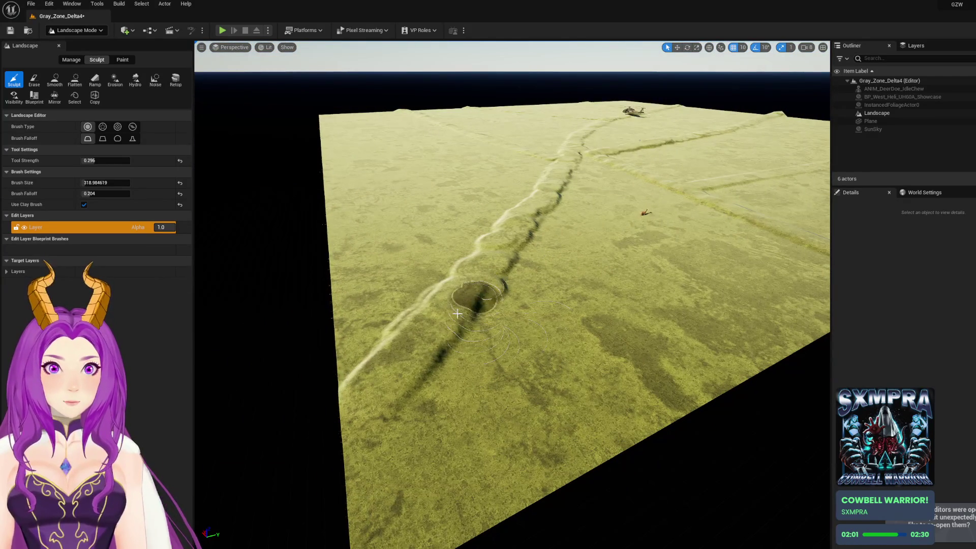
pyautogui.moveTo(398, 365)
pyautogui.mouseDown()
pyautogui.moveTo(371, 407)
pyautogui.moveTo(386, 402)
pyautogui.mouseUp()
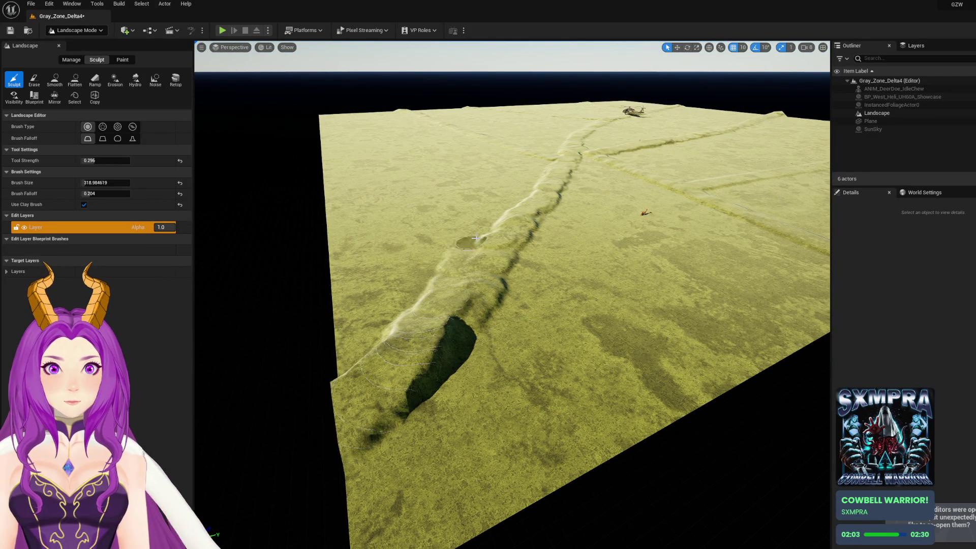
pyautogui.scroll(-3, 593, 332)
pyautogui.moveTo(582, 371)
pyautogui.mouseDown()
pyautogui.moveTo(590, 378)
pyautogui.moveTo(597, 346)
pyautogui.mouseUp()
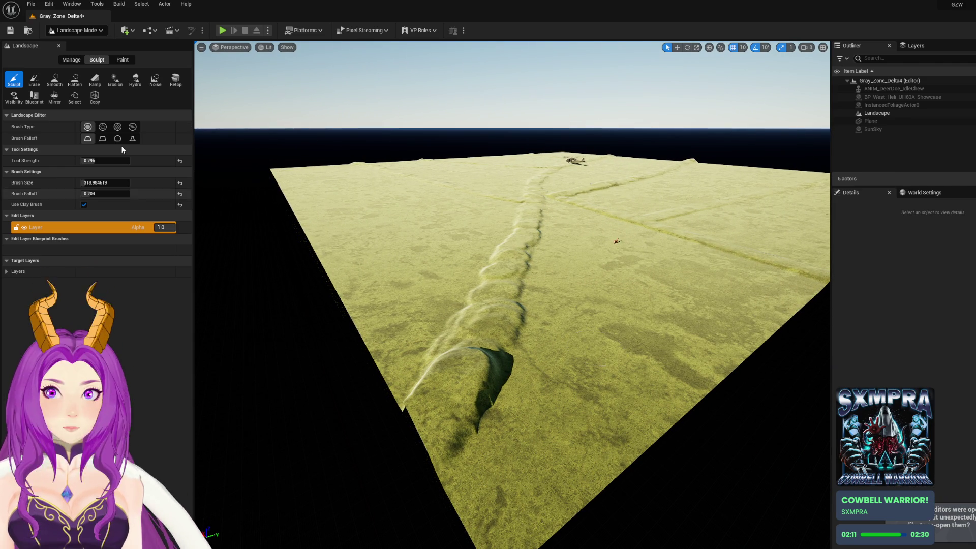
# Switch to Smooth and soften the dark trench along the ridge's near end
pyautogui.click(55, 80)
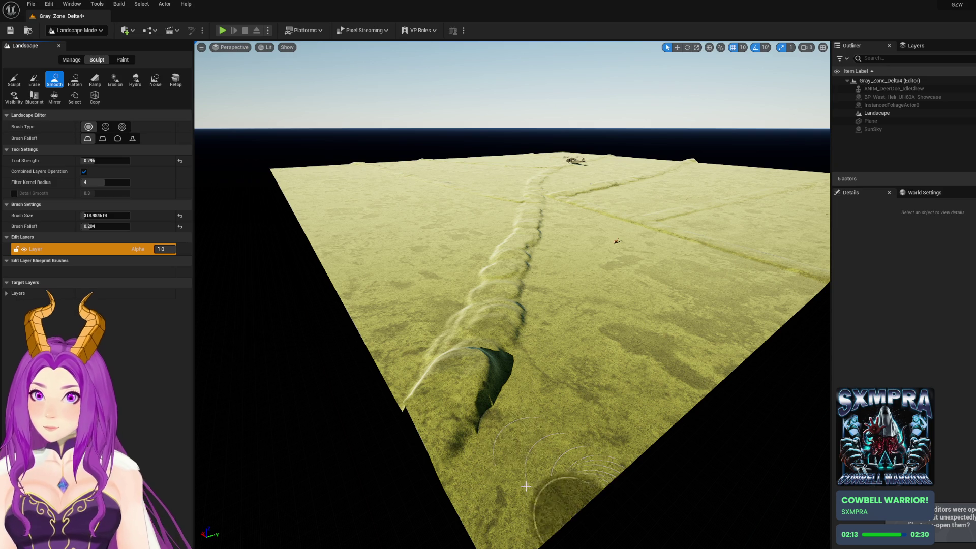
pyautogui.moveTo(511, 393)
pyautogui.mouseDown()
pyautogui.moveTo(537, 320)
pyautogui.moveTo(529, 310)
pyautogui.moveTo(513, 327)
pyautogui.moveTo(475, 442)
pyautogui.moveTo(530, 270)
pyautogui.mouseUp()
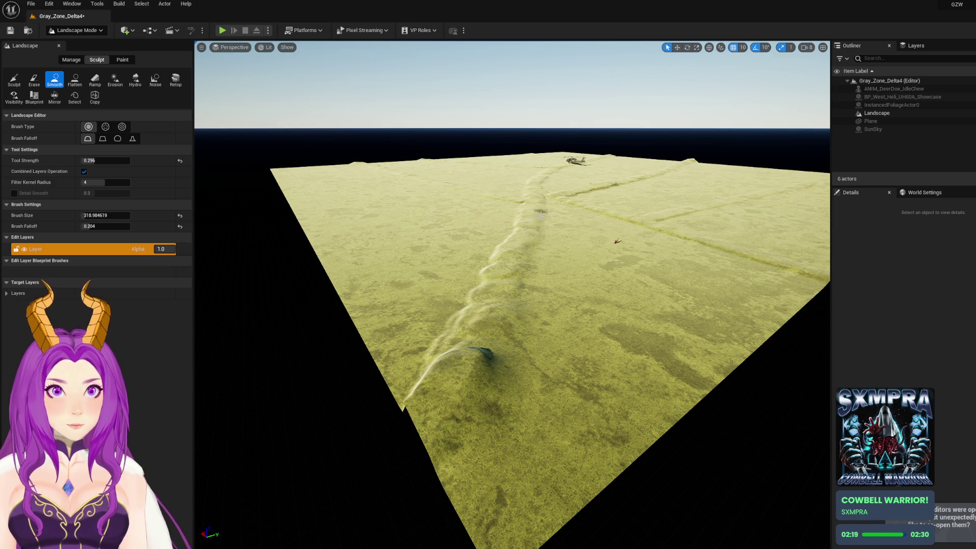
pyautogui.scroll(5, 542, 215)
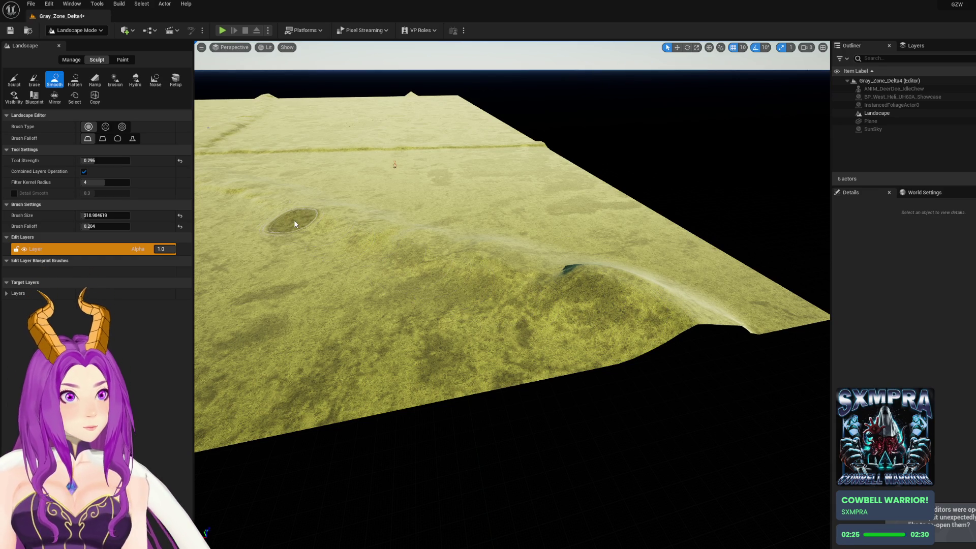
pyautogui.scroll(5, 295, 224)
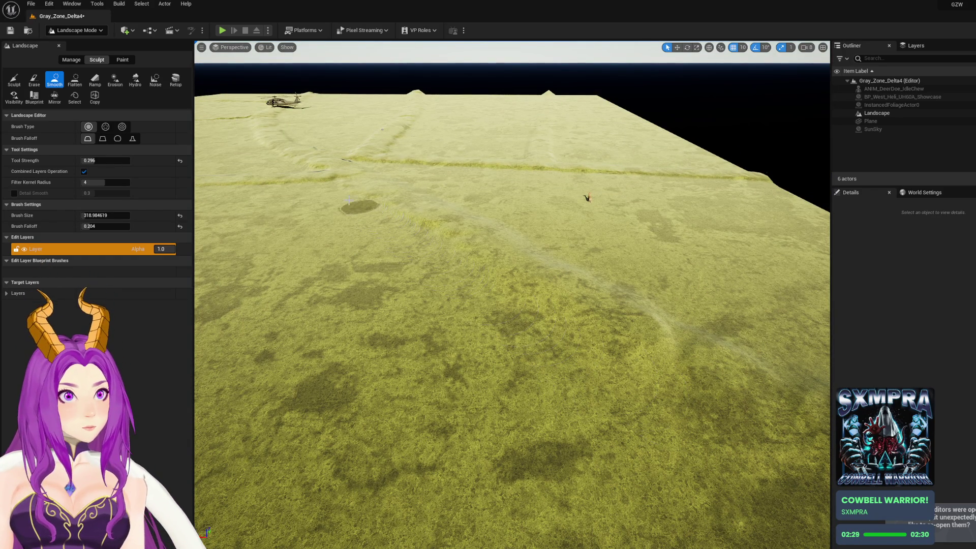
pyautogui.moveTo(392, 224); pyautogui.dragTo(392, 295)
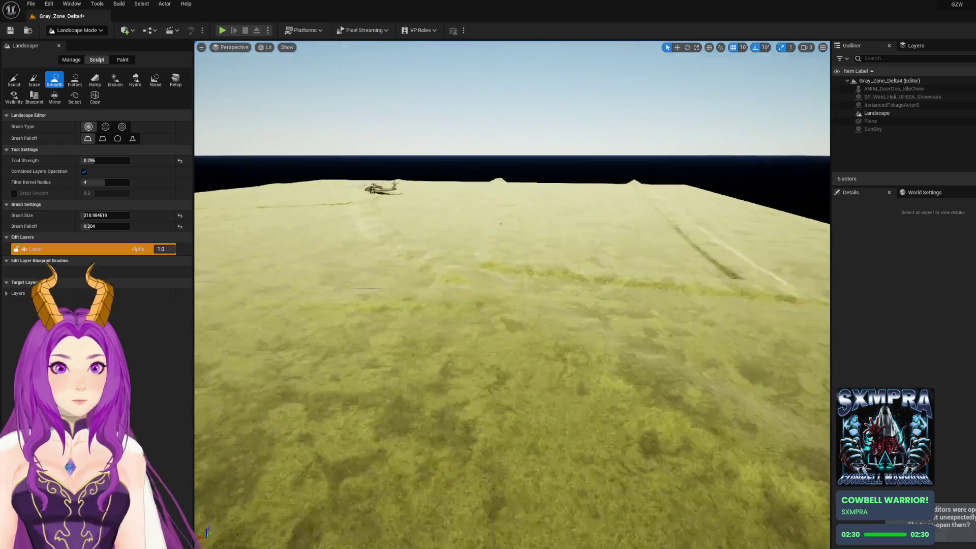
pyautogui.moveTo(459, 349)
pyautogui.mouseDown()
pyautogui.moveTo(437, 351)
pyautogui.moveTo(427, 305)
pyautogui.moveTo(433, 341)
pyautogui.mouseUp()
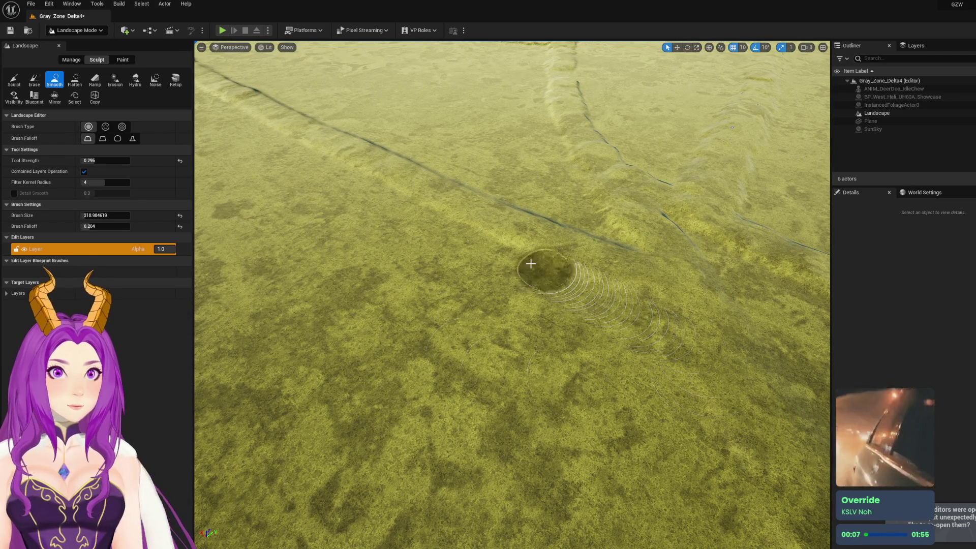
pyautogui.moveTo(452, 201); pyautogui.dragTo(453, 158)
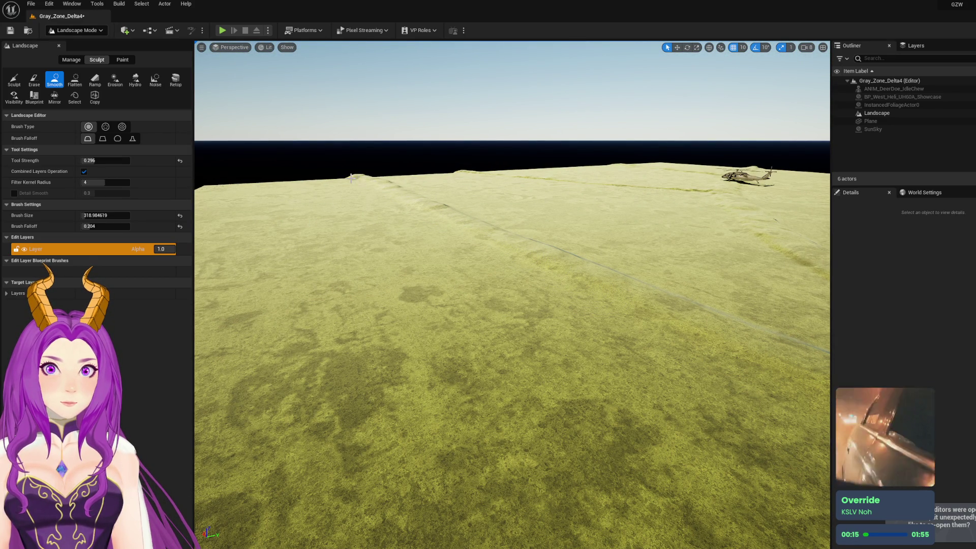
pyautogui.moveTo(446, 198)
pyautogui.mouseDown()
pyautogui.moveTo(437, 229)
pyautogui.moveTo(422, 223)
pyautogui.moveTo(423, 192)
pyautogui.mouseUp()
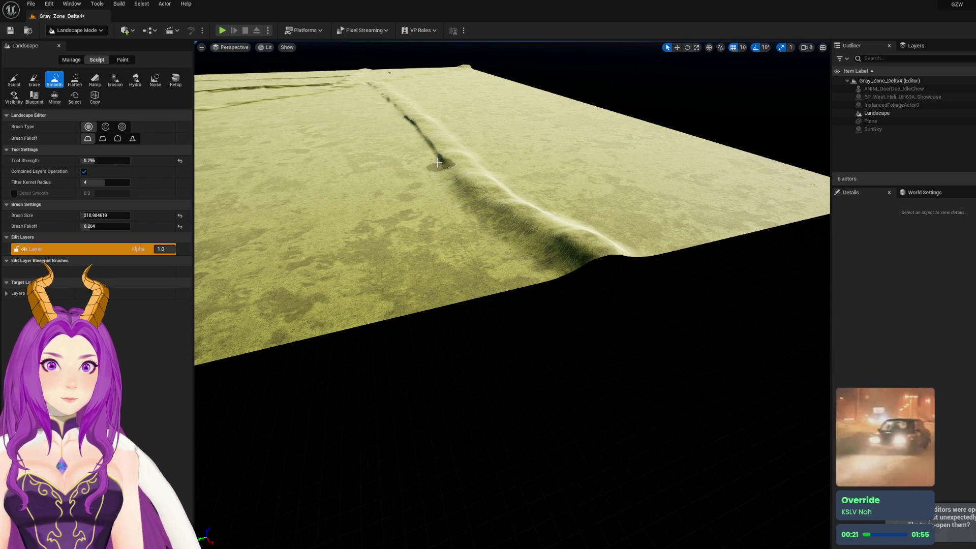
pyautogui.scroll(5, 425, 147)
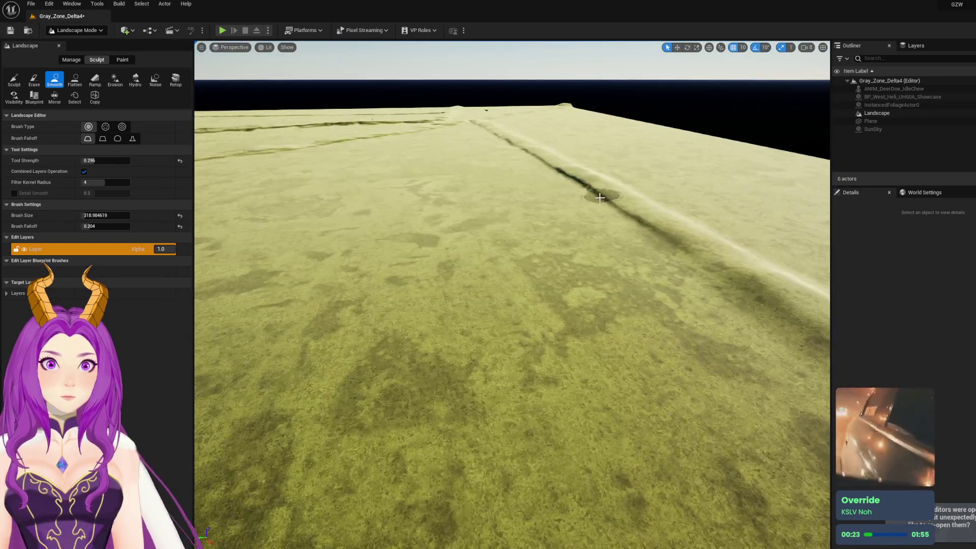
# Smooth the diagonal ridge along its length, working up toward the helicopter
pyautogui.moveTo(553, 168); pyautogui.dragTo(477, 125)
pyautogui.scroll(10, 504, 149)
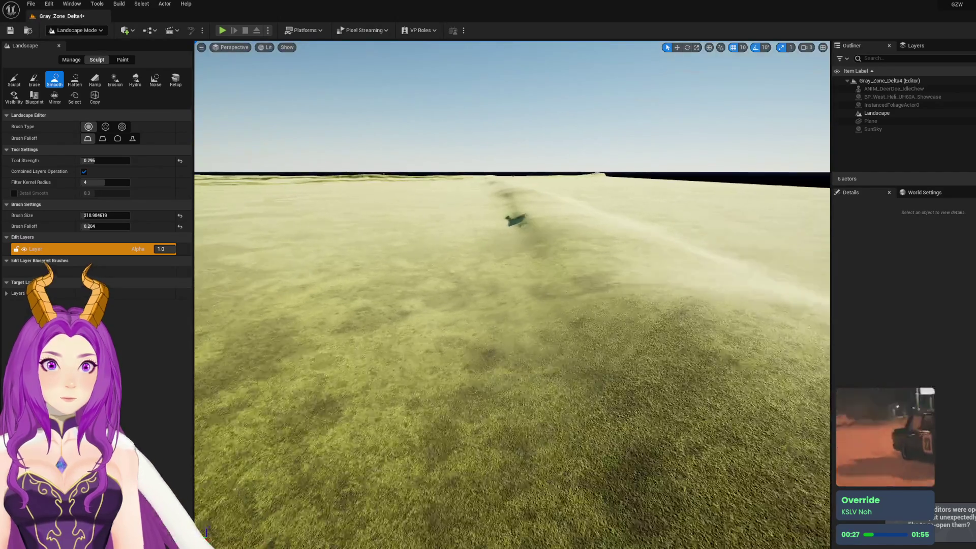
pyautogui.scroll(-10, 602, 251)
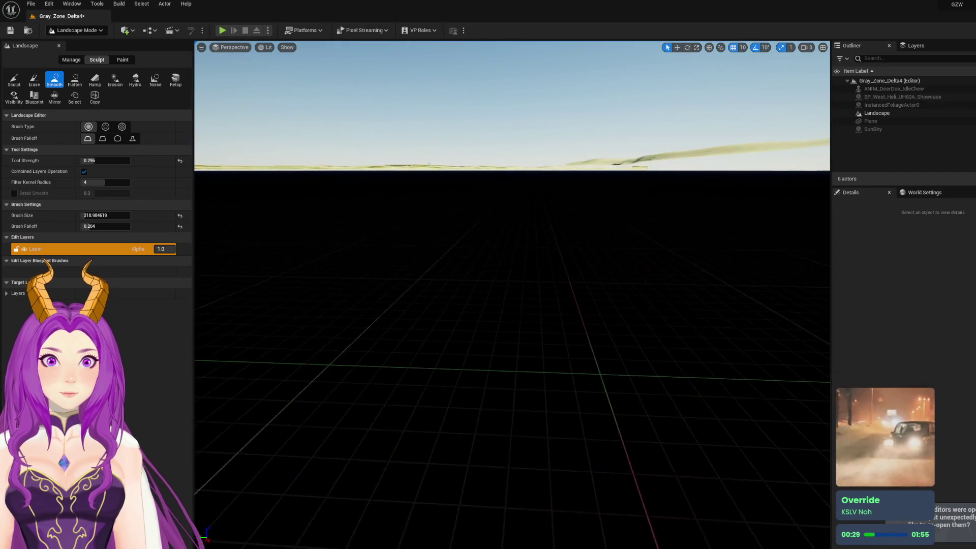
pyautogui.scroll(-10, 602, 251)
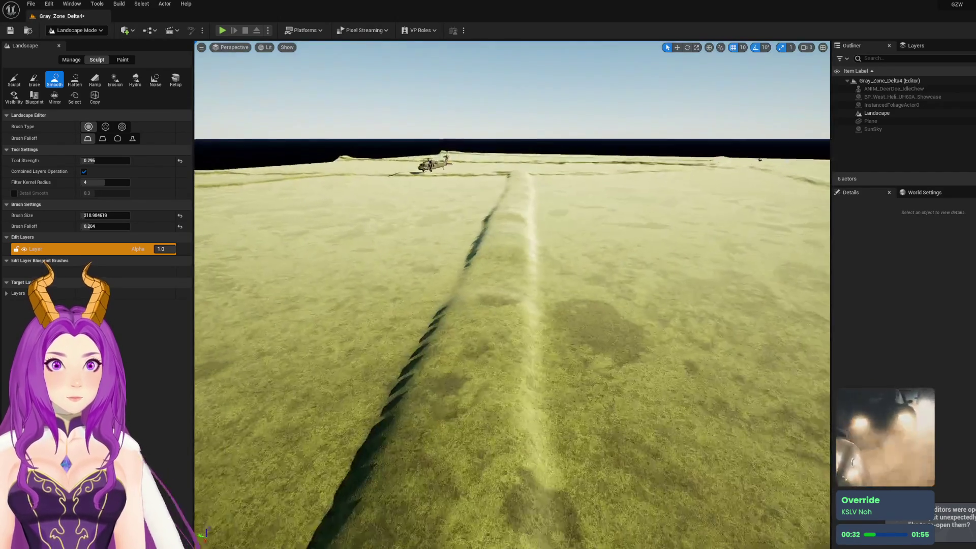
pyautogui.moveTo(488, 305)
pyautogui.mouseDown()
pyautogui.moveTo(458, 356)
pyautogui.moveTo(447, 403)
pyautogui.mouseUp()
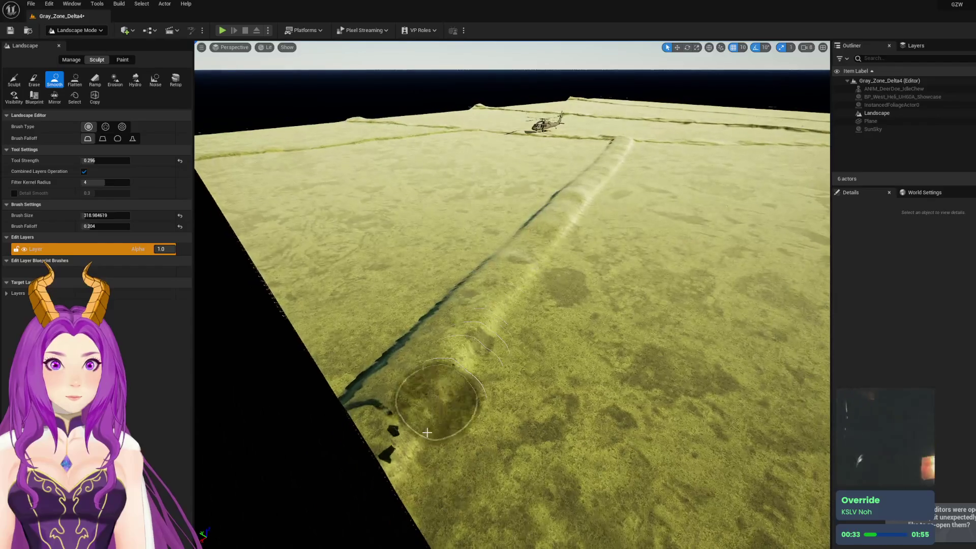
pyautogui.moveTo(488, 347); pyautogui.dragTo(557, 240)
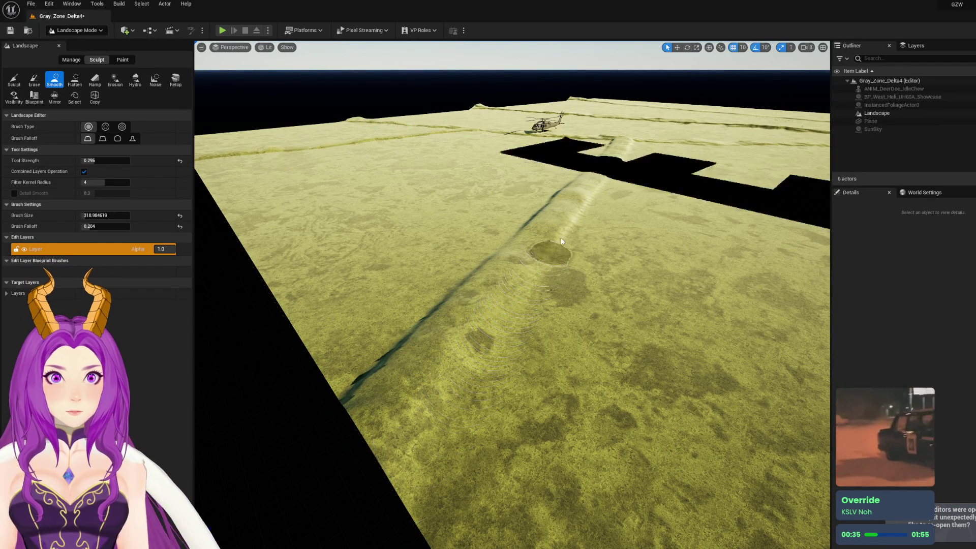
pyautogui.moveTo(586, 201); pyautogui.dragTo(622, 155)
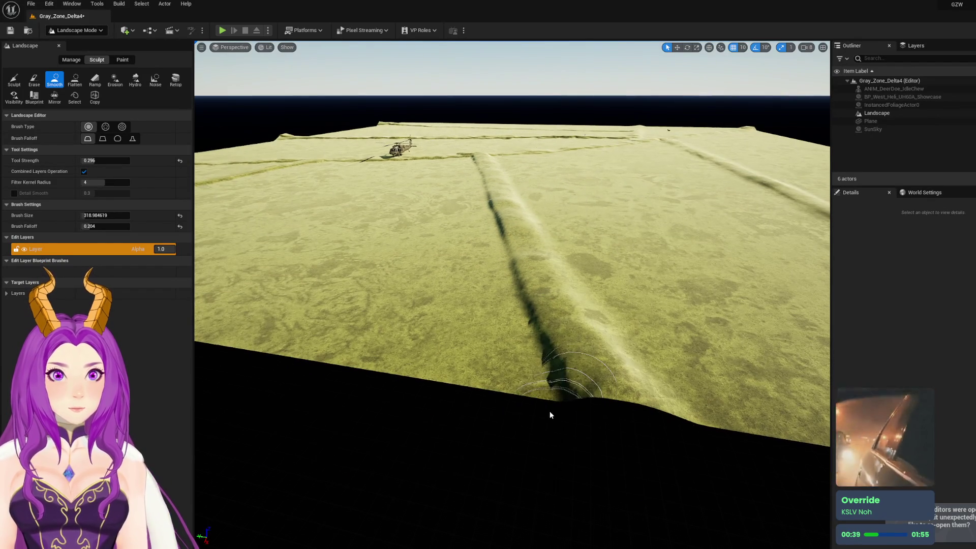
pyautogui.moveTo(549, 414); pyautogui.dragTo(487, 202)
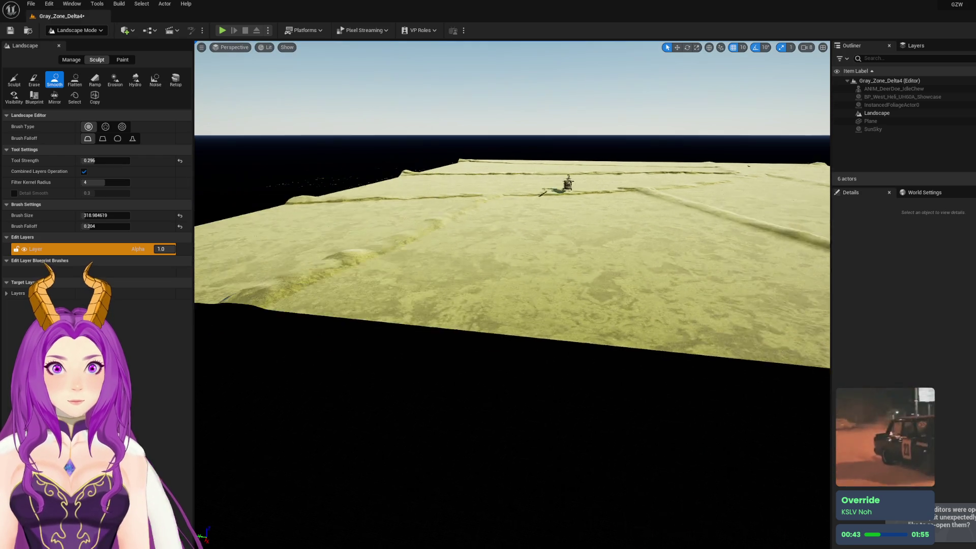
pyautogui.moveTo(502, 285)
pyautogui.mouseDown()
pyautogui.moveTo(526, 275)
pyautogui.moveTo(544, 249)
pyautogui.moveTo(559, 202)
pyautogui.mouseUp()
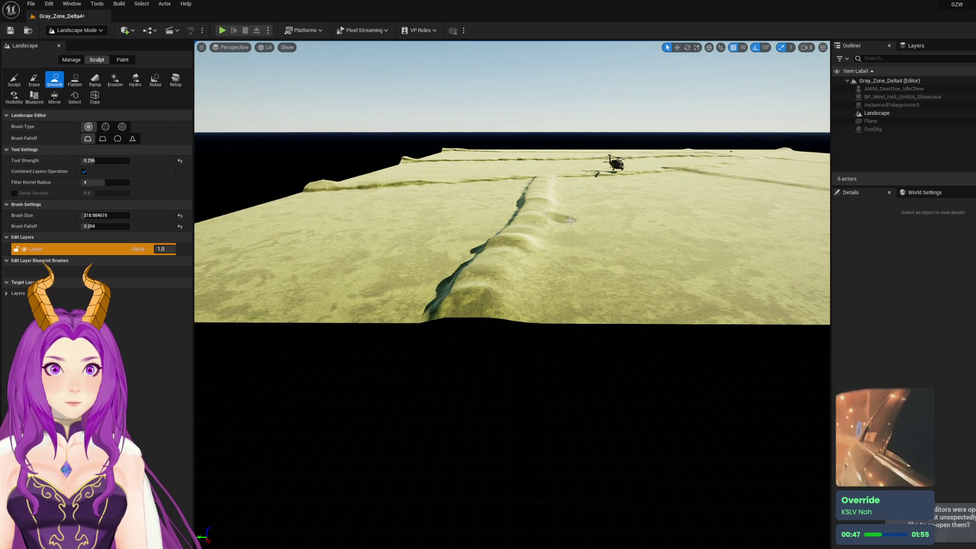
pyautogui.moveTo(534, 283)
pyautogui.mouseDown()
pyautogui.moveTo(565, 295)
pyautogui.moveTo(467, 199)
pyautogui.moveTo(540, 295)
pyautogui.mouseUp()
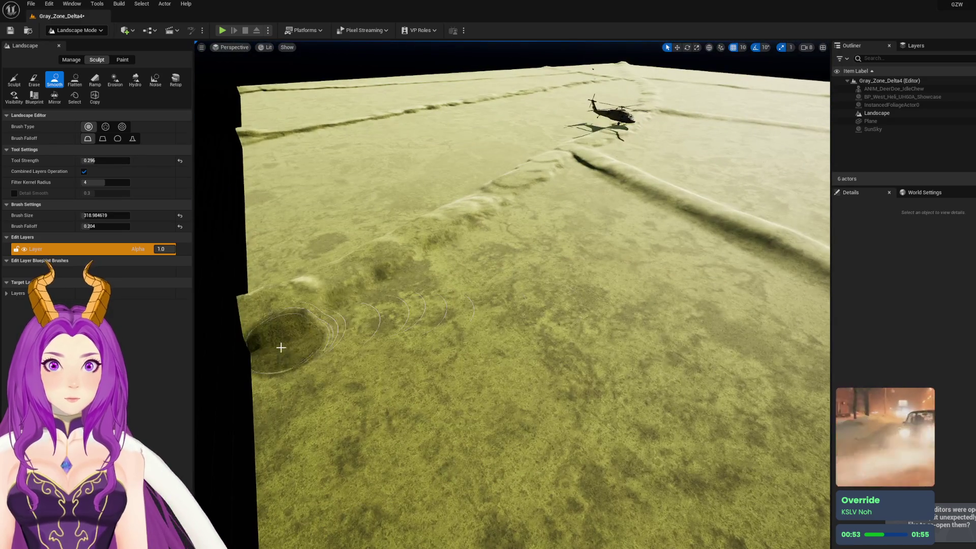
# Soften the ridge near the helicopter and lighten the long dark crevices
pyautogui.moveTo(281, 347)
pyautogui.mouseDown()
pyautogui.moveTo(323, 312)
pyautogui.moveTo(523, 195)
pyautogui.mouseUp()
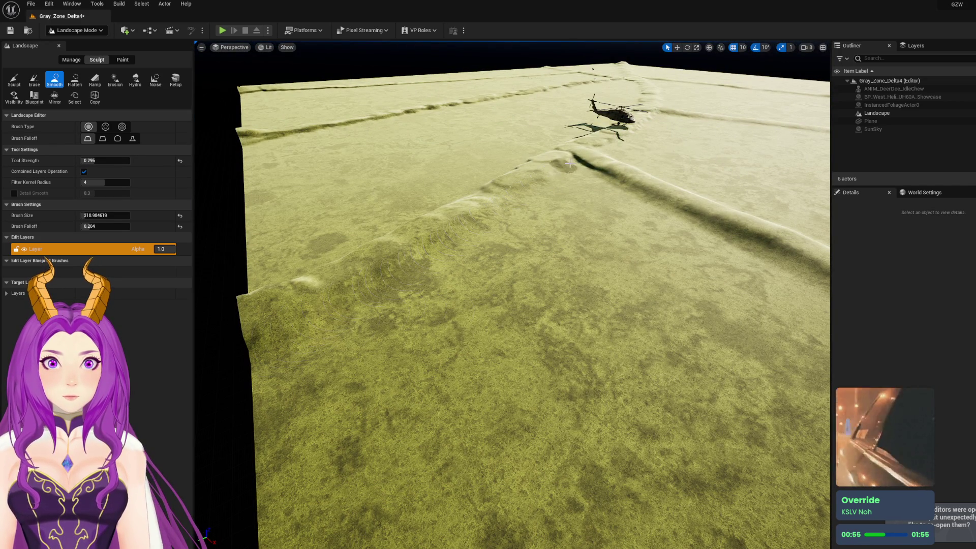
pyautogui.moveTo(572, 175); pyautogui.dragTo(562, 364)
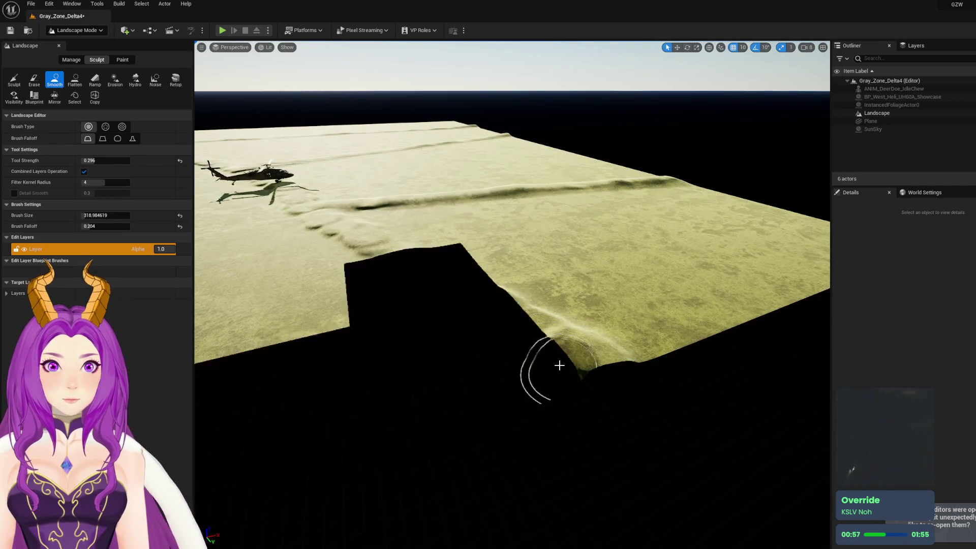
pyautogui.moveTo(481, 325); pyautogui.dragTo(354, 250)
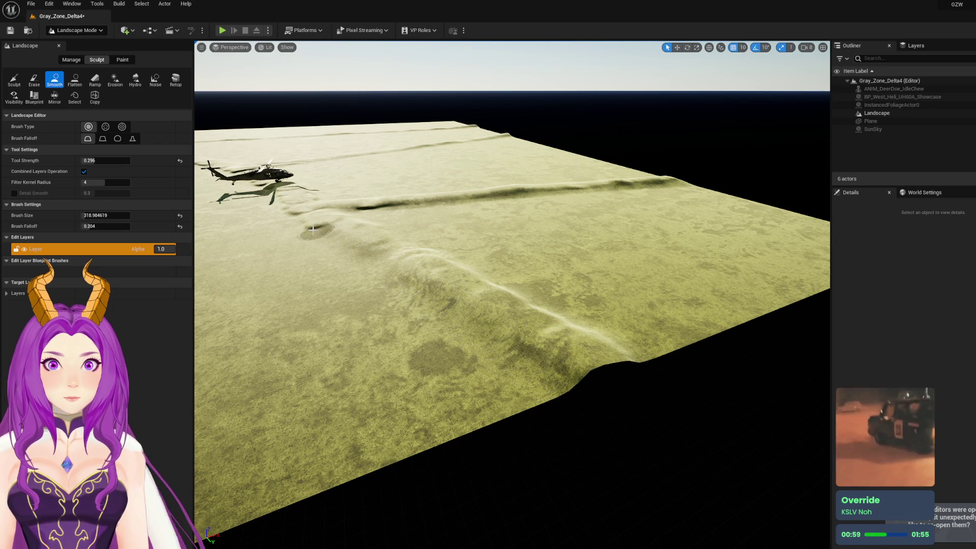
pyautogui.moveTo(283, 206)
pyautogui.mouseDown()
pyautogui.moveTo(457, 279)
pyautogui.moveTo(704, 342)
pyautogui.mouseUp()
pyautogui.moveTo(600, 291)
pyautogui.mouseDown()
pyautogui.moveTo(366, 213)
pyautogui.moveTo(328, 188)
pyautogui.moveTo(508, 255)
pyautogui.mouseUp()
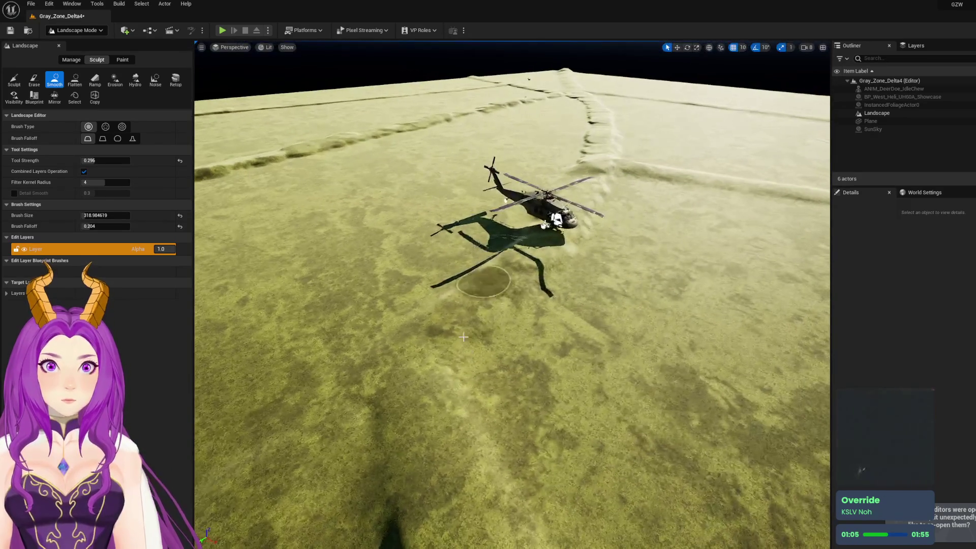
pyautogui.moveTo(615, 174)
pyautogui.mouseDown()
pyautogui.moveTo(701, 289)
pyautogui.moveTo(588, 239)
pyautogui.moveTo(557, 258)
pyautogui.mouseUp()
pyautogui.moveTo(536, 296)
pyautogui.mouseDown()
pyautogui.moveTo(549, 355)
pyautogui.moveTo(311, 275)
pyautogui.moveTo(529, 277)
pyautogui.moveTo(447, 242)
pyautogui.mouseUp()
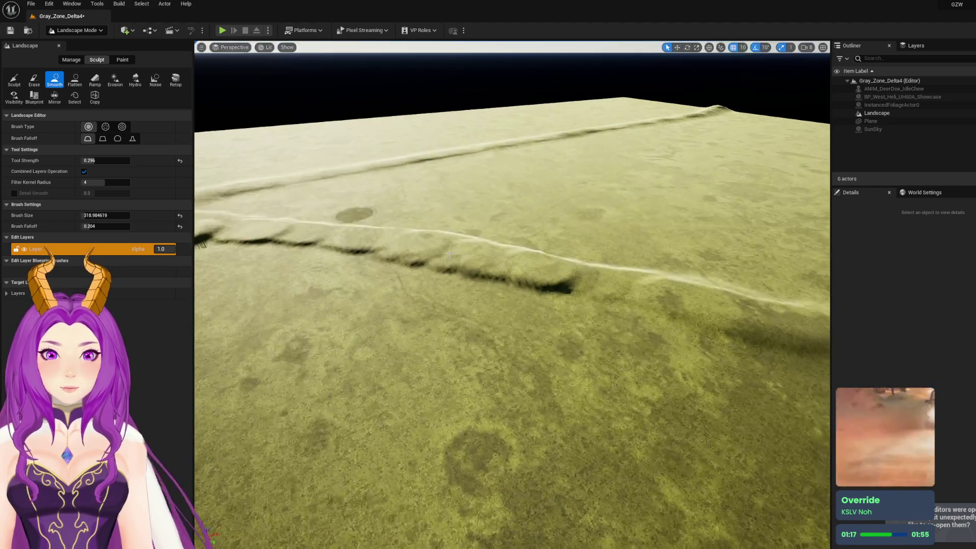
pyautogui.moveTo(389, 264); pyautogui.dragTo(246, 248)
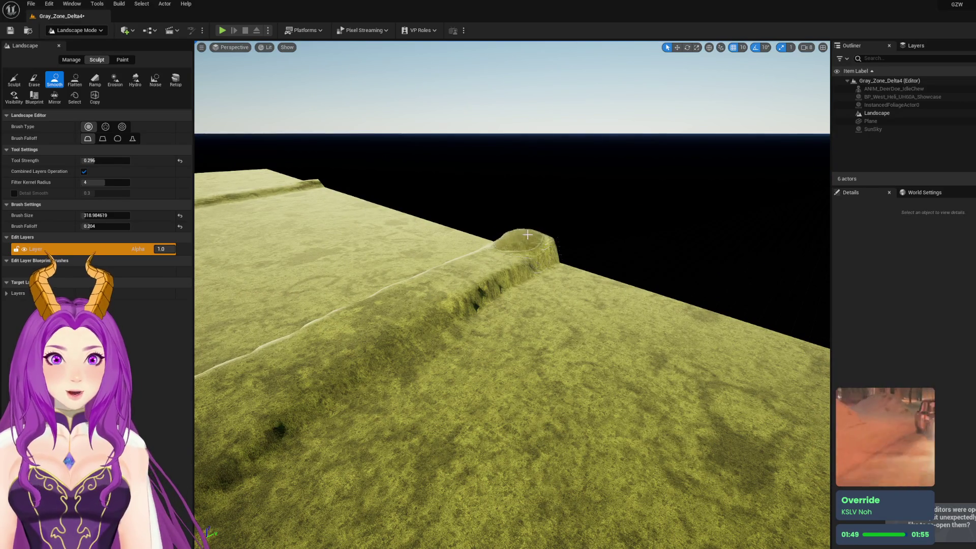
# Smooth down the bump on the ridge top and the sharp dark spike on the ridge
pyautogui.moveTo(512, 241); pyautogui.dragTo(521, 238)
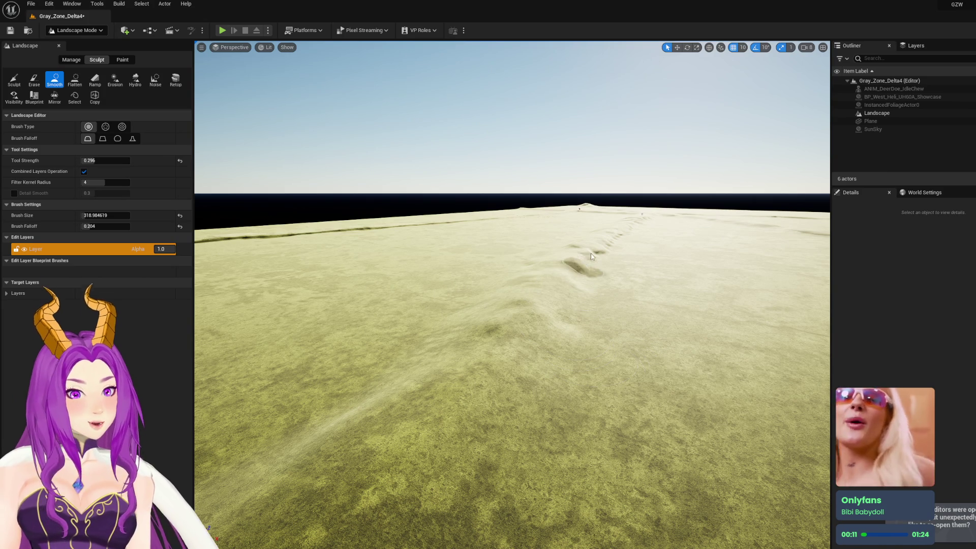
pyautogui.press('e')
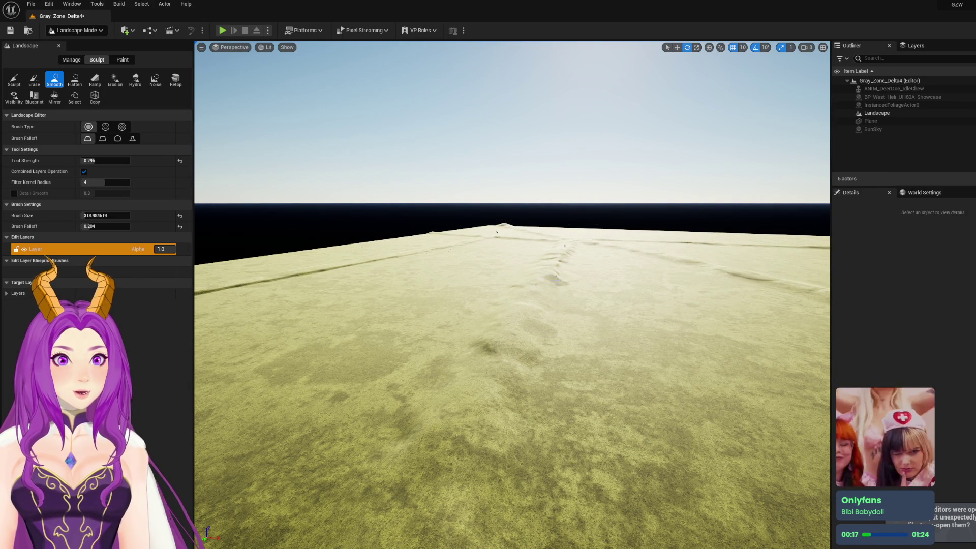
pyautogui.scroll(5, 563, 254)
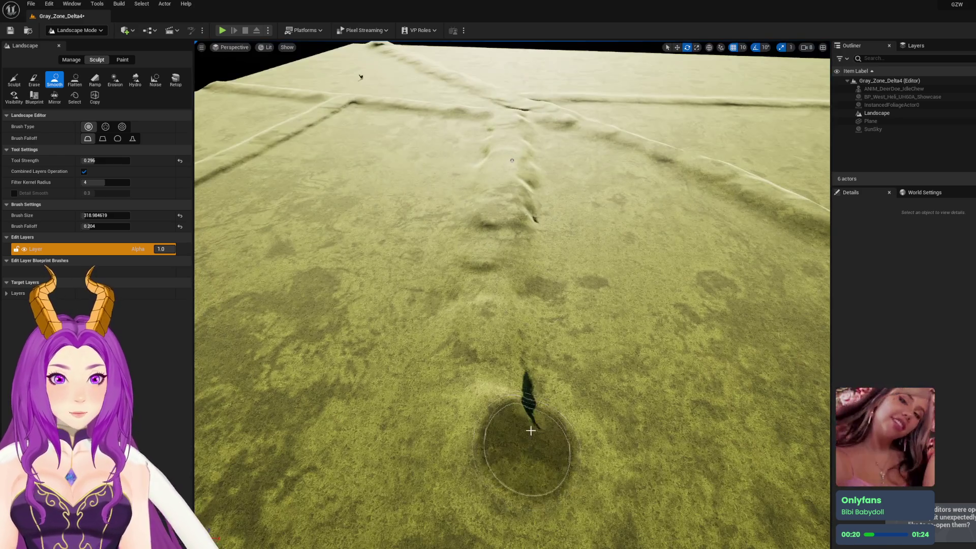
pyautogui.moveTo(531, 431); pyautogui.dragTo(528, 202)
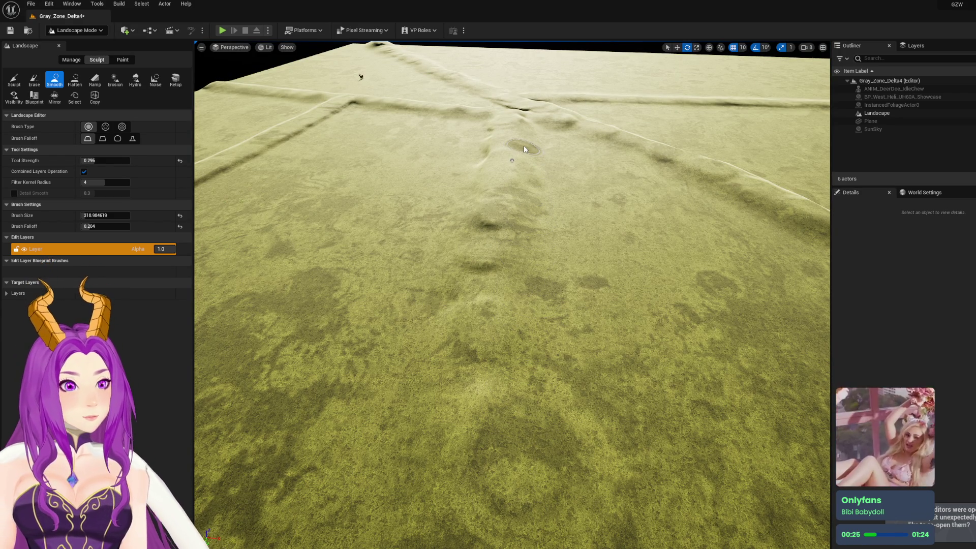
pyautogui.scroll(-10, 500, 122)
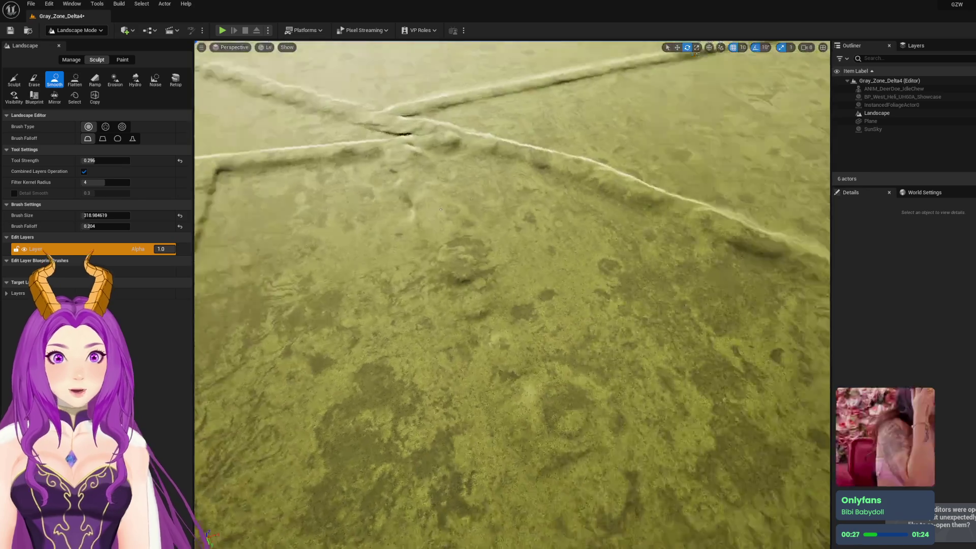
pyautogui.scroll(3, 596, 422)
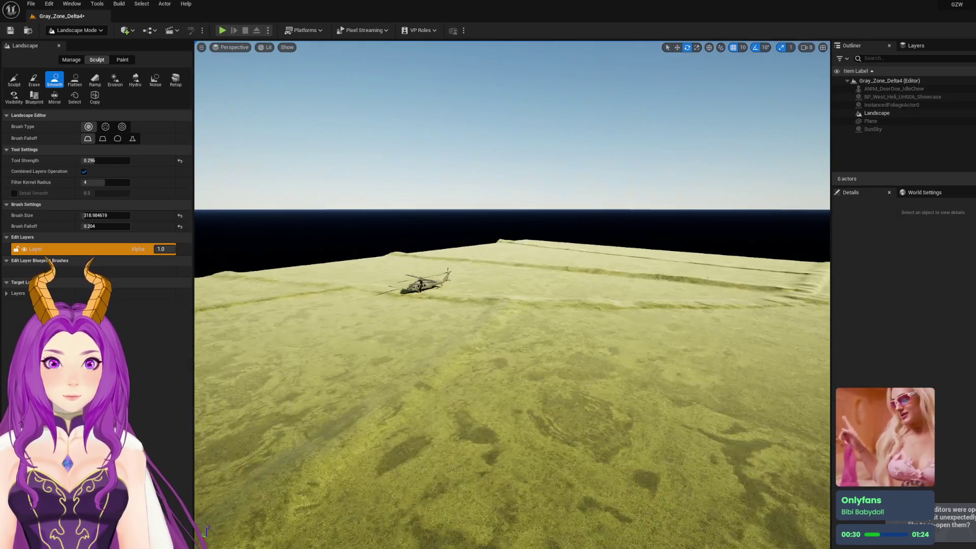
# Pull back to review the whole landscape and helicopter, then save the level
pyautogui.moveTo(508, 229); pyautogui.dragTo(528, 148)
pyautogui.moveTo(422, 310)
pyautogui.mouseDown()
pyautogui.moveTo(430, 305)
pyautogui.moveTo(423, 309)
pyautogui.mouseUp()
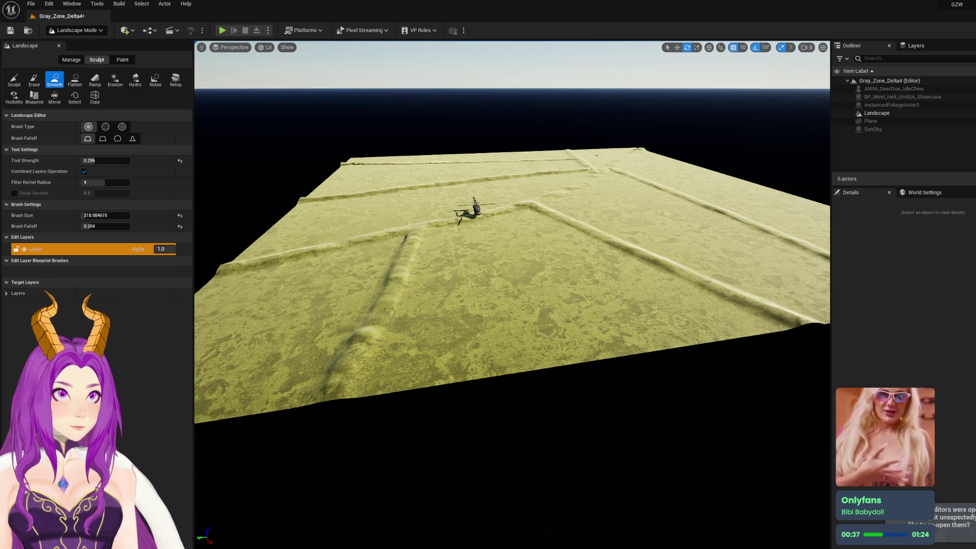
pyautogui.moveTo(399, 313); pyautogui.dragTo(342, 270)
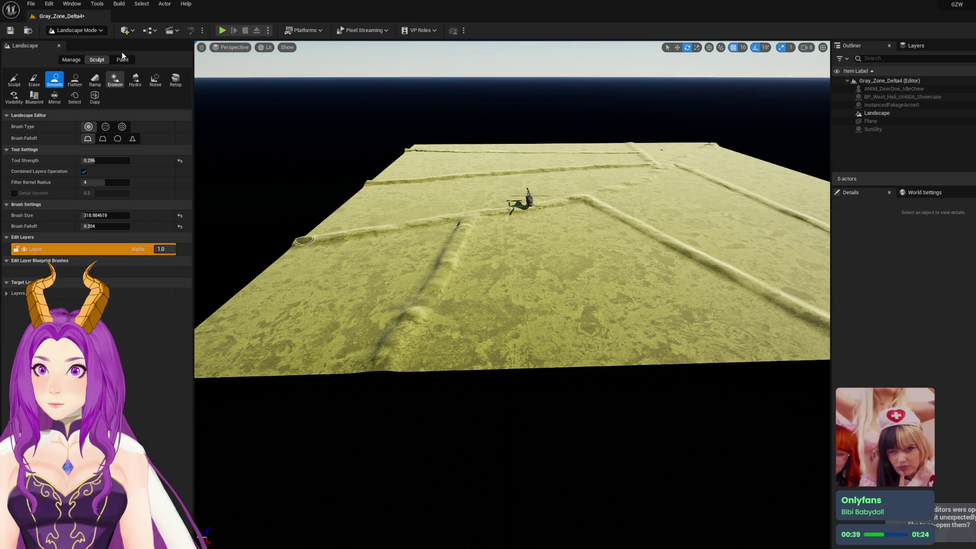
pyautogui.hotkey('ctrl', 's')
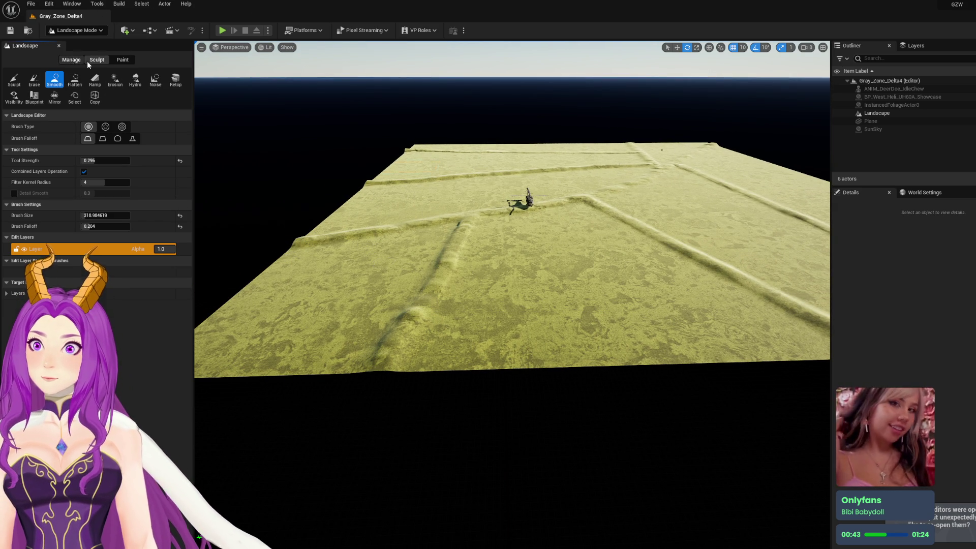
# Try the Paint tab's Blueprint and Paint brushes, stay in Landscape Mode, and show the Manage tools
pyautogui.click(123, 60)
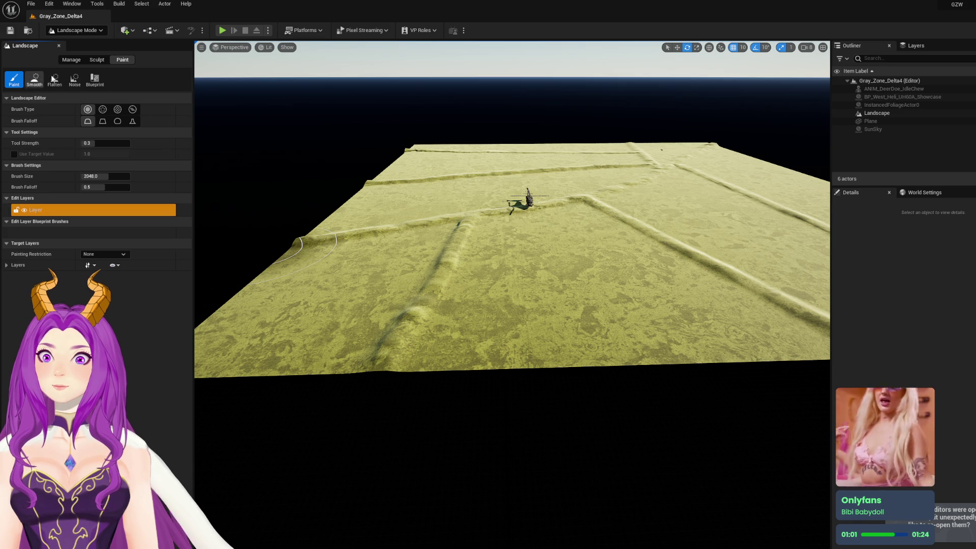
pyautogui.click(95, 79)
pyautogui.click(12, 82)
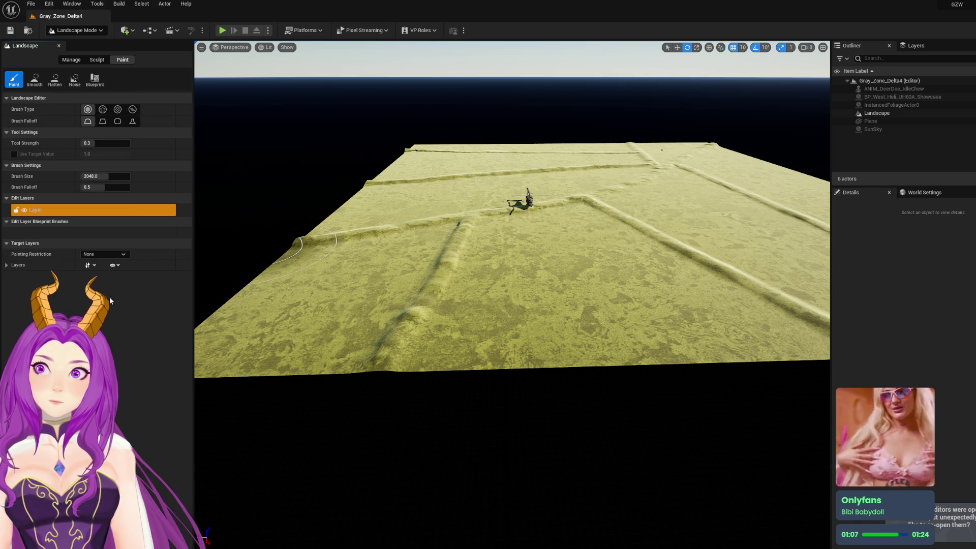
pyautogui.click(101, 30)
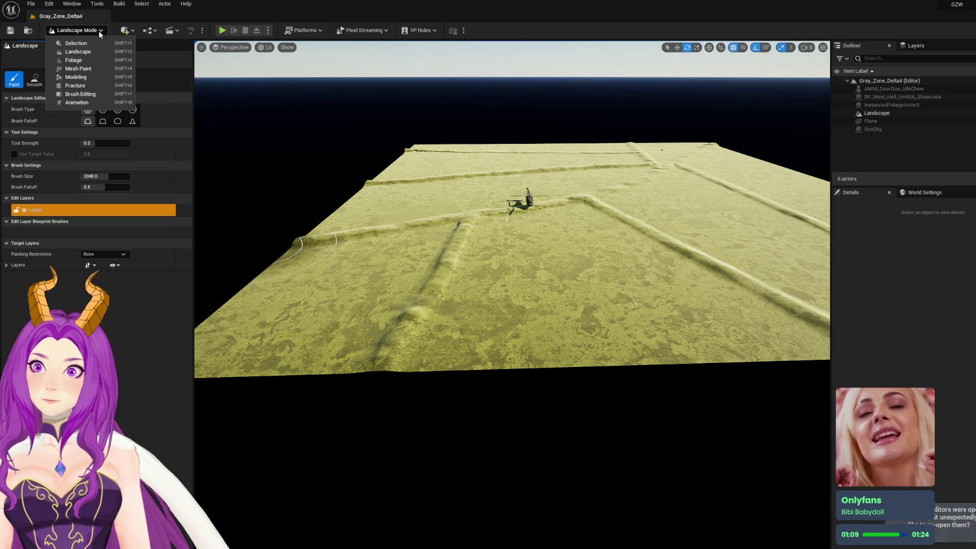
pyautogui.click(244, 2)
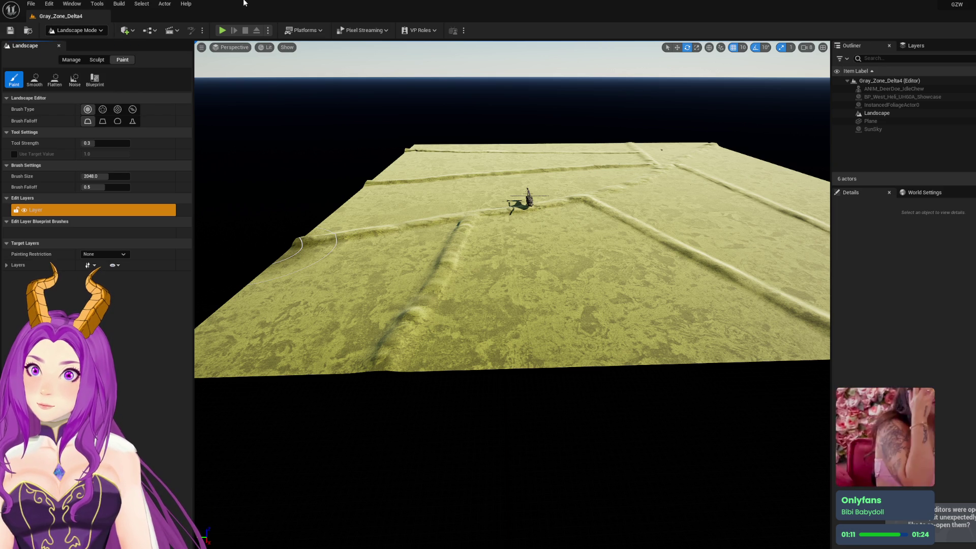
pyautogui.click(73, 62)
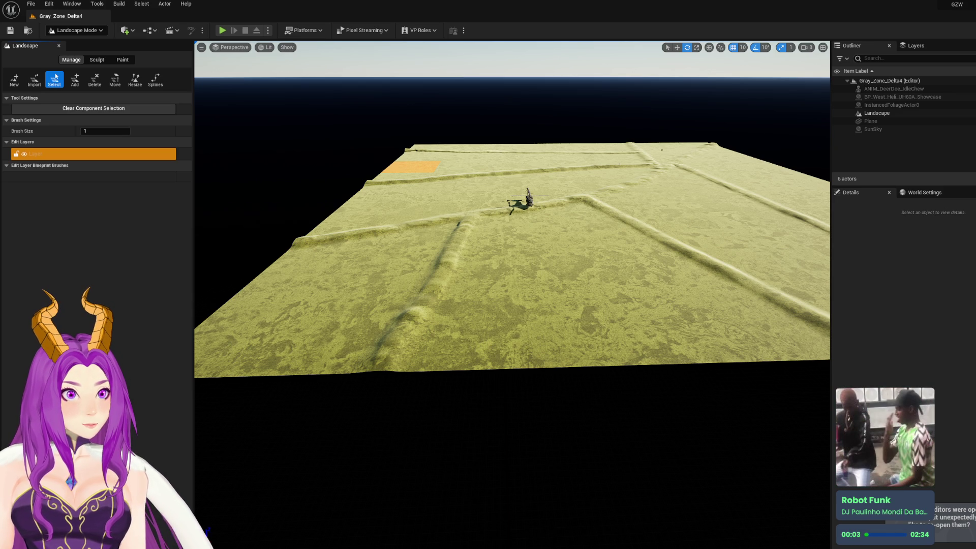
pyautogui.moveTo(630, 257); pyautogui.dragTo(631, 234)
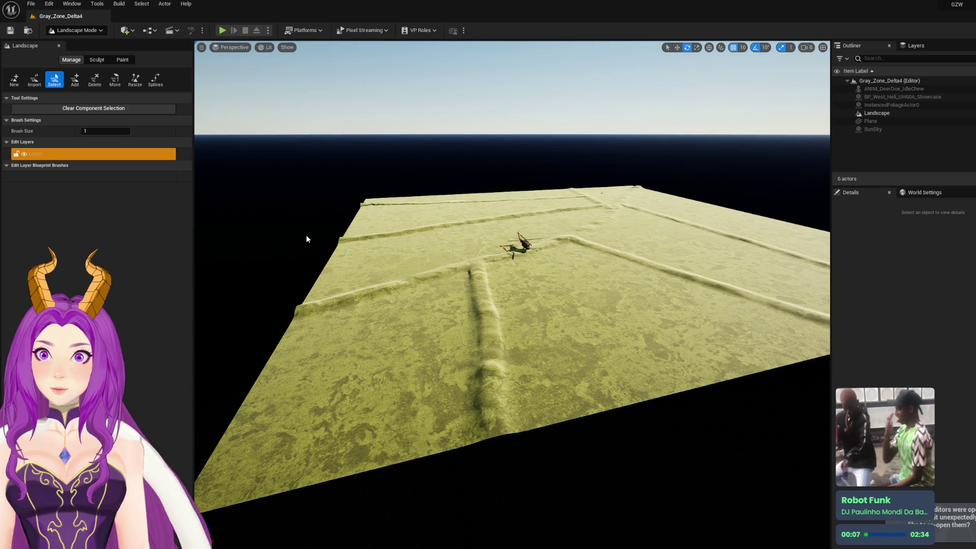
pyautogui.click(132, 59)
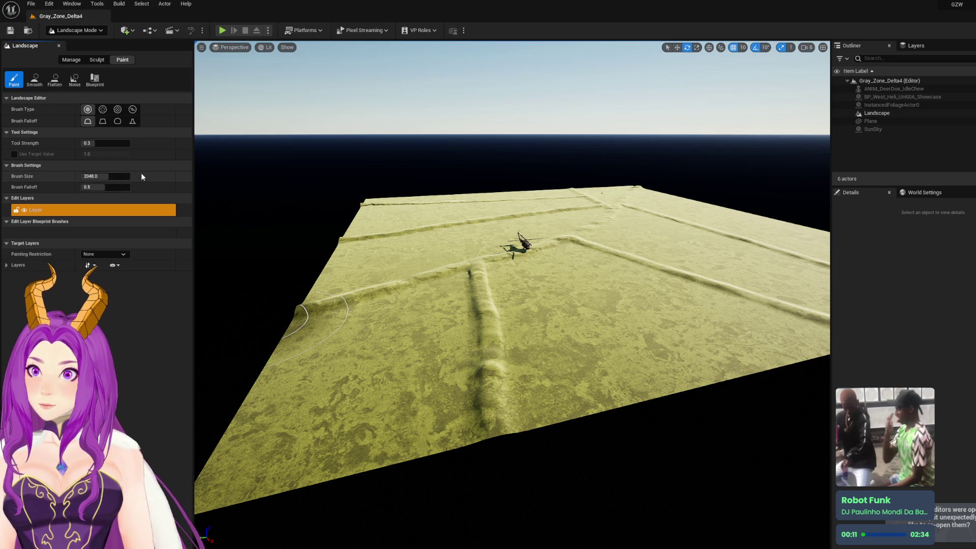
pyautogui.click(116, 111)
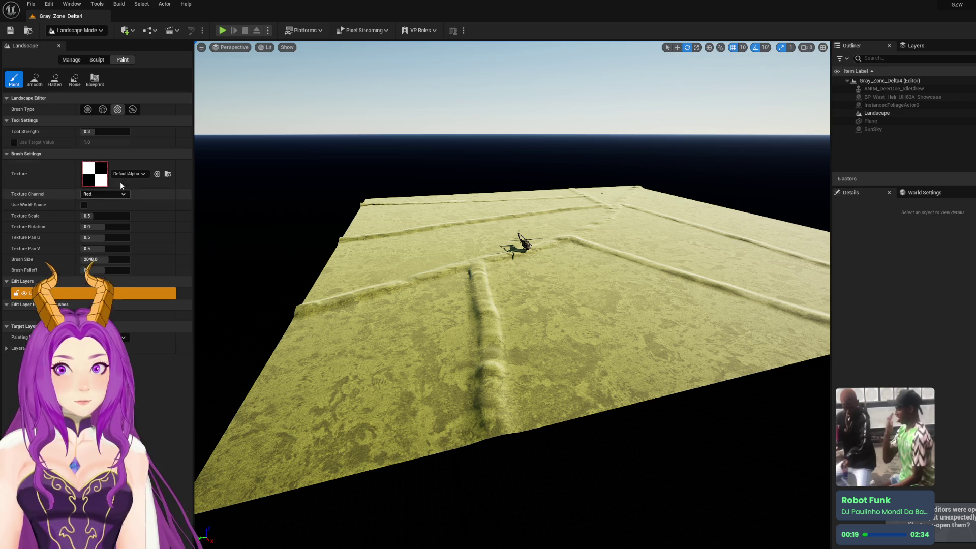
pyautogui.click(143, 174)
pyautogui.scroll(-8, 195, 281)
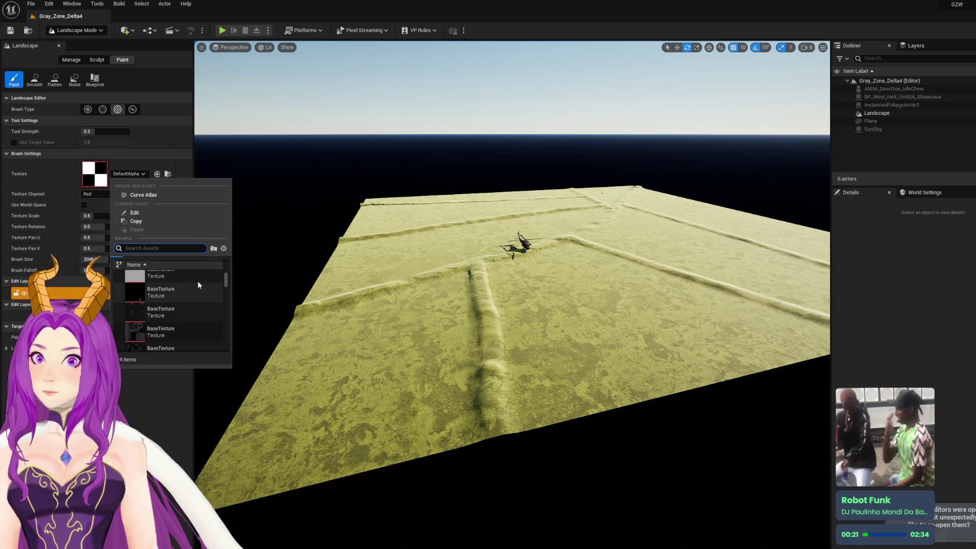
pyautogui.write('sand')
pyautogui.press('BackSpace')
pyautogui.press('BackSpace')
pyautogui.press('BackSpace')
pyautogui.moveTo(224, 284); pyautogui.dragTo(233, 316)
pyautogui.click(233, 316)
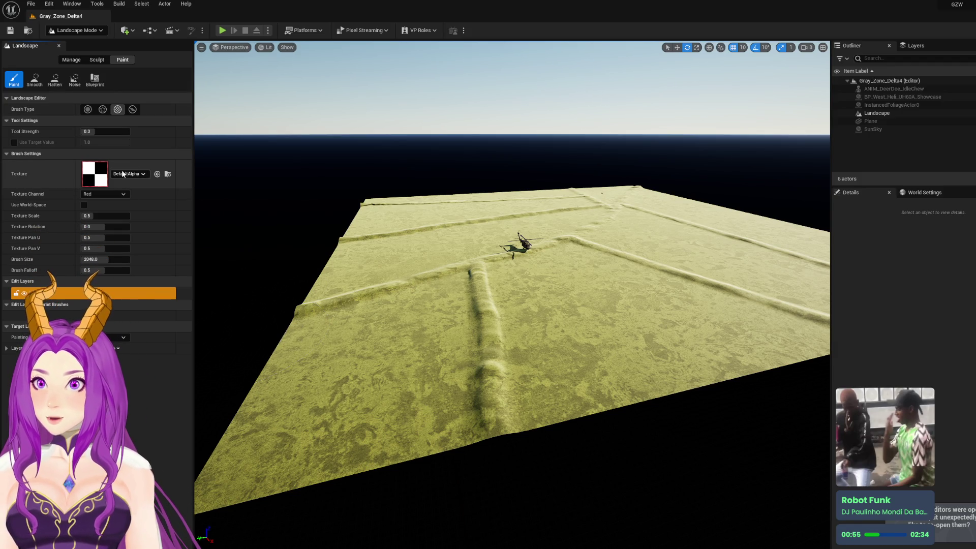
pyautogui.click(168, 174)
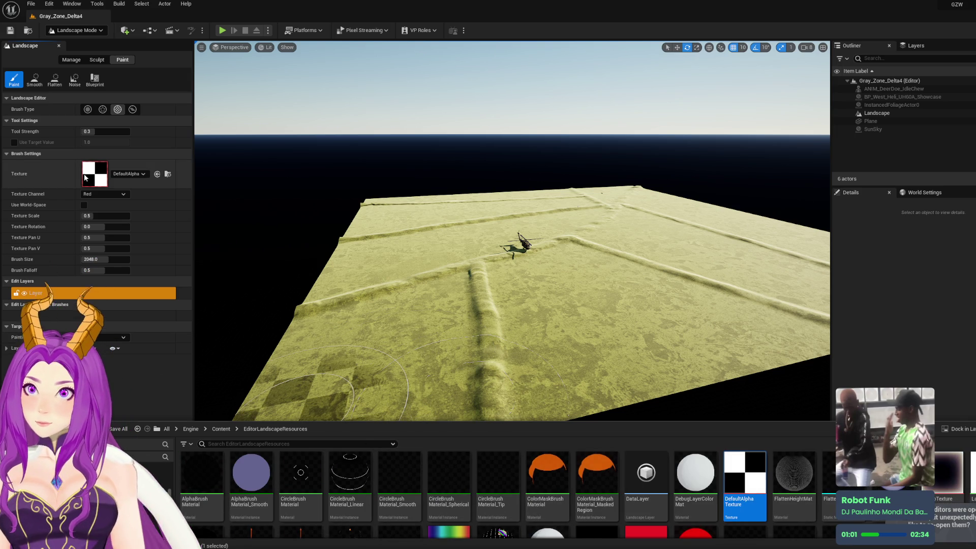
pyautogui.click(88, 110)
pyautogui.click(104, 111)
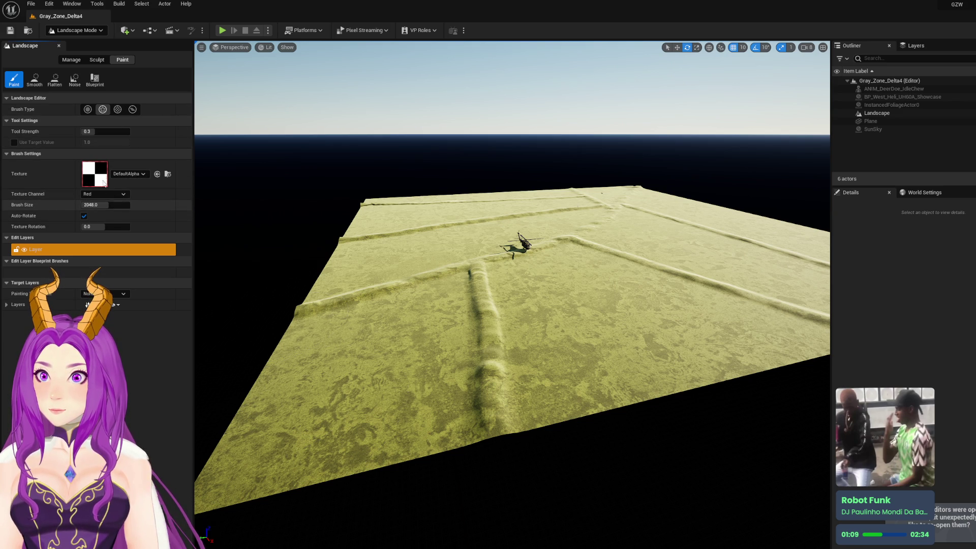
pyautogui.click(118, 109)
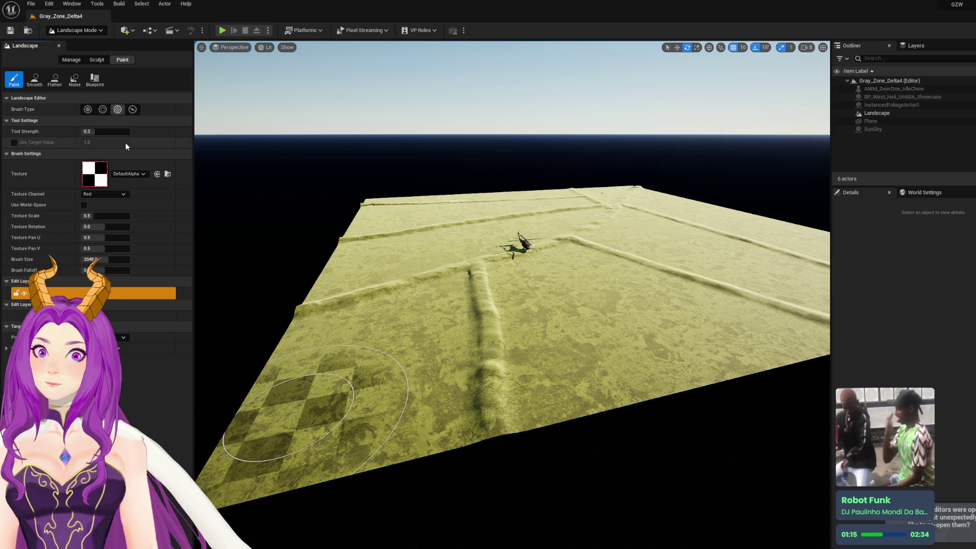
pyautogui.click(123, 174)
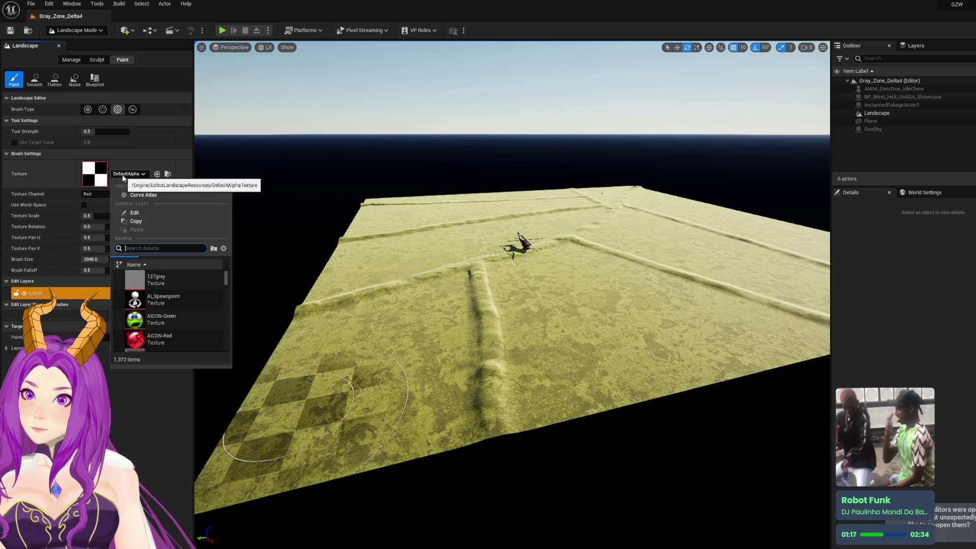
pyautogui.press('Escape')
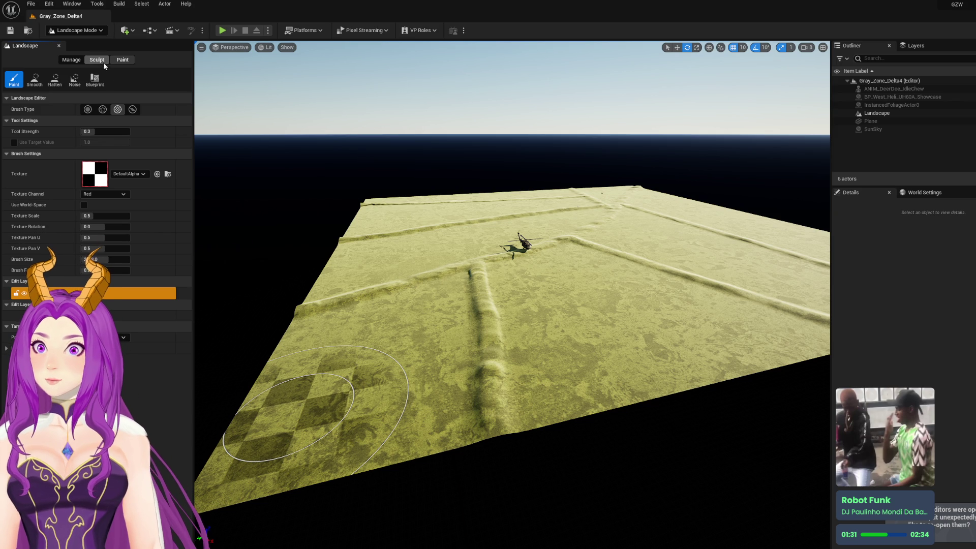
pyautogui.click(132, 109)
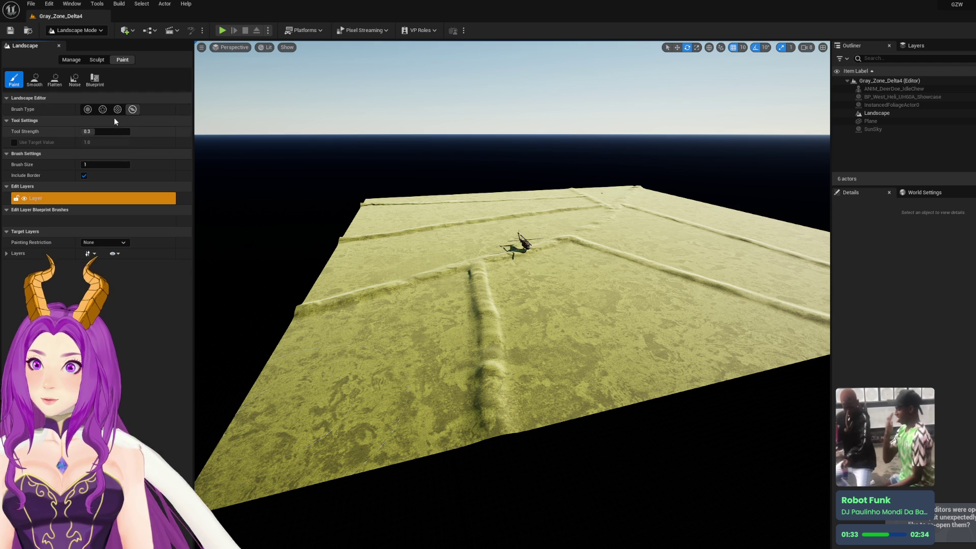
pyautogui.click(103, 109)
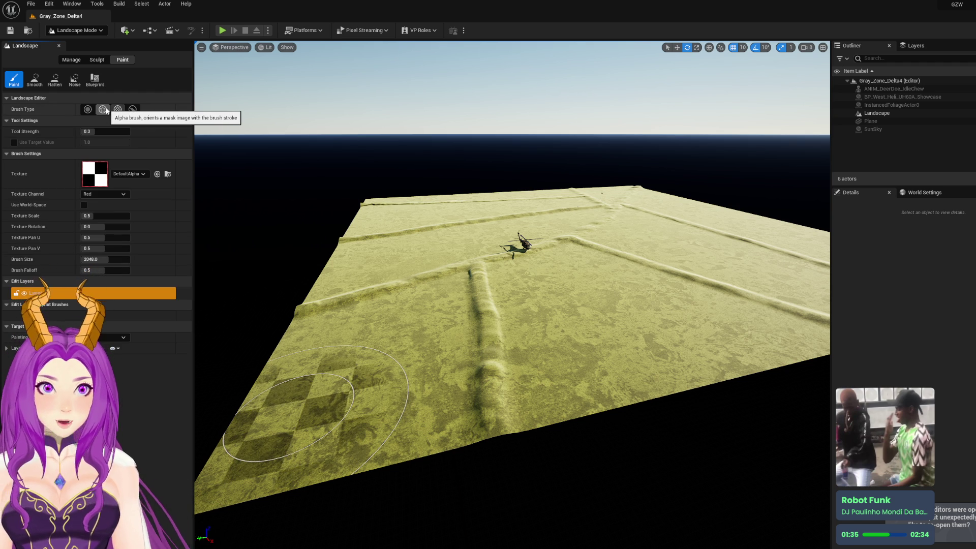
pyautogui.click(118, 109)
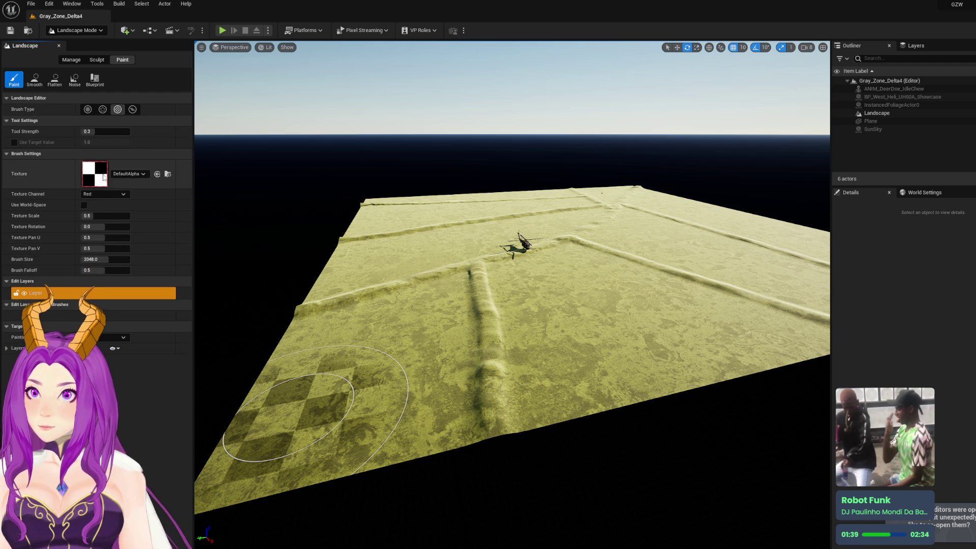
pyautogui.click(168, 176)
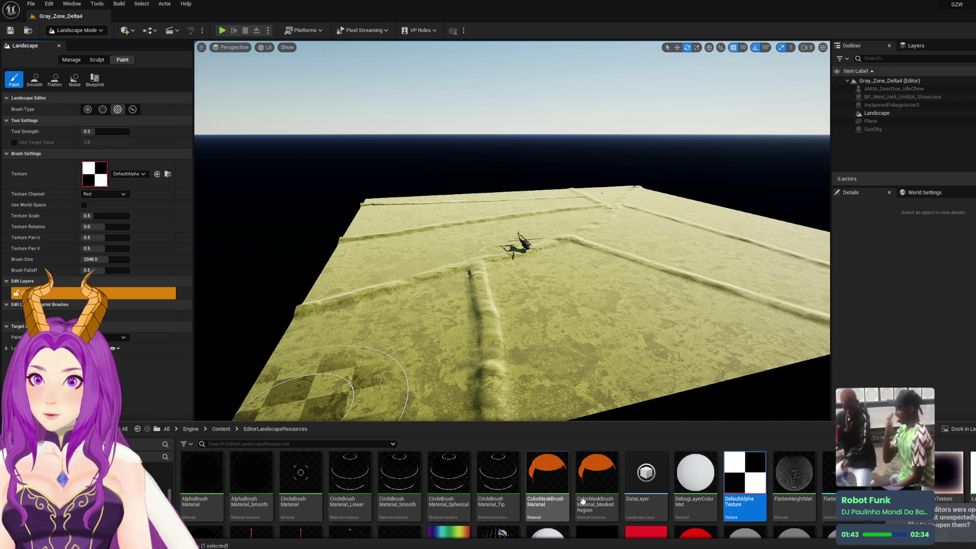
pyautogui.scroll(-2, 618, 503)
pyautogui.scroll(2, 620, 496)
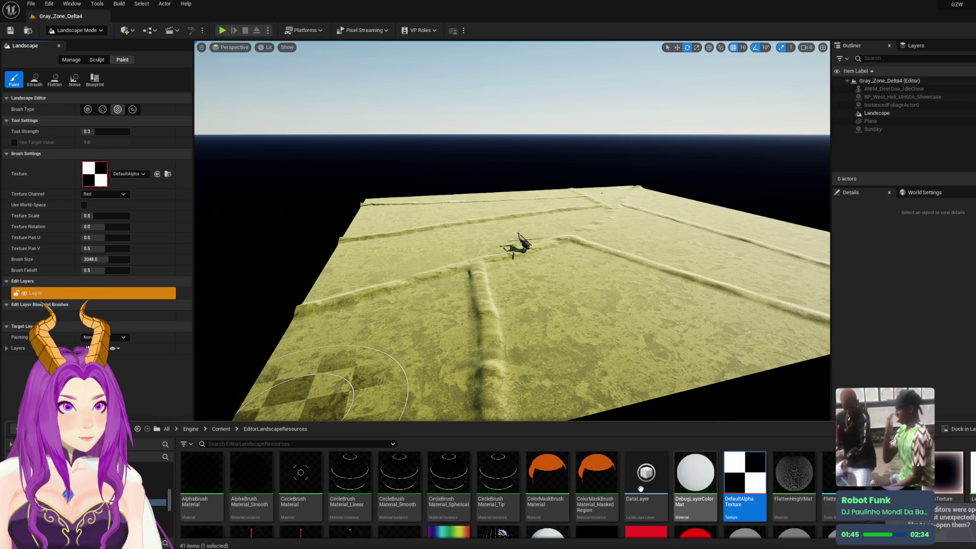
pyautogui.click(165, 153)
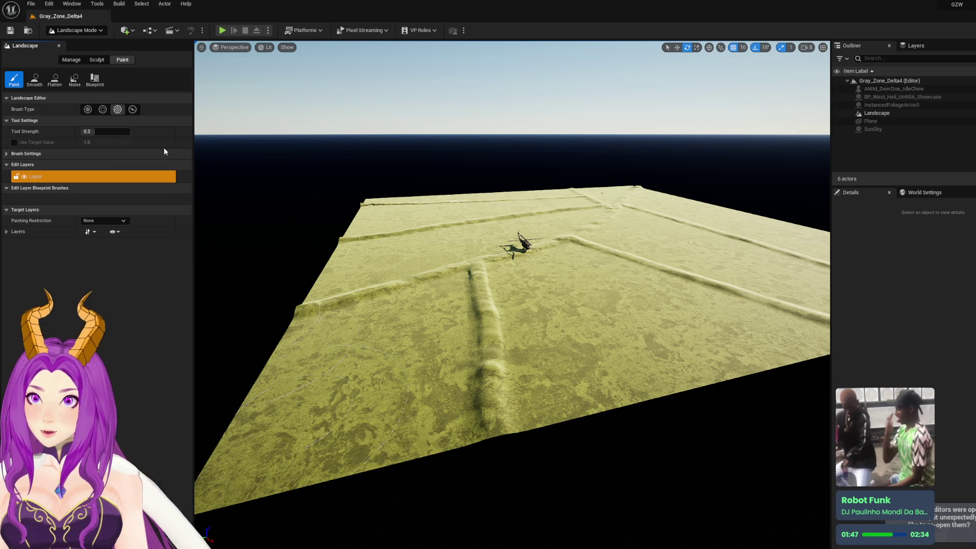
# Switch to Selection Mode and select the Landscape actor to reveal its M_Ground_Moss material
pyautogui.click(134, 109)
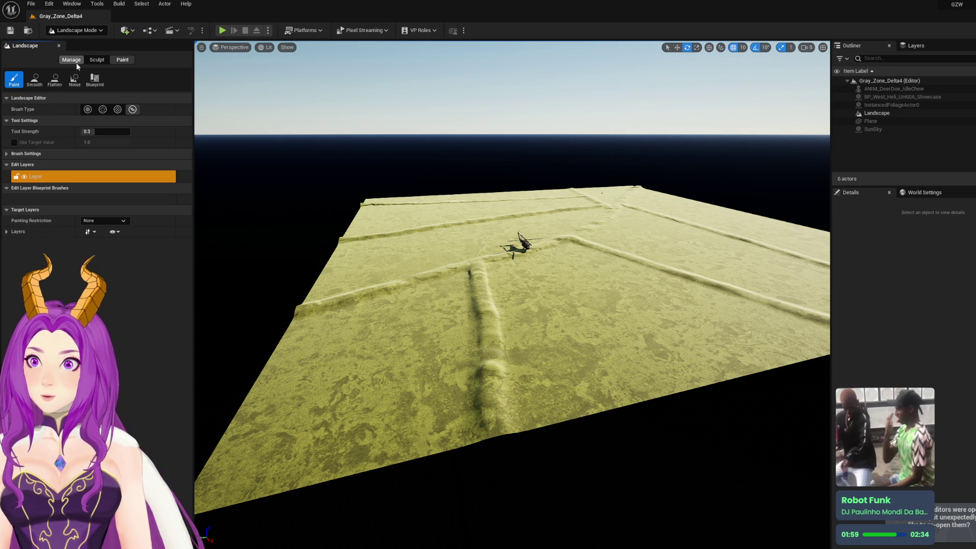
pyautogui.click(91, 32)
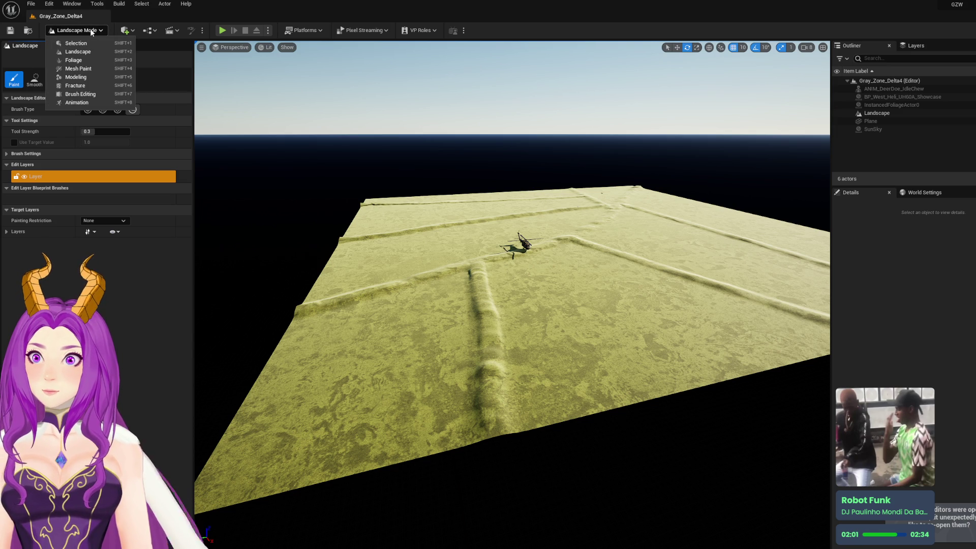
pyautogui.click(90, 30)
pyautogui.click(127, 31)
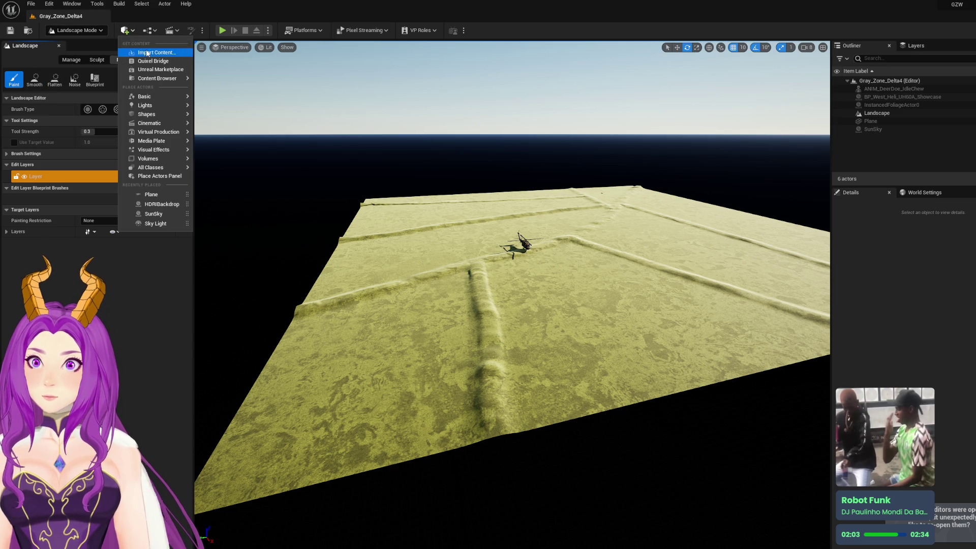
pyautogui.click(89, 30)
pyautogui.click(71, 41)
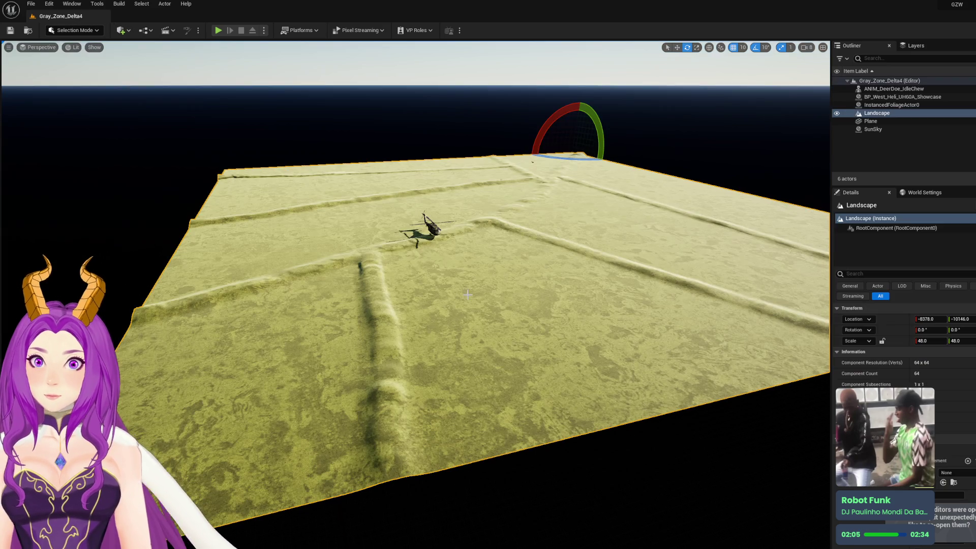
pyautogui.scroll(-5, 959, 320)
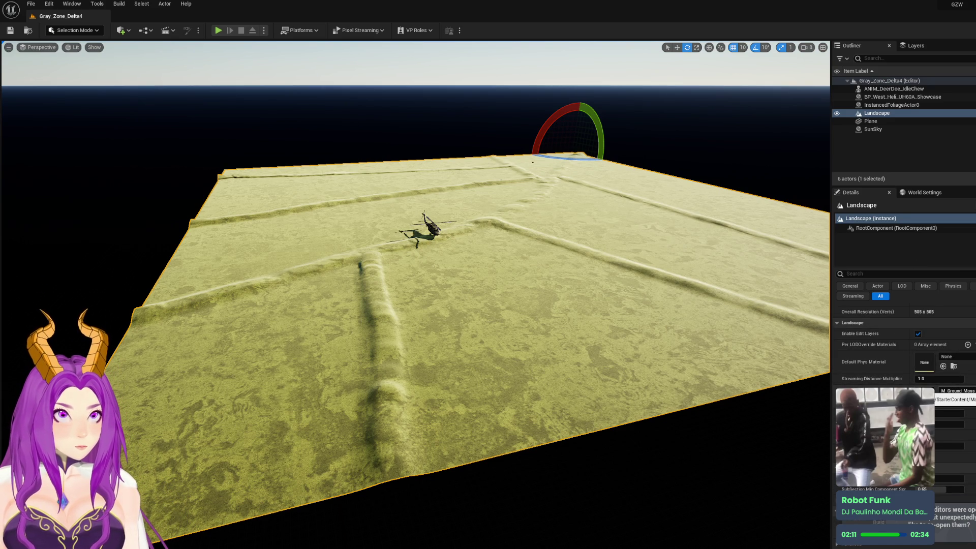
# Search 'sand' in the Landscape Material picker, apply M_Sand, and frame the landscape
pyautogui.click(956, 391)
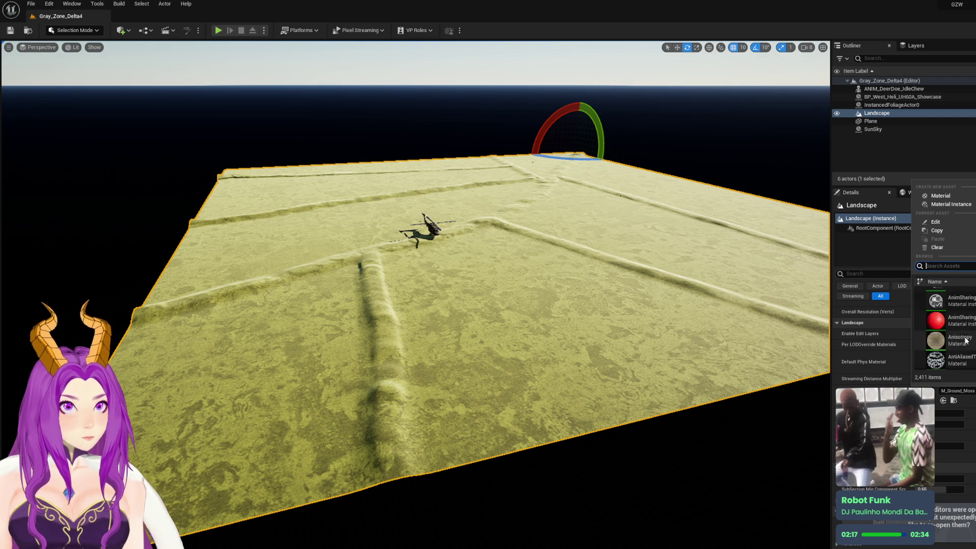
pyautogui.write('sand')
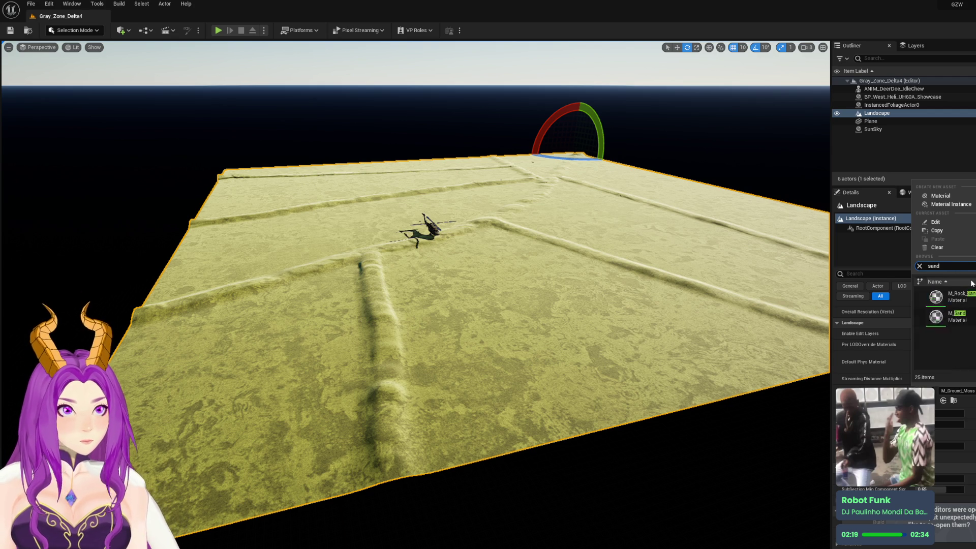
pyautogui.click(972, 318)
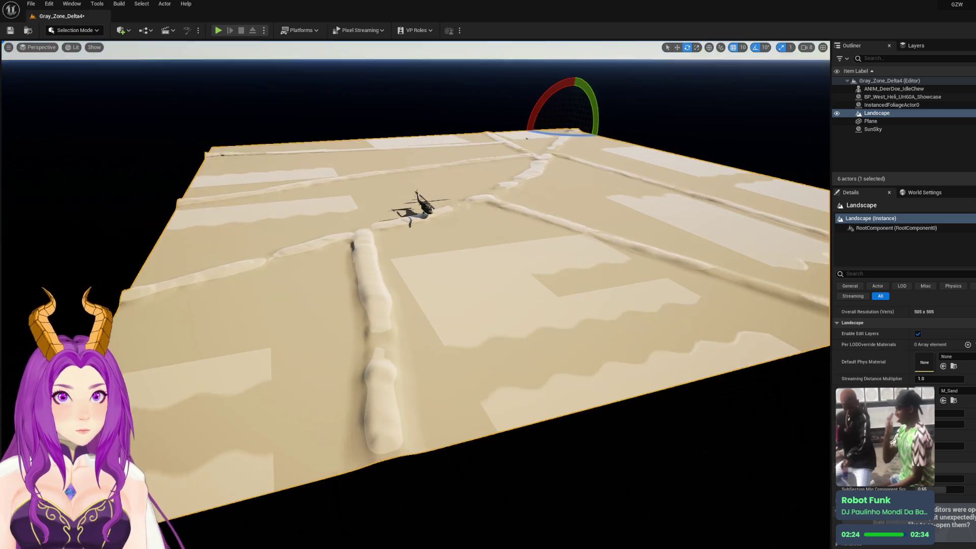
pyautogui.moveTo(415, 305); pyautogui.dragTo(384, 224)
pyautogui.press('f')
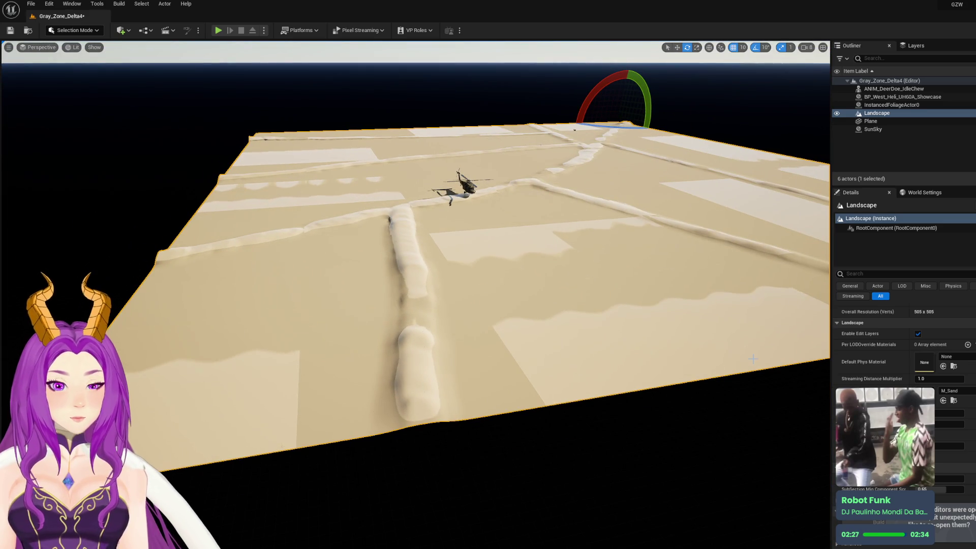
pyautogui.hotkey('ctrl', 'space')
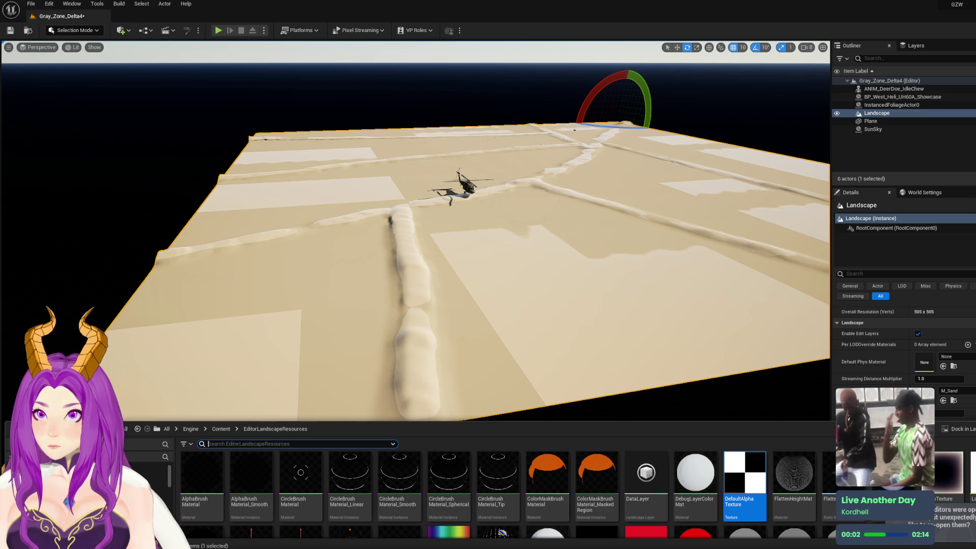
# Try fl1_baseGround_IV from ForestLandscape/Materials/defaultLandscape as the Landscape Material
pyautogui.click(157, 503)
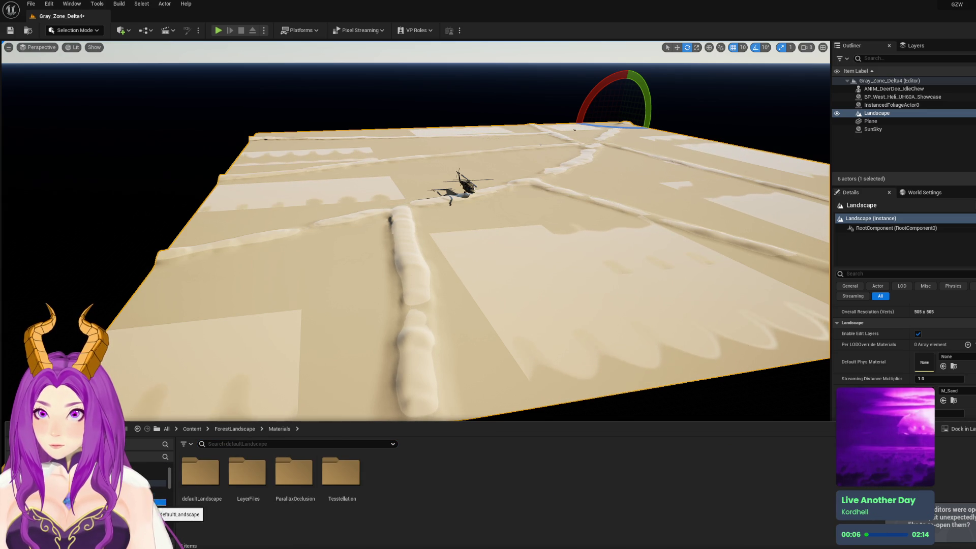
pyautogui.click(157, 510)
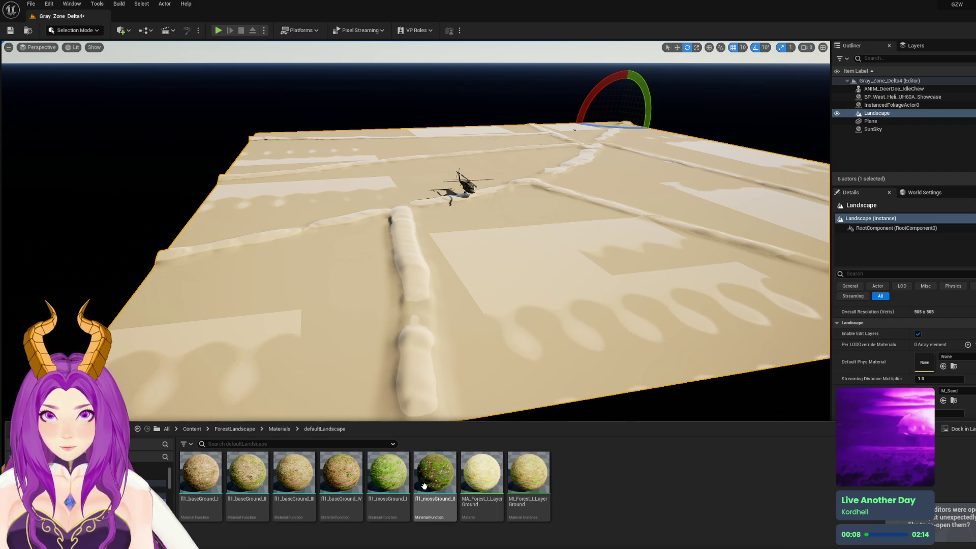
pyautogui.click(339, 481)
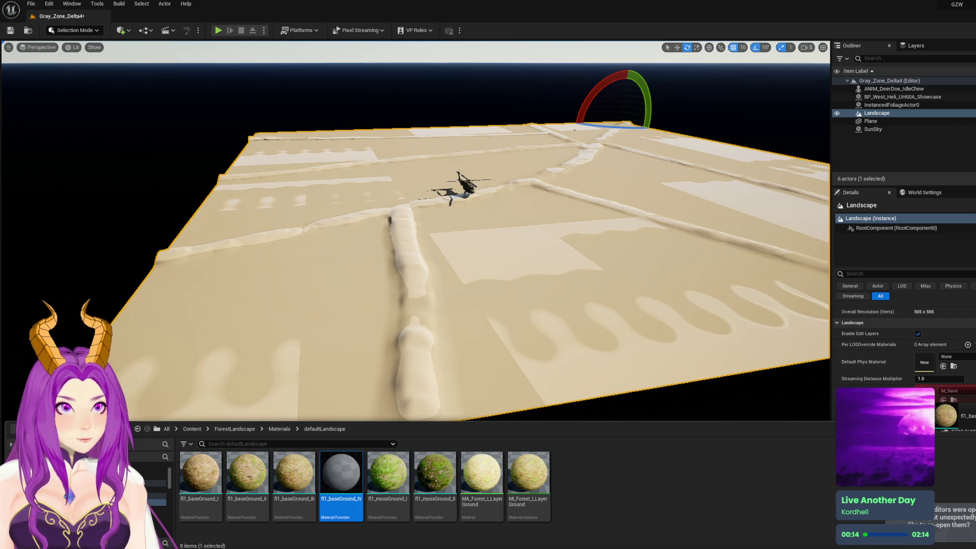
pyautogui.moveTo(340, 480)
pyautogui.mouseDown()
pyautogui.moveTo(618, 351)
pyautogui.moveTo(937, 399)
pyautogui.mouseUp()
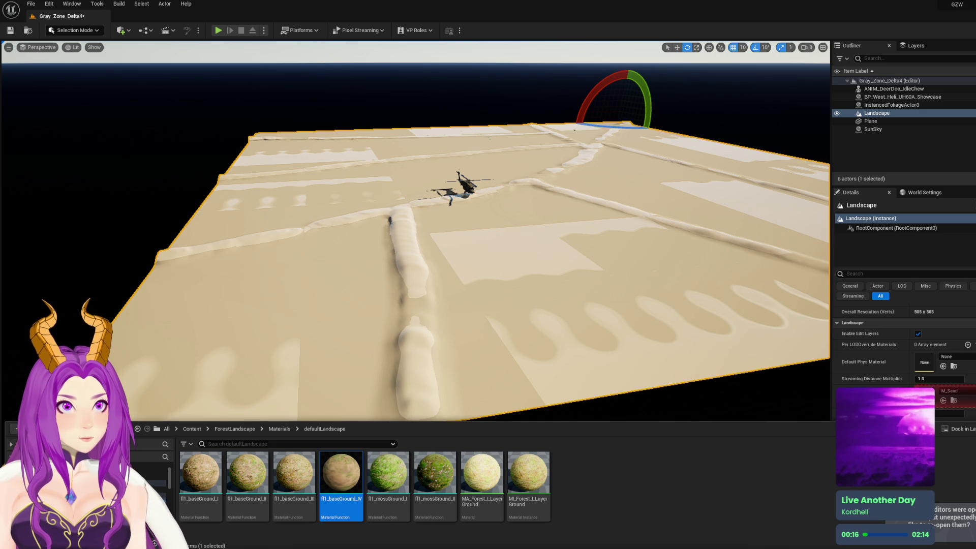
pyautogui.click(956, 391)
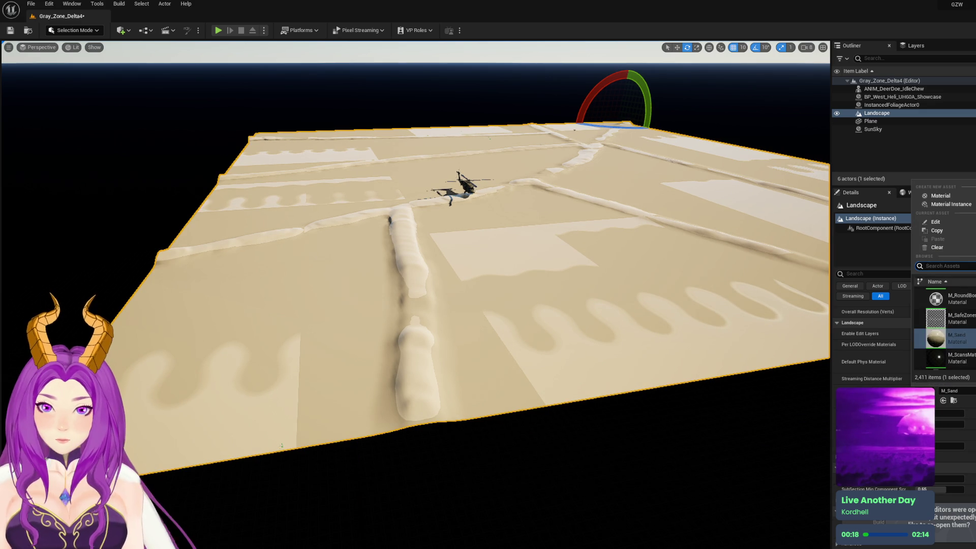
# Assign MI_Forest_I_LayerGround to the Landscape Material slot from the Content Drawer
pyautogui.hotkey('ctrl', 'space')
pyautogui.rightClick(350, 487)
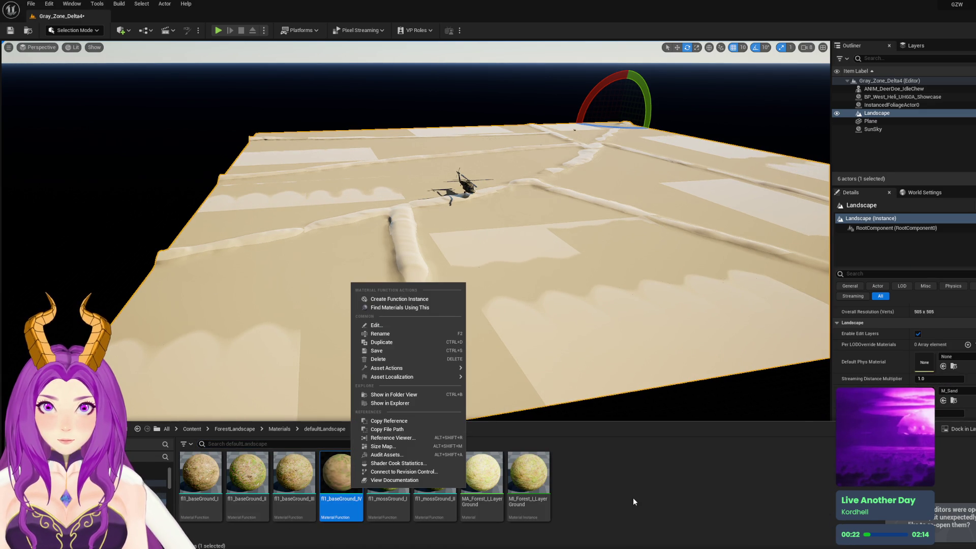
pyautogui.click(587, 505)
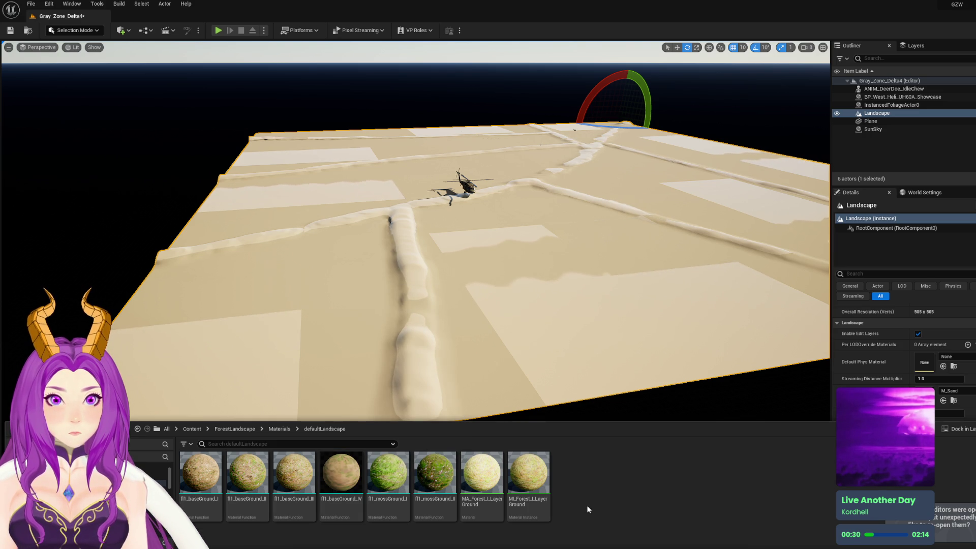
pyautogui.click(528, 489)
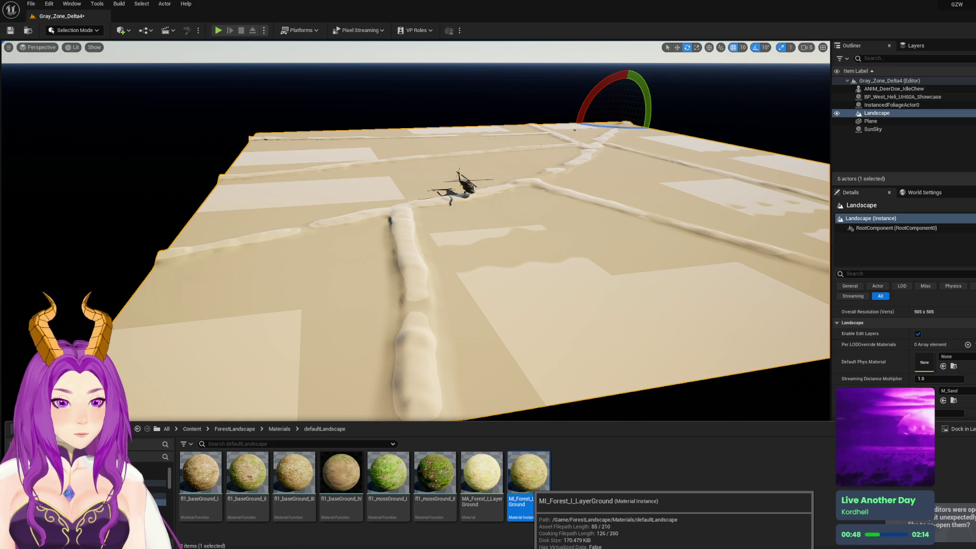
pyautogui.moveTo(528, 473); pyautogui.dragTo(951, 394)
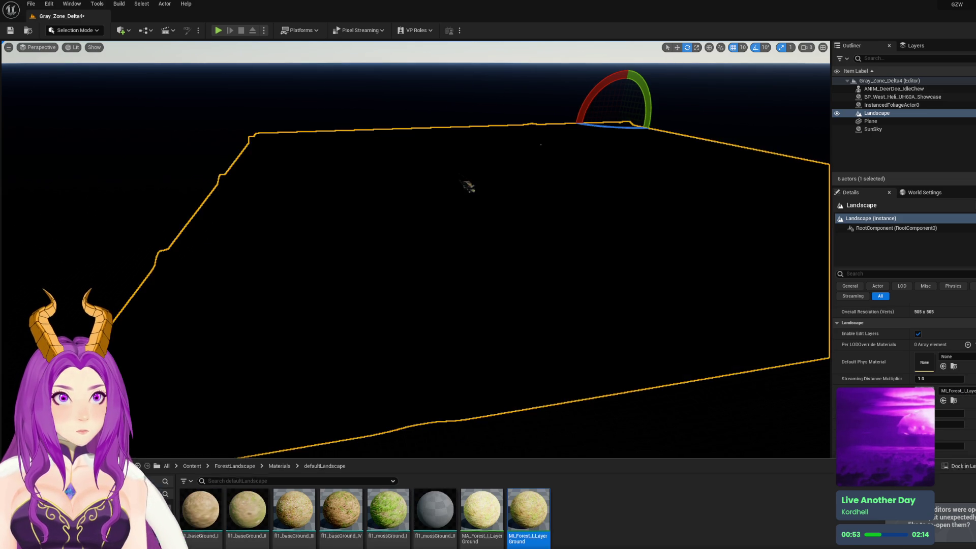
pyautogui.moveTo(669, 349)
pyautogui.mouseDown()
pyautogui.moveTo(793, 350)
pyautogui.moveTo(690, 315)
pyautogui.moveTo(690, 284)
pyautogui.moveTo(690, 347)
pyautogui.moveTo(658, 366)
pyautogui.moveTo(659, 328)
pyautogui.mouseUp()
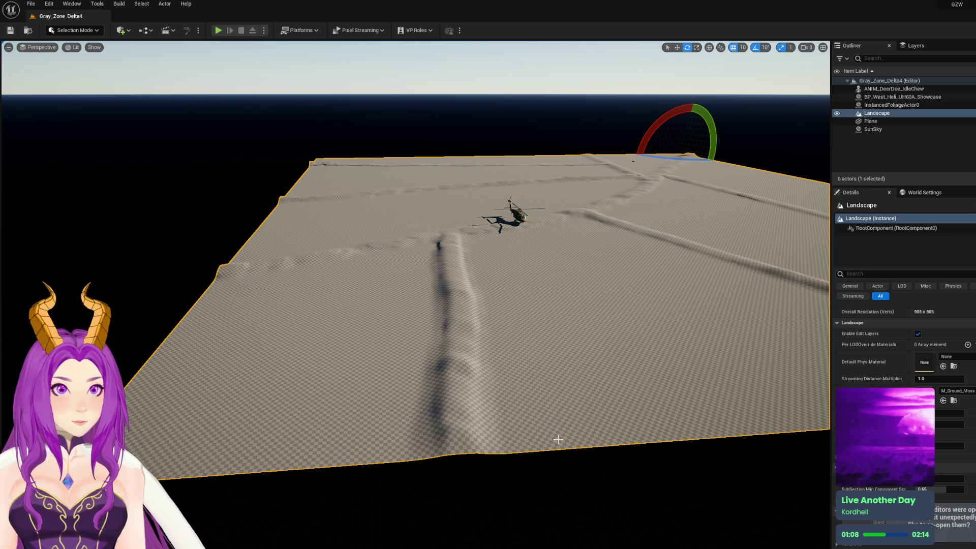
pyautogui.click(969, 393)
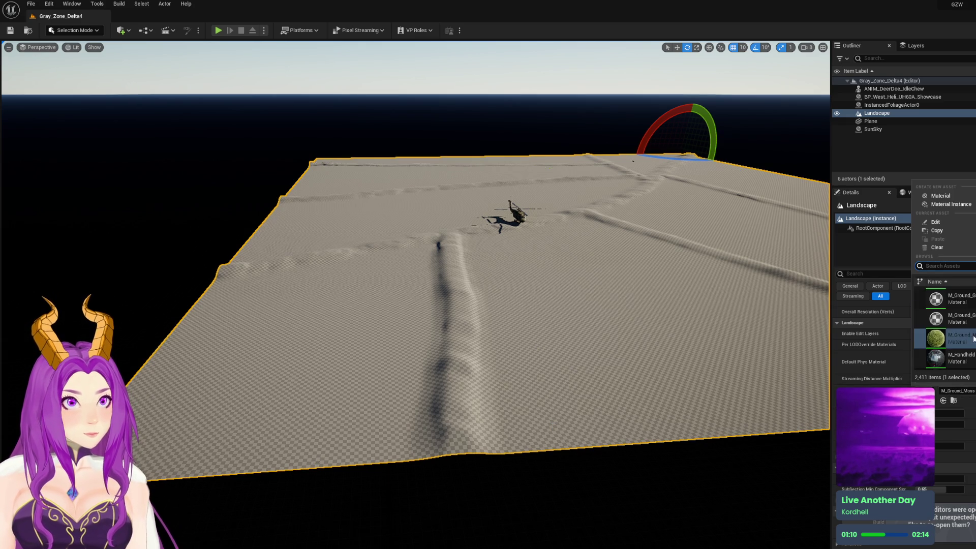
pyautogui.scroll(-5, 946, 330)
pyautogui.scroll(-1, 971, 329)
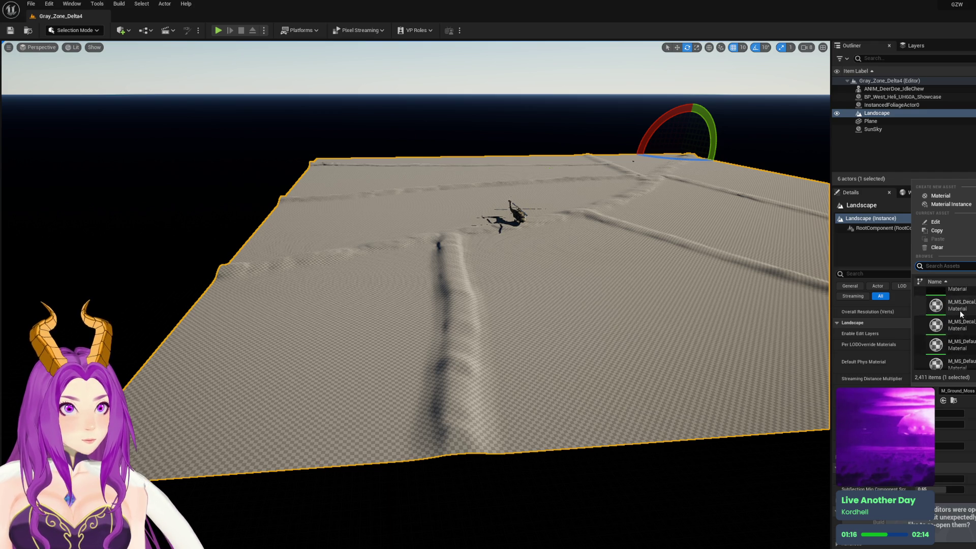
pyautogui.scroll(-10, 961, 318)
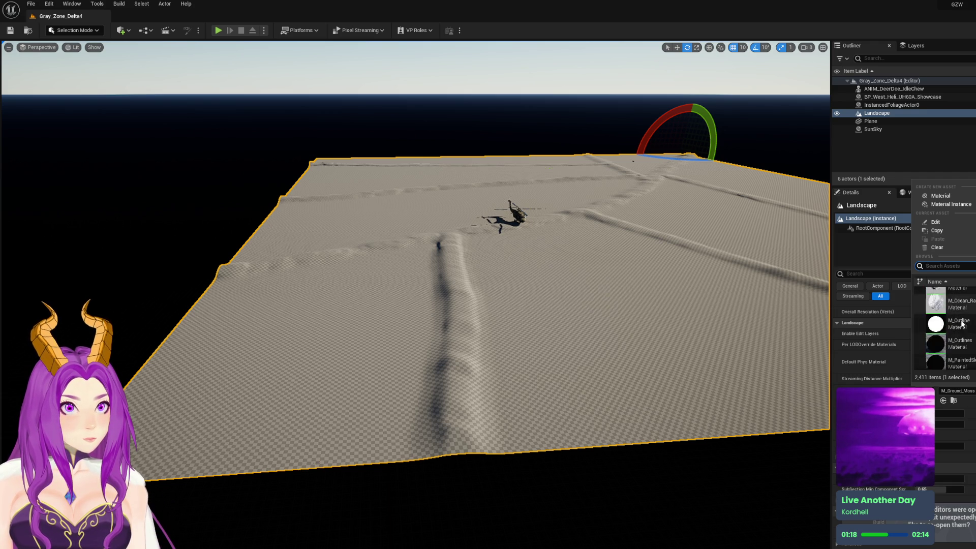
pyautogui.scroll(3, 959, 321)
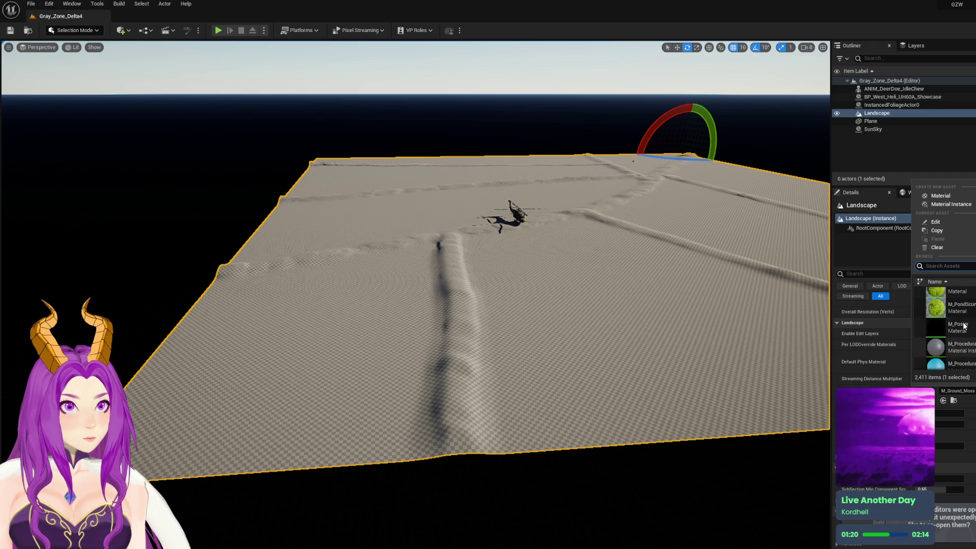
pyautogui.scroll(-5, 965, 333)
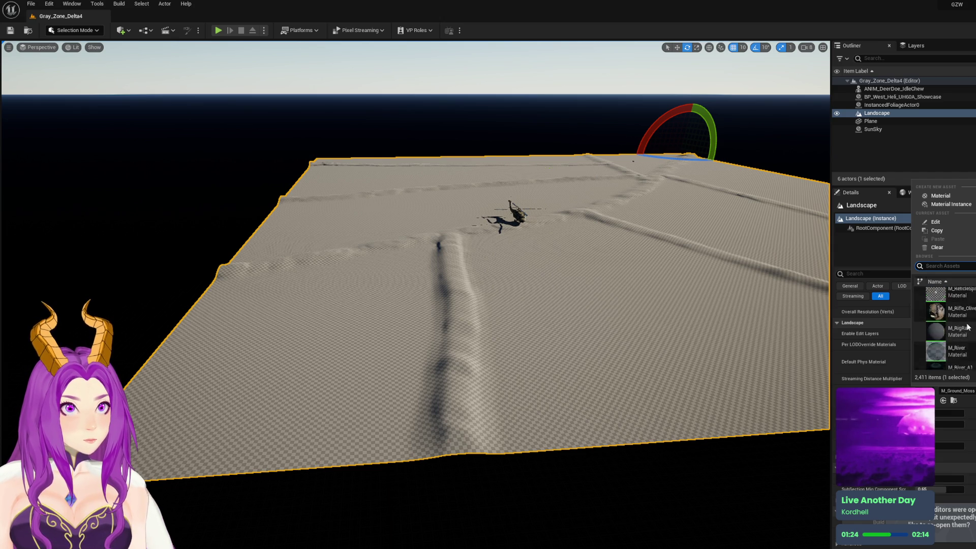
pyautogui.scroll(-3, 967, 328)
pyautogui.scroll(-5, 966, 335)
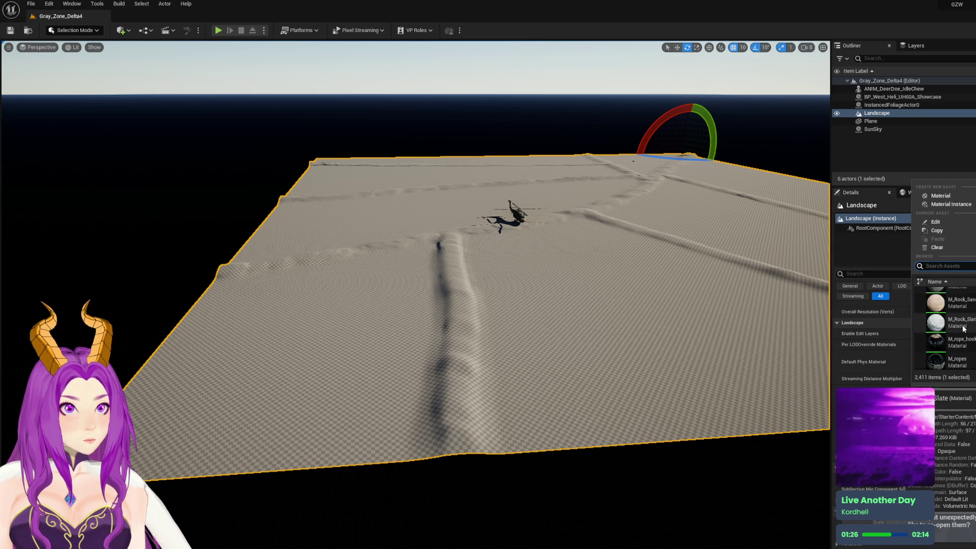
pyautogui.scroll(-3, 965, 354)
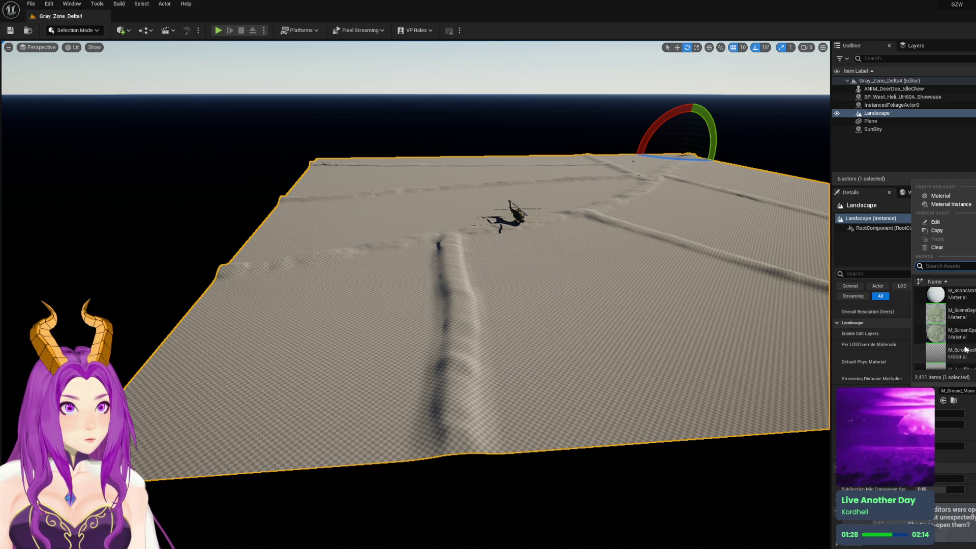
pyautogui.scroll(-2, 966, 346)
pyautogui.scroll(-5, 968, 349)
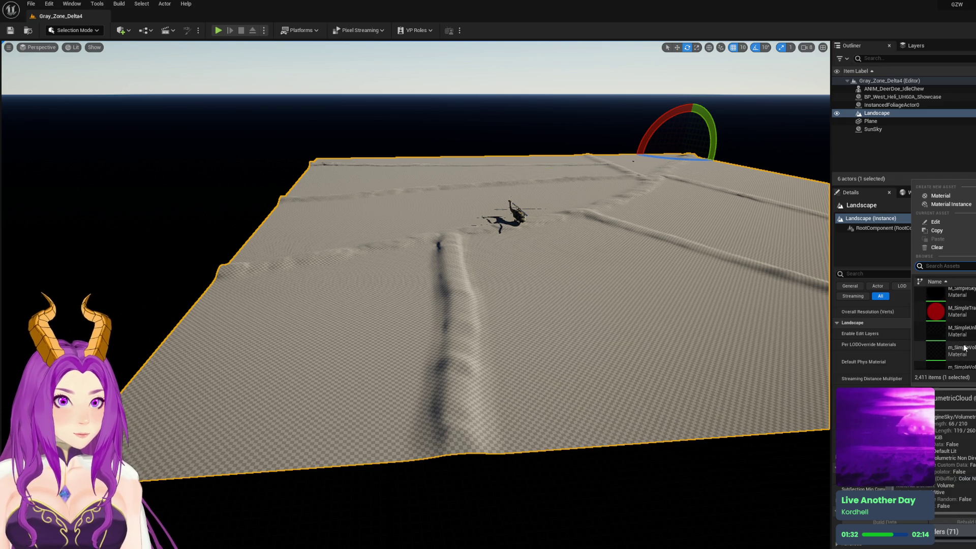
pyautogui.scroll(-2, 945, 330)
pyautogui.scroll(-2, 946, 330)
pyautogui.scroll(-3, 946, 331)
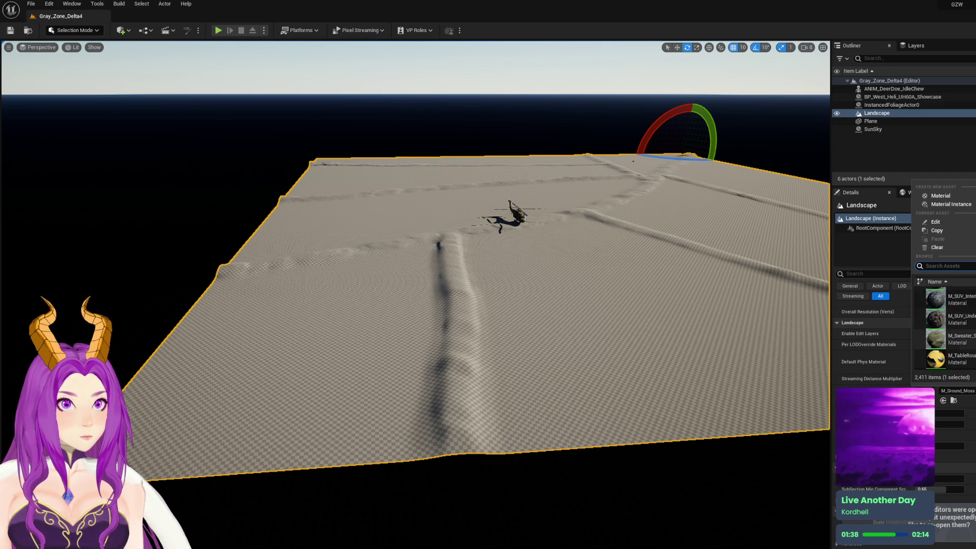
pyautogui.scroll(-3, 946, 330)
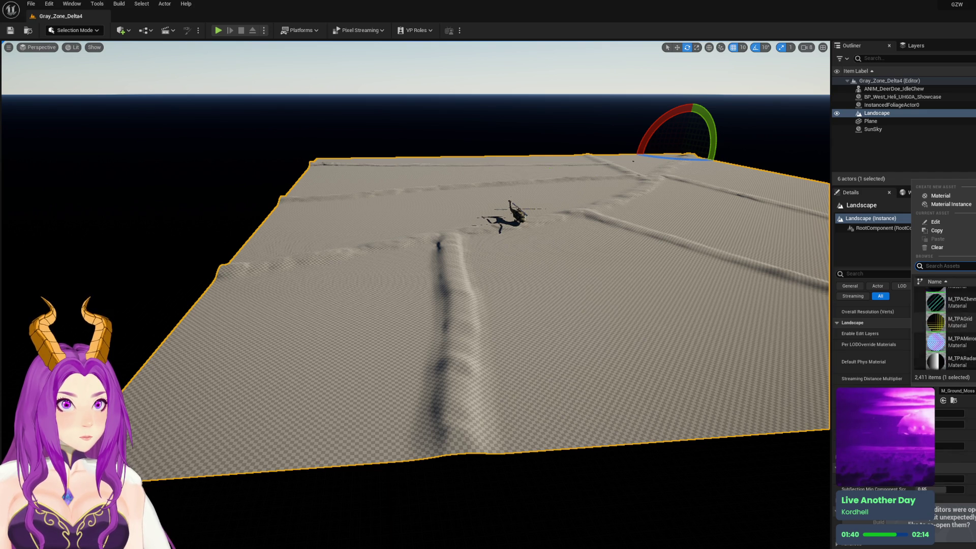
pyautogui.scroll(-5, 975, 333)
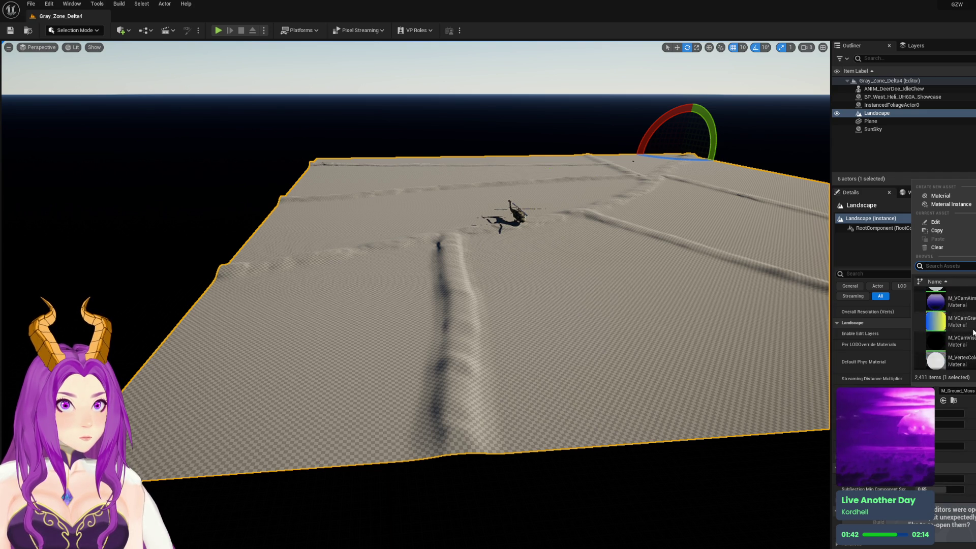
pyautogui.scroll(-5, 974, 333)
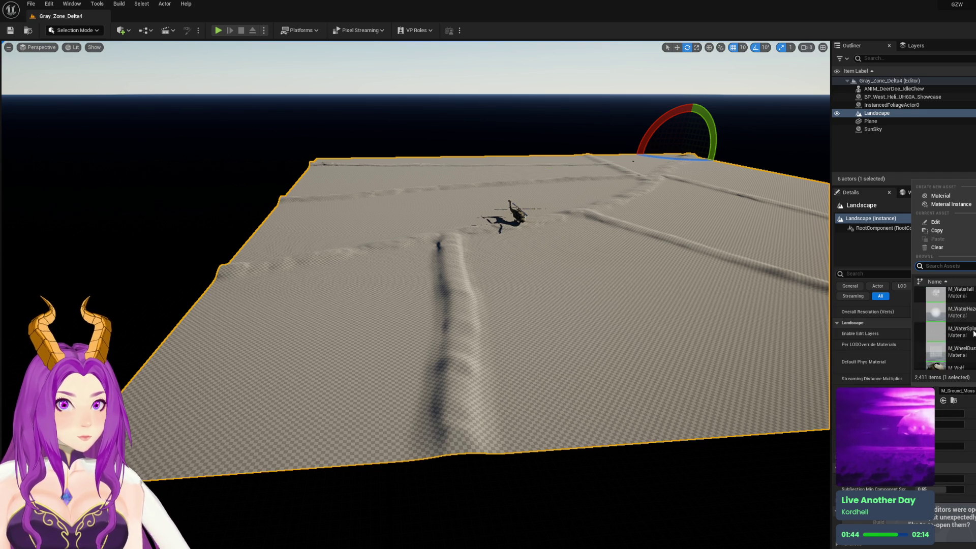
pyautogui.scroll(-2, 946, 328)
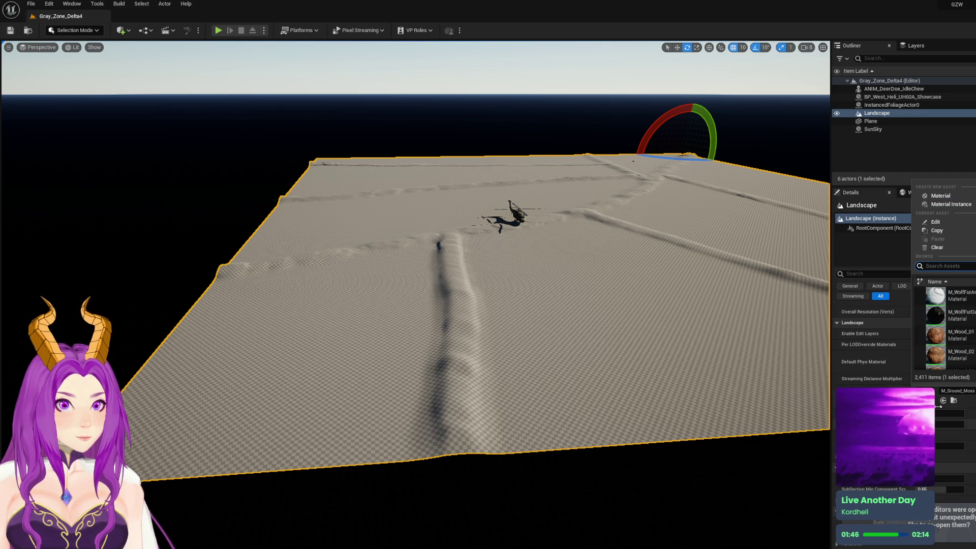
pyautogui.press('Escape')
pyautogui.moveTo(638, 338)
pyautogui.mouseDown()
pyautogui.moveTo(638, 391)
pyautogui.moveTo(600, 407)
pyautogui.moveTo(570, 379)
pyautogui.mouseUp()
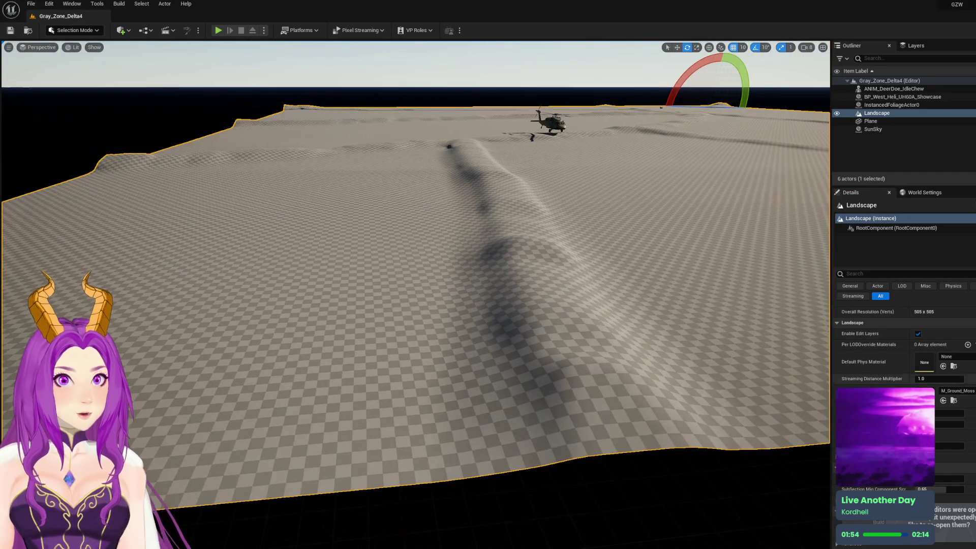
# Leave Default Phys Material unset and apply the forest ground material found by searching 'ground'
pyautogui.click(970, 358)
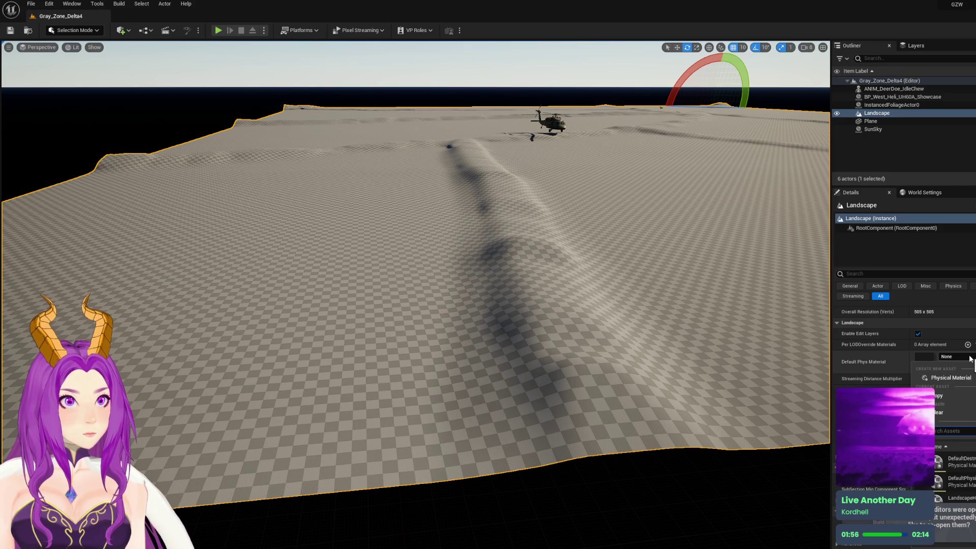
pyautogui.click(971, 357)
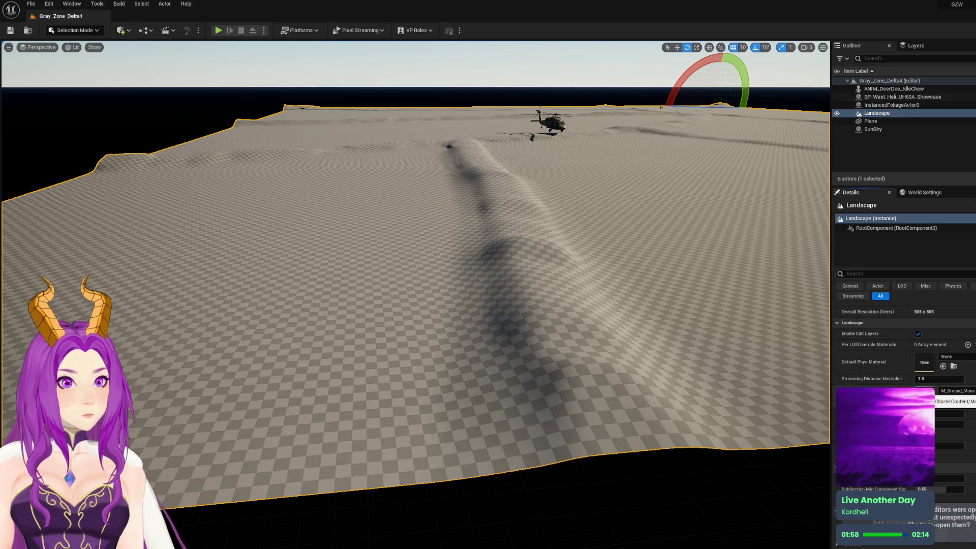
pyautogui.click(955, 391)
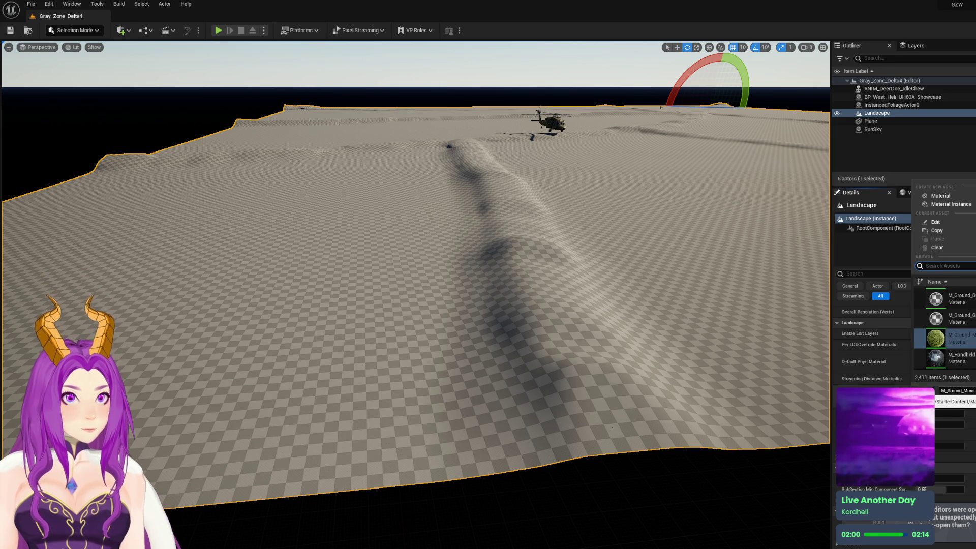
pyautogui.write('ground')
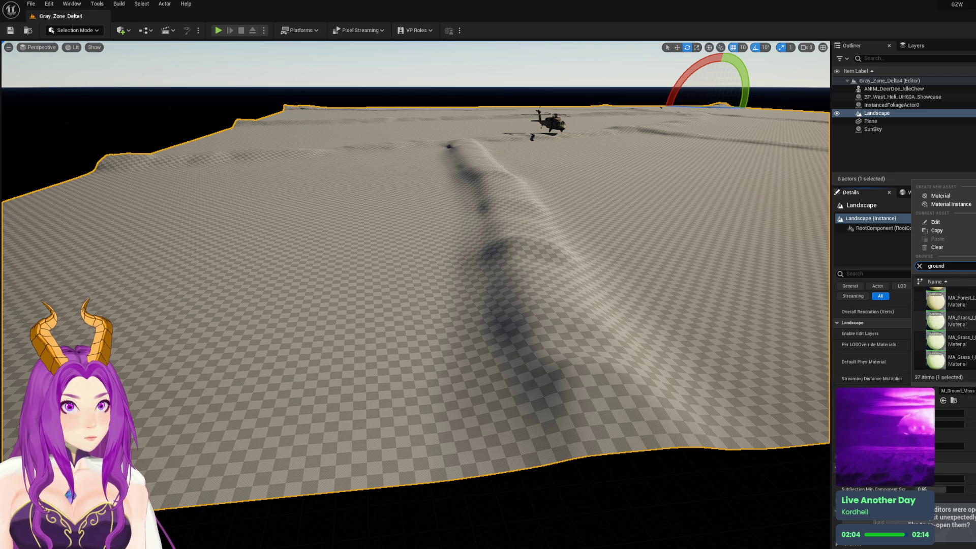
pyautogui.click(970, 307)
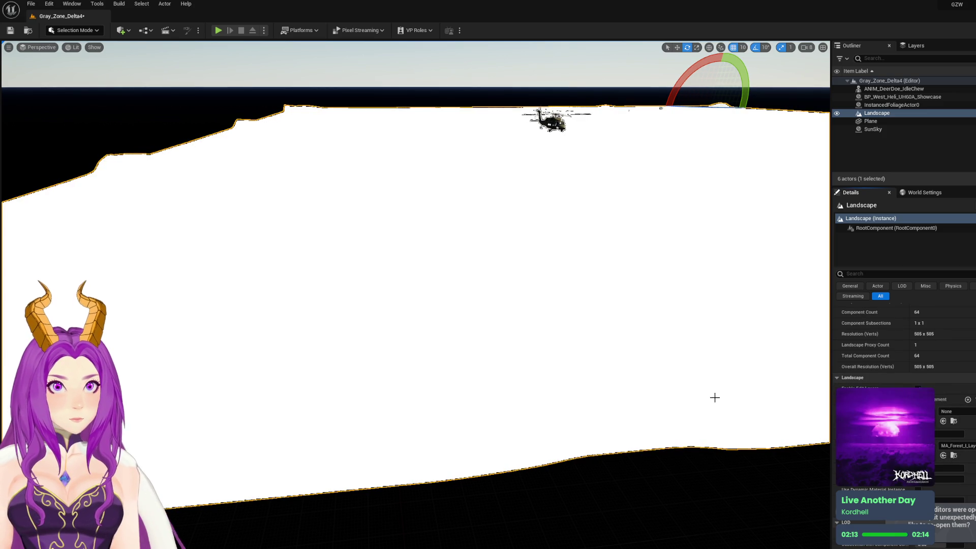
# Save the level with the white forest-material landscape
pyautogui.moveTo(693, 384); pyautogui.dragTo(534, 330)
pyautogui.hotkey('ctrl', 's')
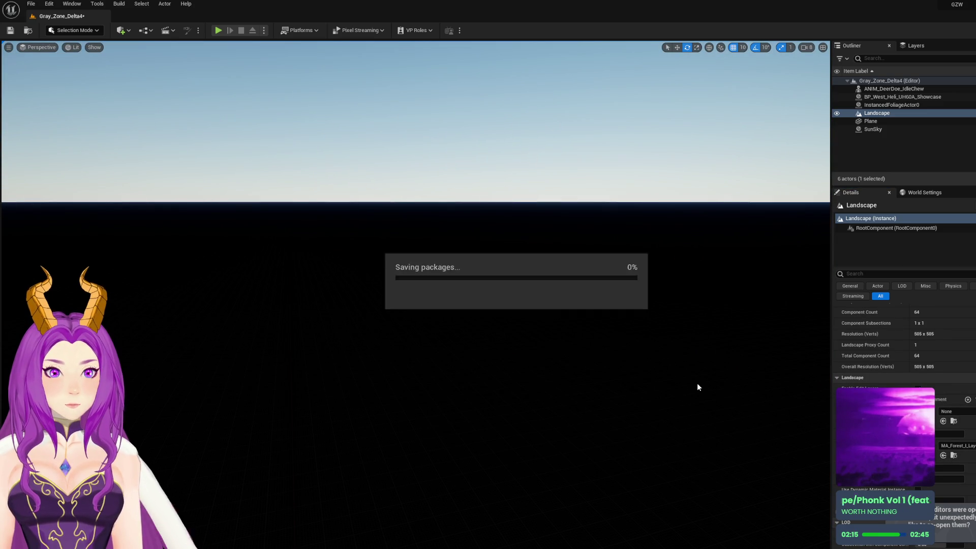
pyautogui.moveTo(668, 386)
pyautogui.mouseDown()
pyautogui.moveTo(631, 407)
pyautogui.moveTo(628, 422)
pyautogui.moveTo(621, 414)
pyautogui.moveTo(621, 427)
pyautogui.mouseUp()
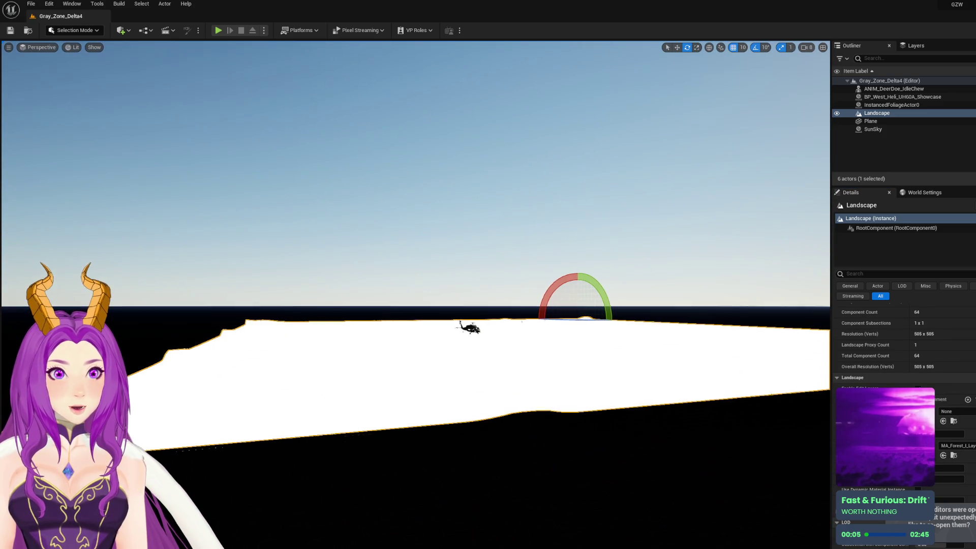
# Apply the forest ground material instance from the Landscape Material list
pyautogui.click(943, 445)
pyautogui.moveTo(628, 359)
pyautogui.mouseDown()
pyautogui.moveTo(346, 510)
pyautogui.moveTo(354, 351)
pyautogui.mouseUp()
pyautogui.click(956, 446)
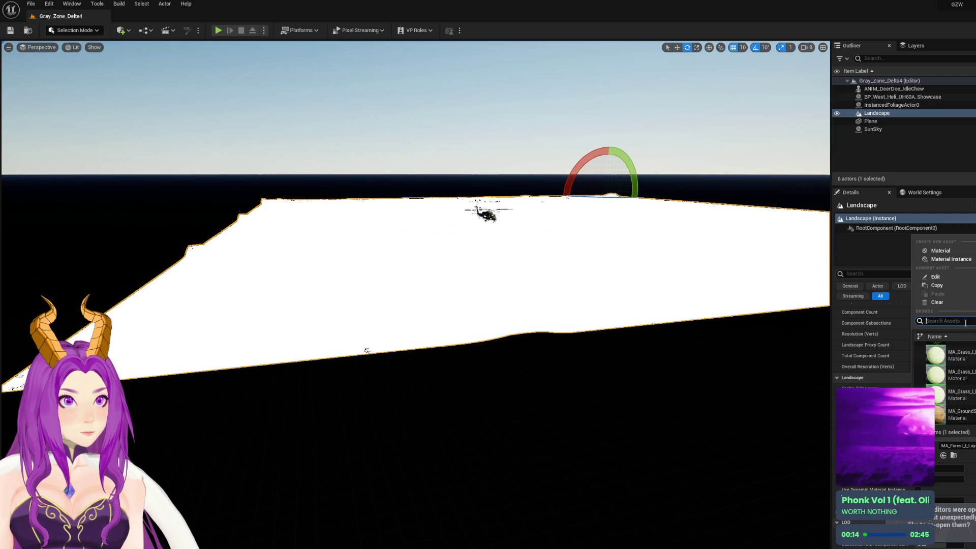
pyautogui.write('ground')
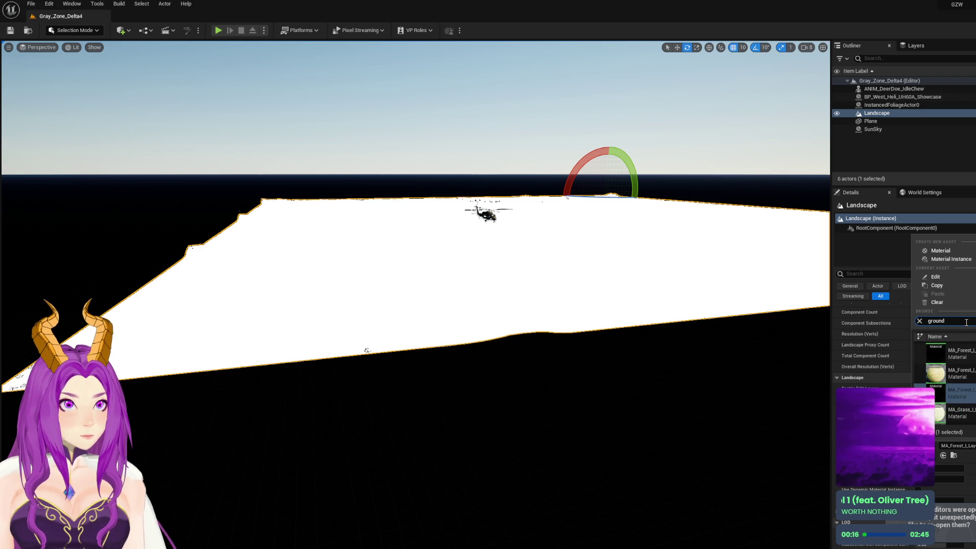
pyautogui.scroll(-4, 946, 378)
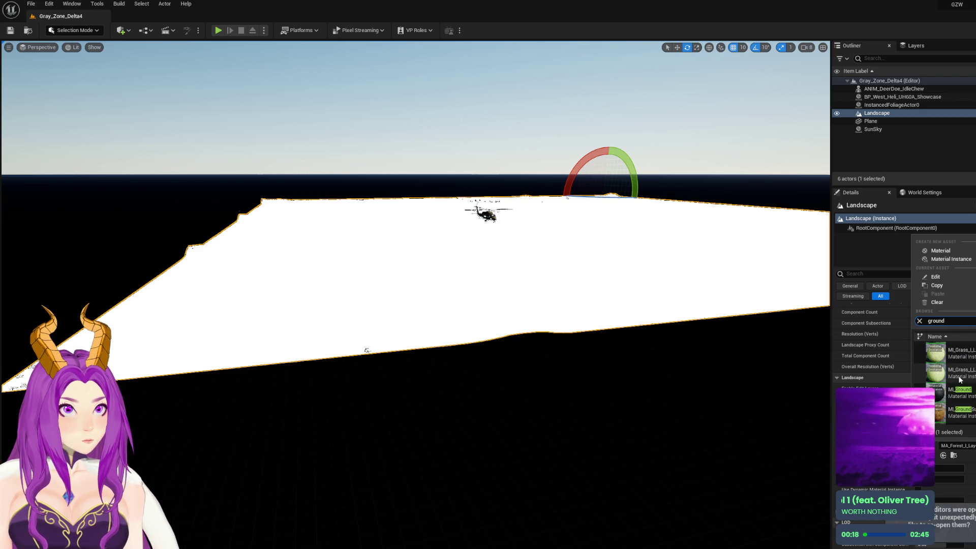
pyautogui.click(964, 378)
pyautogui.moveTo(666, 312); pyautogui.dragTo(668, 376)
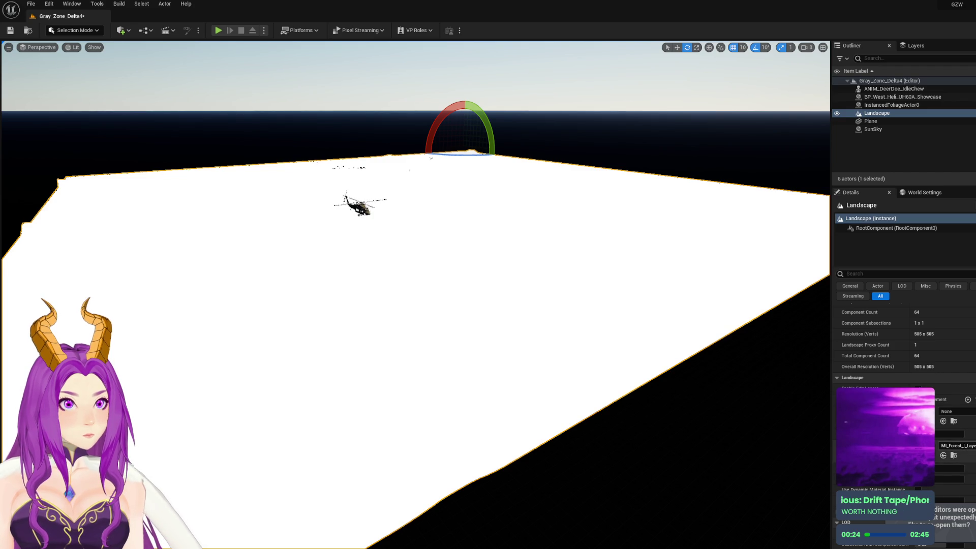
# Close the Landscape Material list unchanged, then open File Explorer snapped to the right
pyautogui.click(959, 446)
pyautogui.scroll(-5, 971, 411)
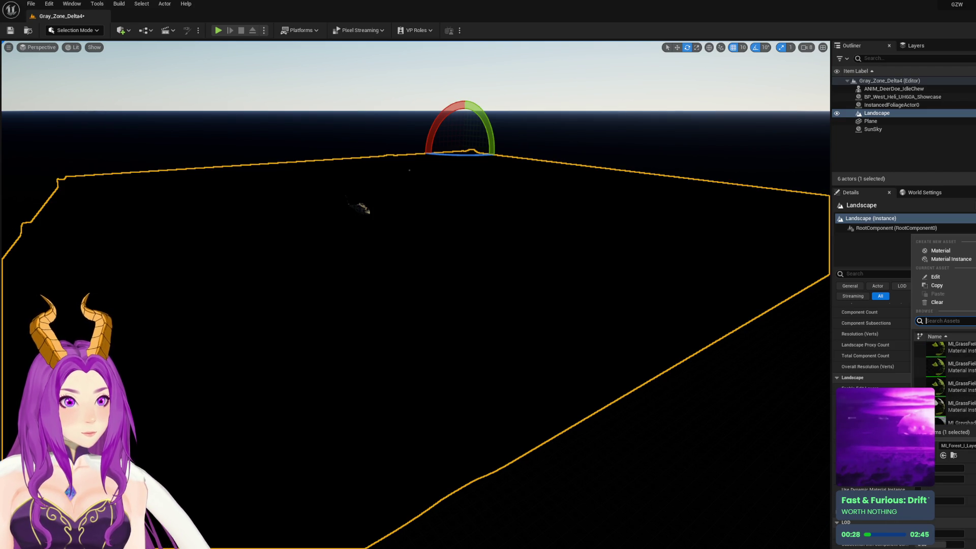
pyautogui.press('Escape')
pyautogui.press('super+e')
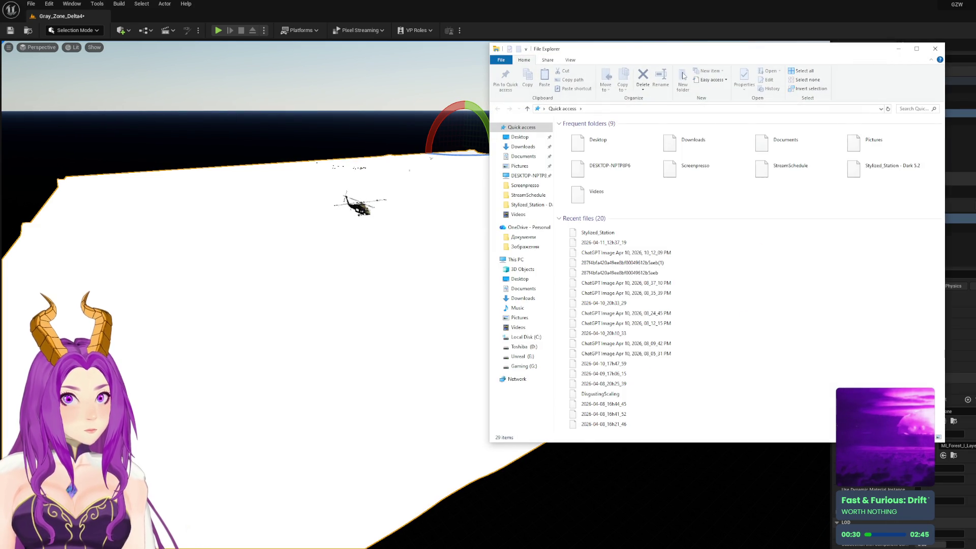
pyautogui.press('super+shift+Right')
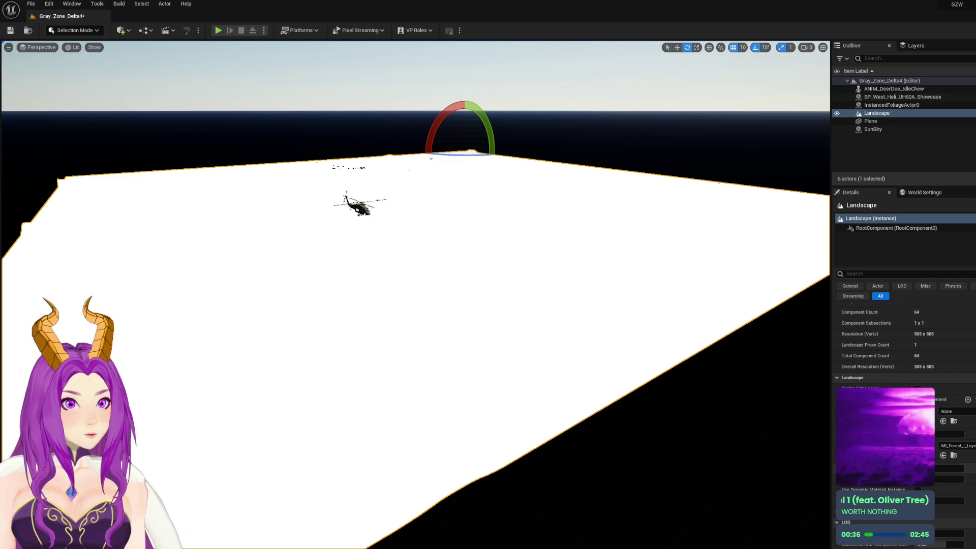
# Choose the MI_Grass LayerGround material instance from the Landscape Material list
pyautogui.click(956, 446)
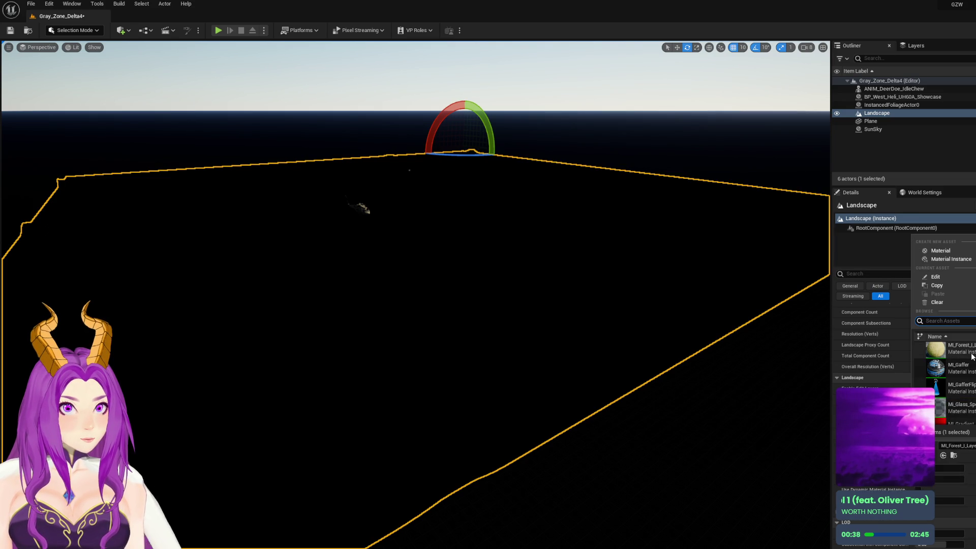
pyautogui.scroll(-5, 971, 367)
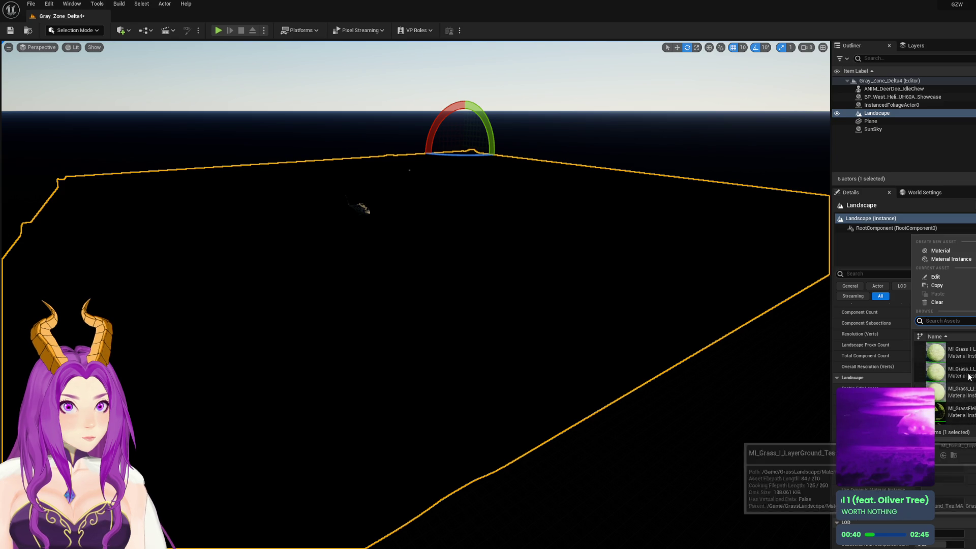
pyautogui.click(969, 377)
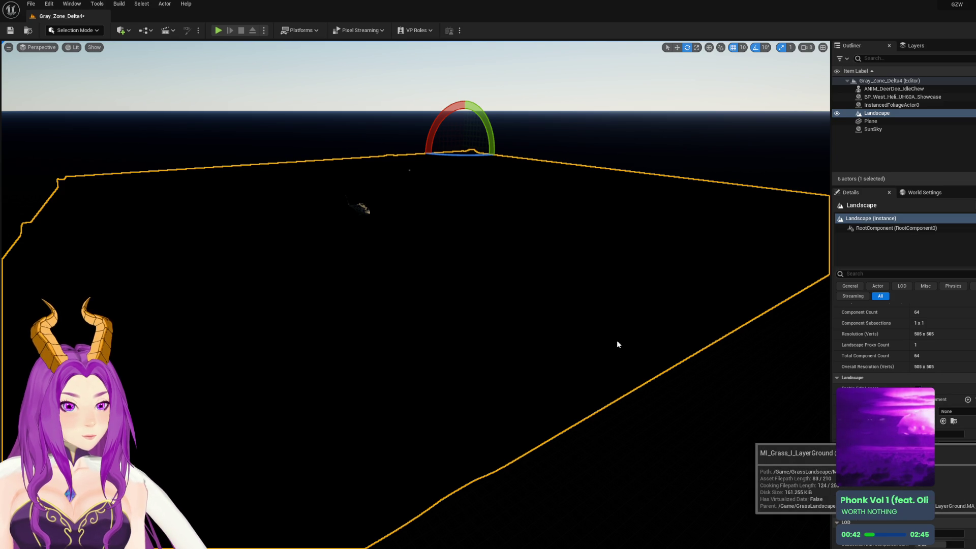
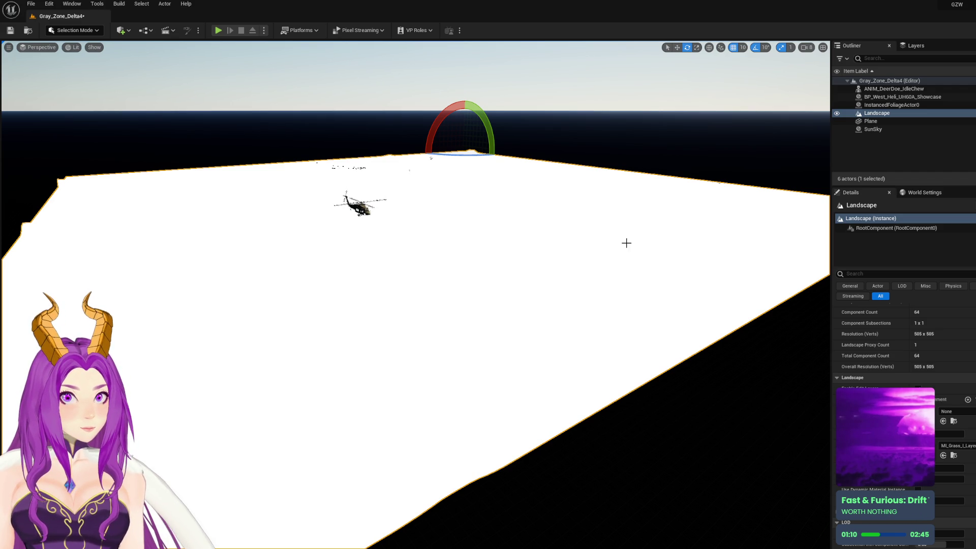
# Open the MI_Grass_I_LayerGround material instance editor and move it into view
pyautogui.click(956, 446)
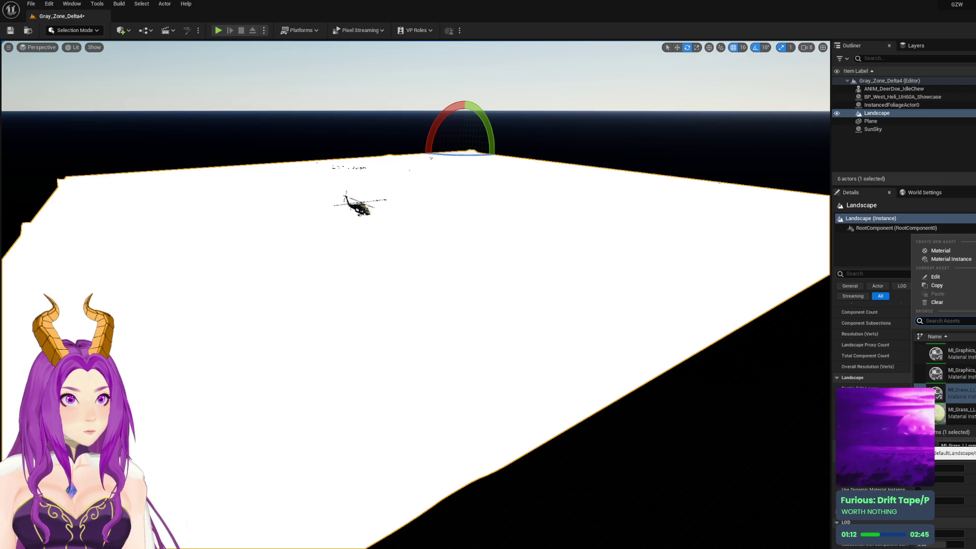
pyautogui.press('Escape')
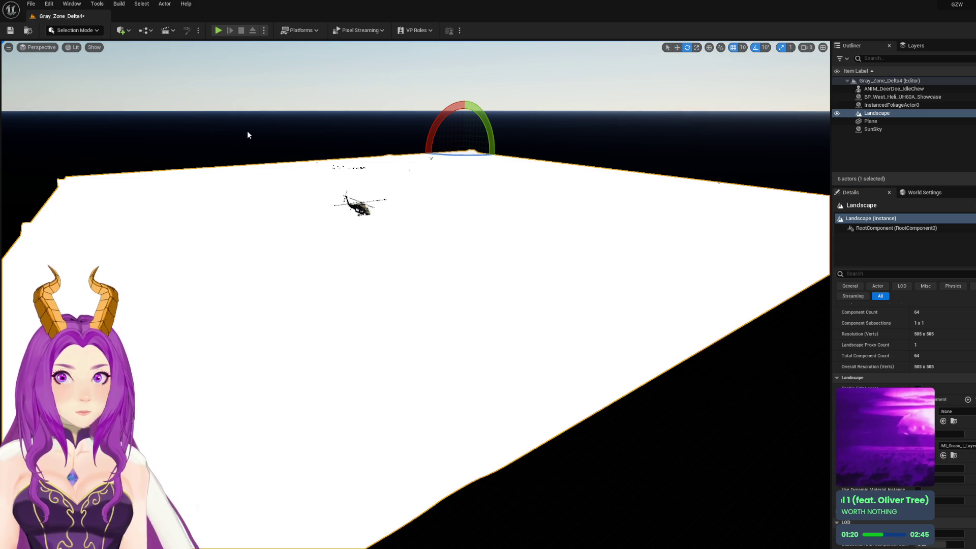
pyautogui.moveTo(810, 62); pyautogui.dragTo(398, 126)
# Maximize the material instance editor and enable the Albedo global texture override
pyautogui.click(541, 123)
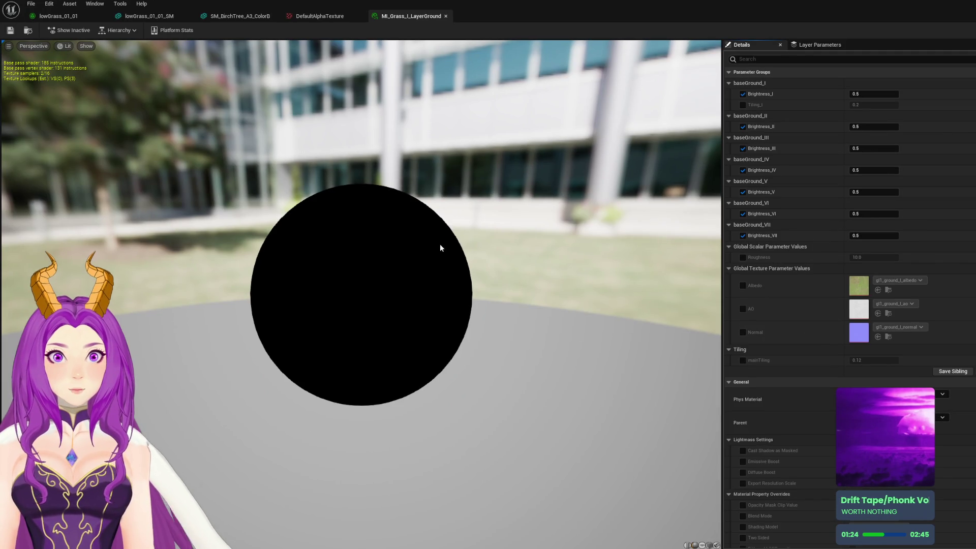
pyautogui.moveTo(517, 295); pyautogui.dragTo(555, 310)
pyautogui.click(743, 285)
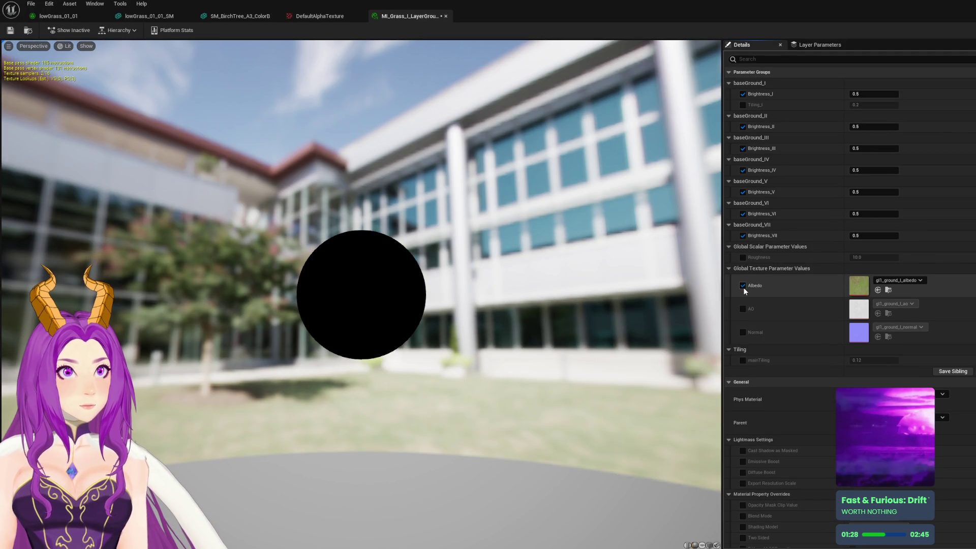
pyautogui.click(743, 286)
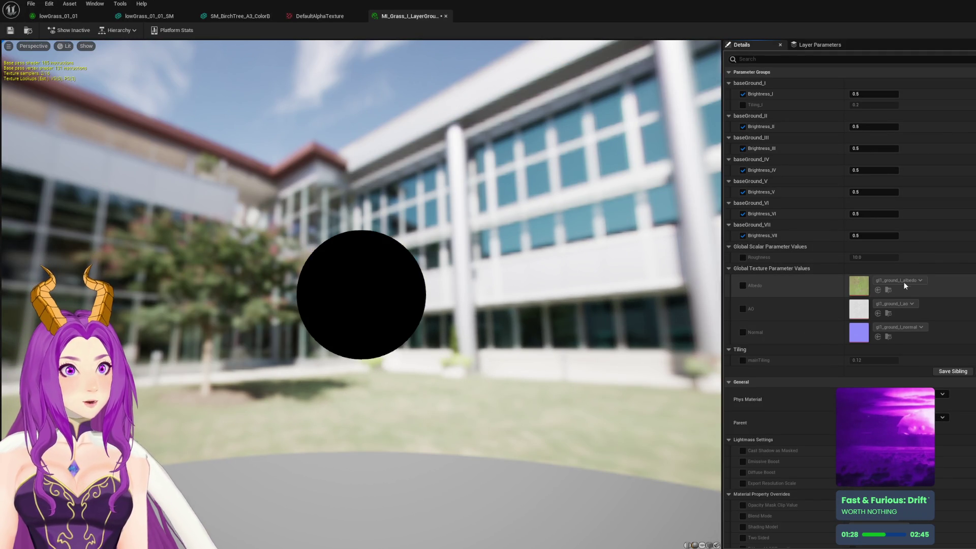
pyautogui.click(743, 286)
# Inspect the gl1_ground_I_albedo texture in its own editor, then close it
pyautogui.doubleClick(859, 286)
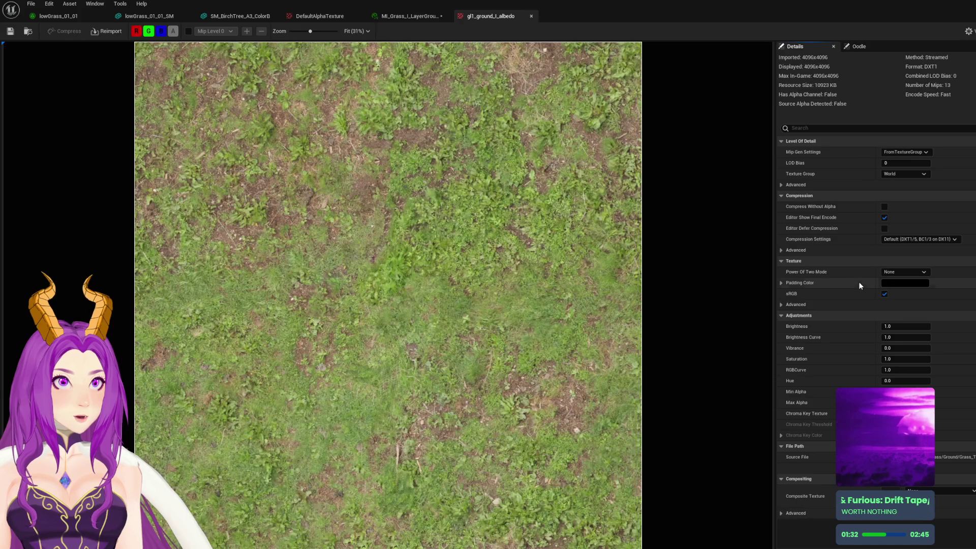
pyautogui.moveTo(662, 16)
pyautogui.mouseDown()
pyautogui.moveTo(662, 35)
pyautogui.moveTo(470, 119)
pyautogui.moveTo(477, 108)
pyautogui.mouseUp()
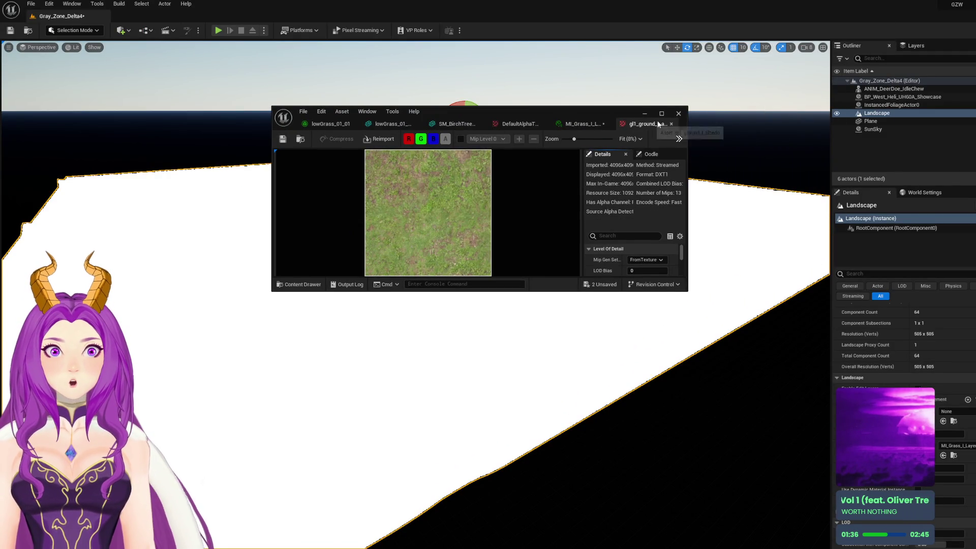
pyautogui.click(671, 123)
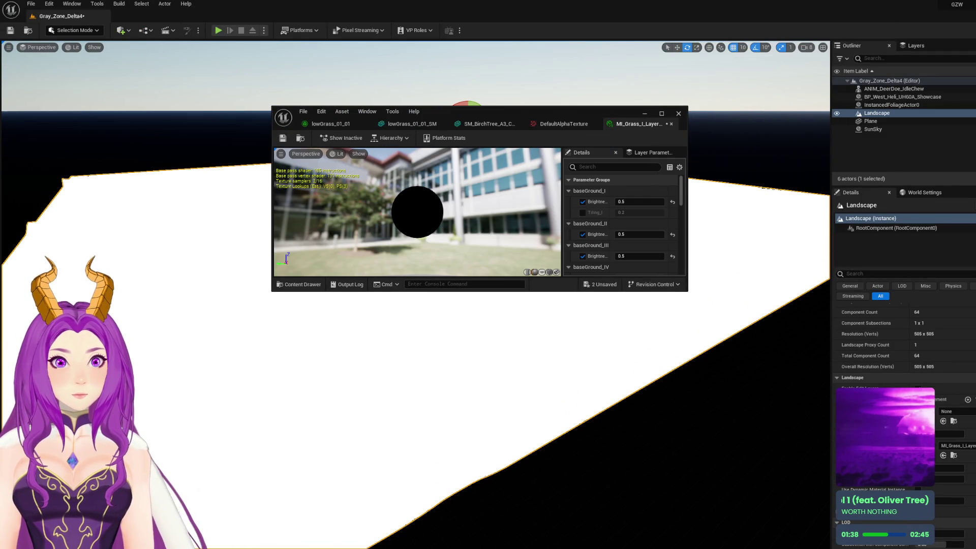
# Switch to Landscape Mode and dismiss the missing layer info message
pyautogui.click(78, 30)
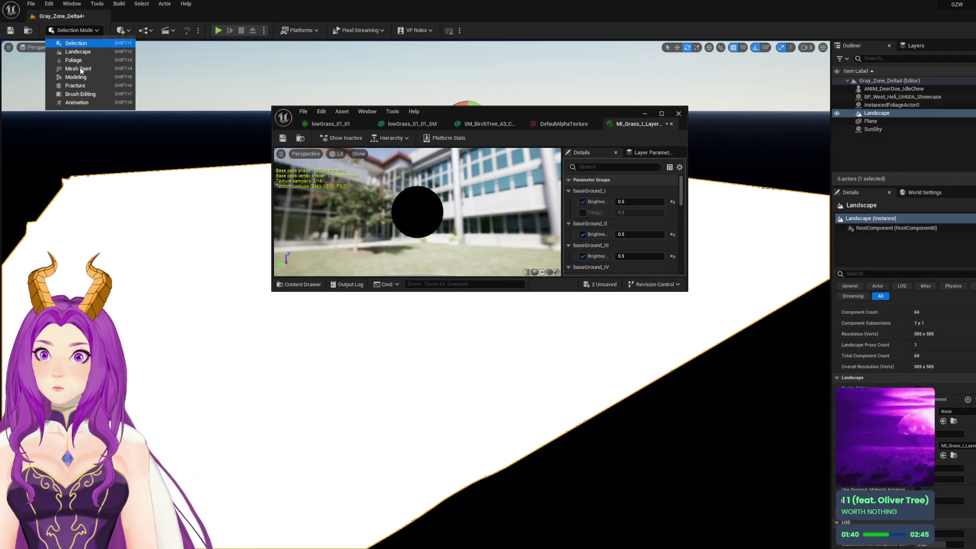
pyautogui.click(66, 53)
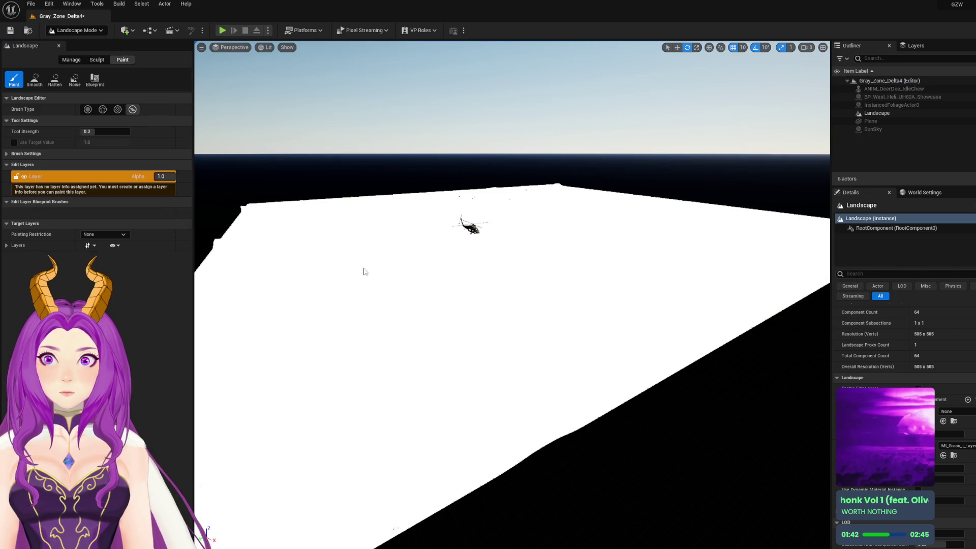
pyautogui.click(123, 60)
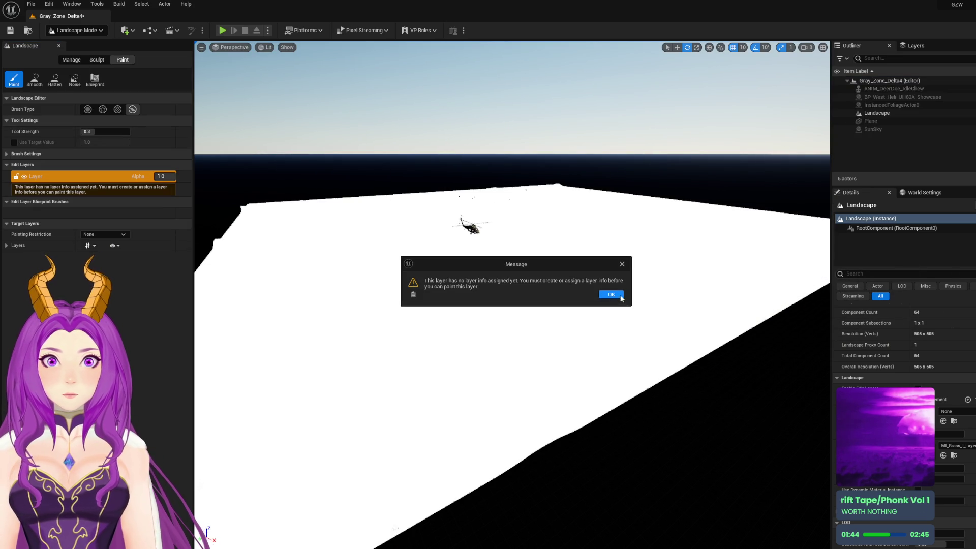
pyautogui.click(612, 295)
# Select the Paint tab's Smooth tool and expand Brush Settings (size 2048, falloff 0.5)
pyautogui.click(97, 60)
pyautogui.click(54, 79)
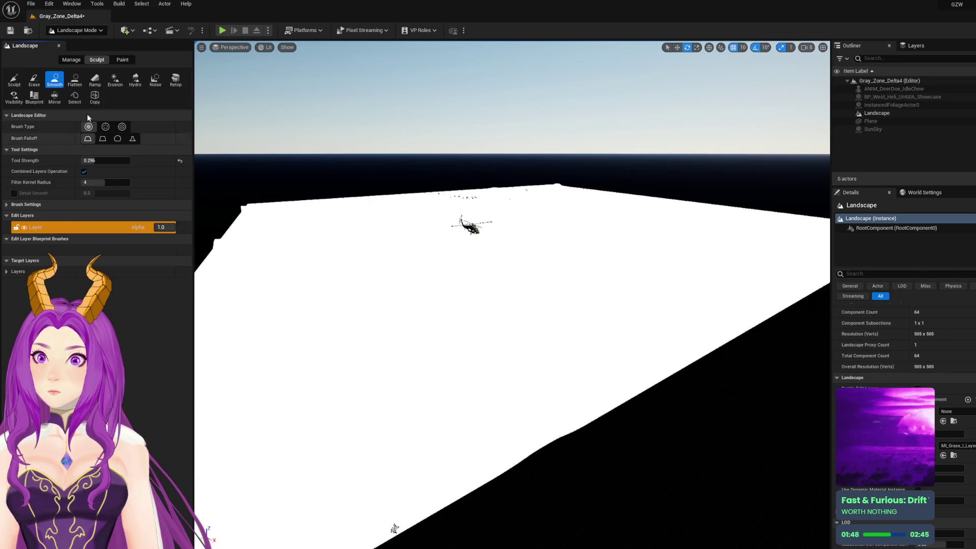
pyautogui.click(122, 59)
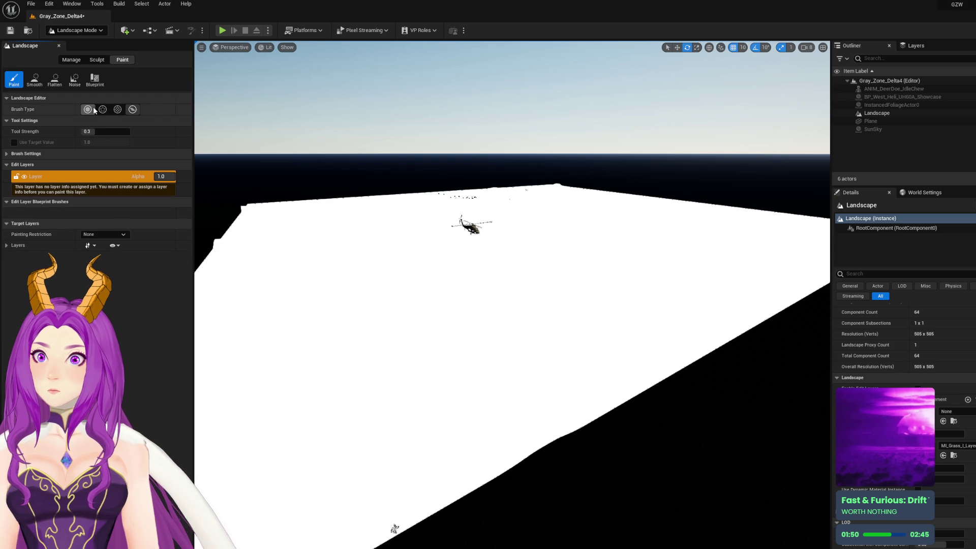
pyautogui.click(94, 78)
pyautogui.click(14, 79)
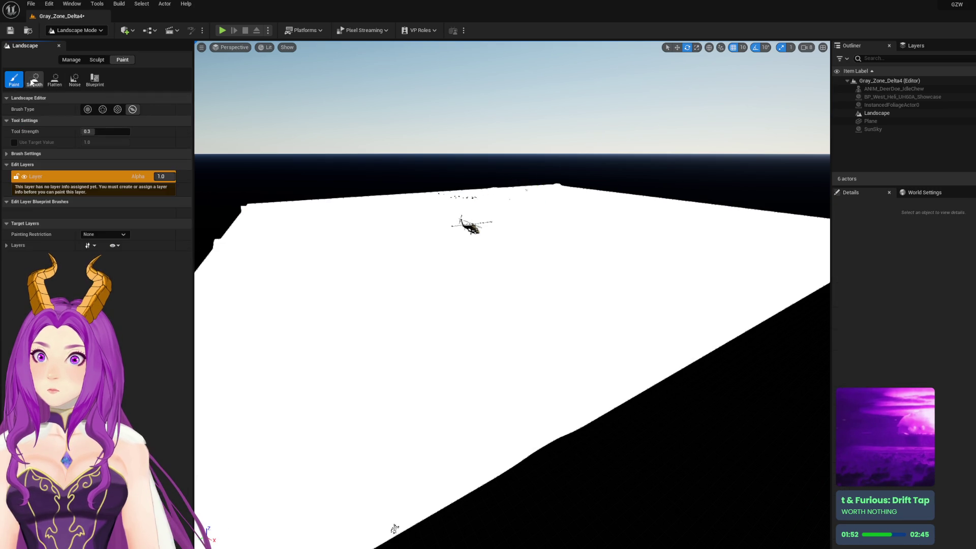
pyautogui.click(34, 79)
pyautogui.click(96, 60)
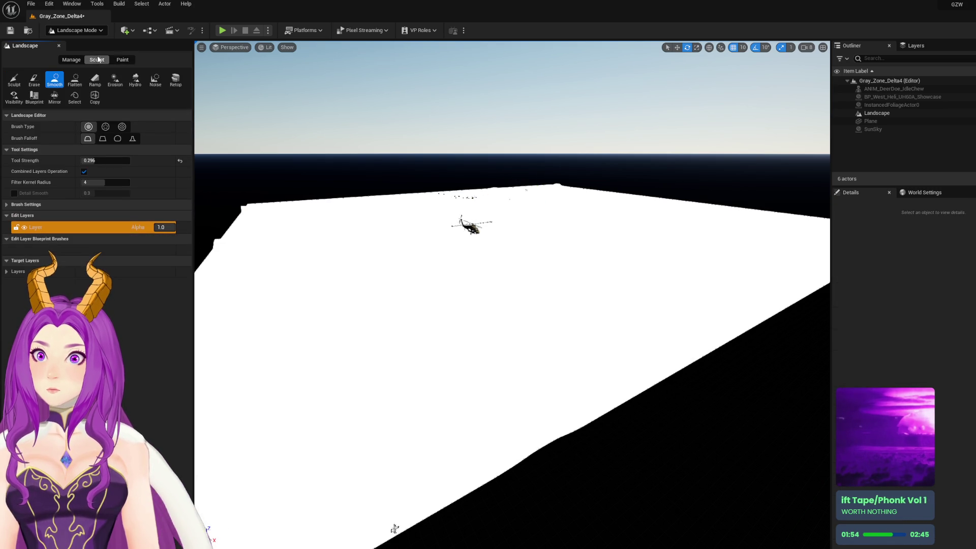
pyautogui.click(121, 59)
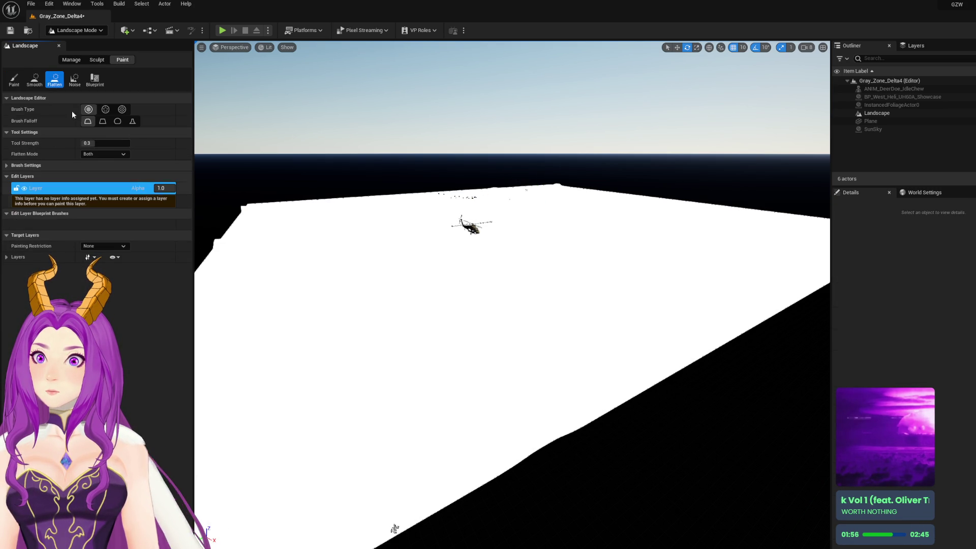
pyautogui.click(26, 166)
pyautogui.click(94, 77)
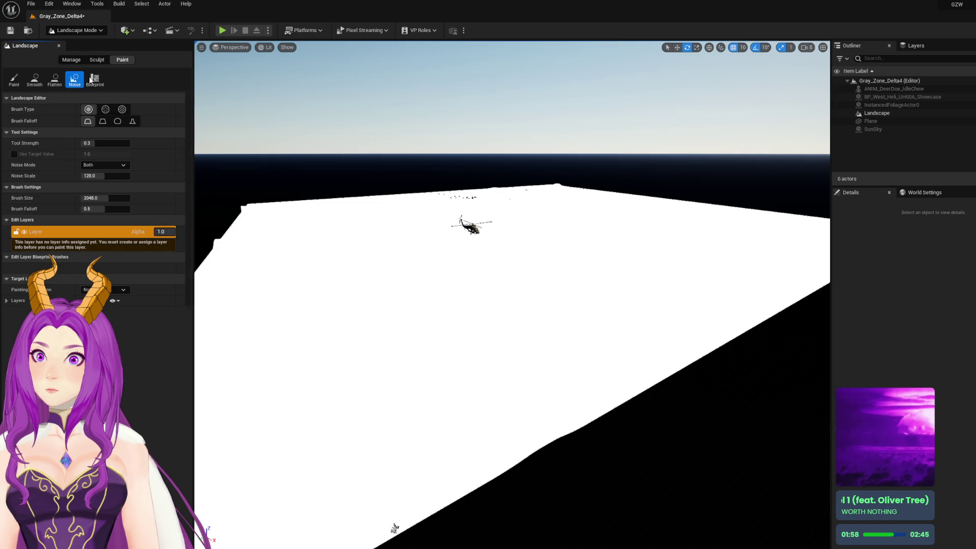
pyautogui.click(35, 79)
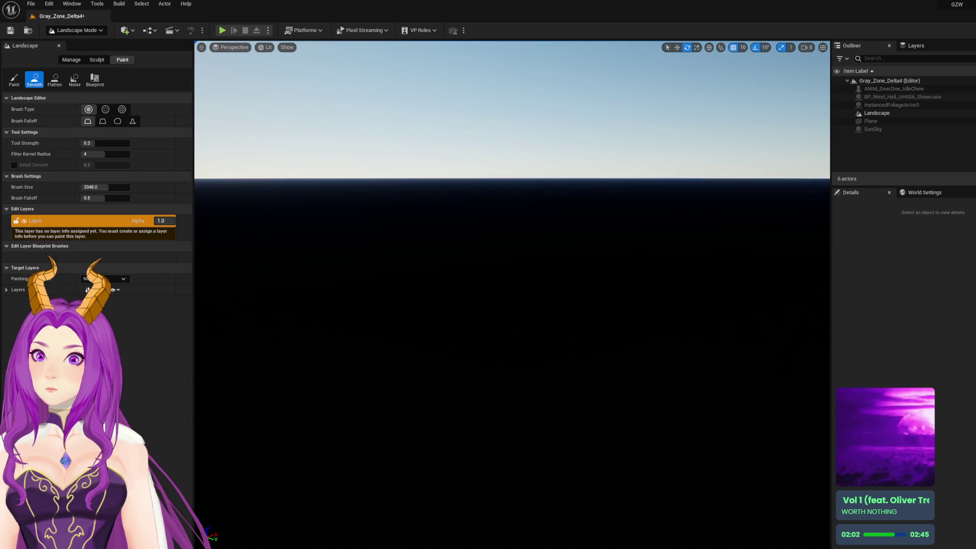
# Tilt the view back onto the landscape and open the Content Drawer with Ctrl+Space
pyautogui.moveTo(368, 291); pyautogui.dragTo(367, 324)
pyautogui.hotkey('ctrl', 'space')
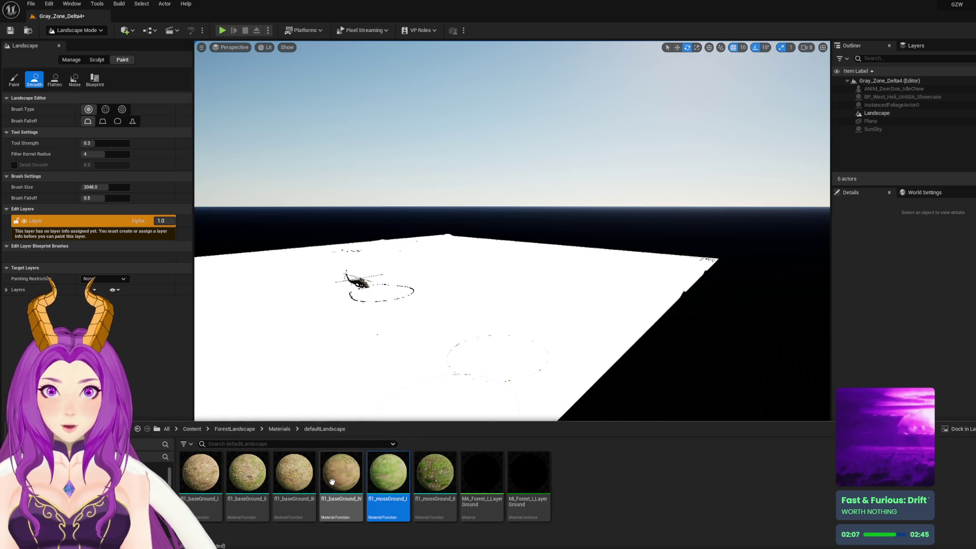
pyautogui.moveTo(471, 337)
pyautogui.mouseDown()
pyautogui.moveTo(471, 361)
pyautogui.moveTo(480, 331)
pyautogui.mouseUp()
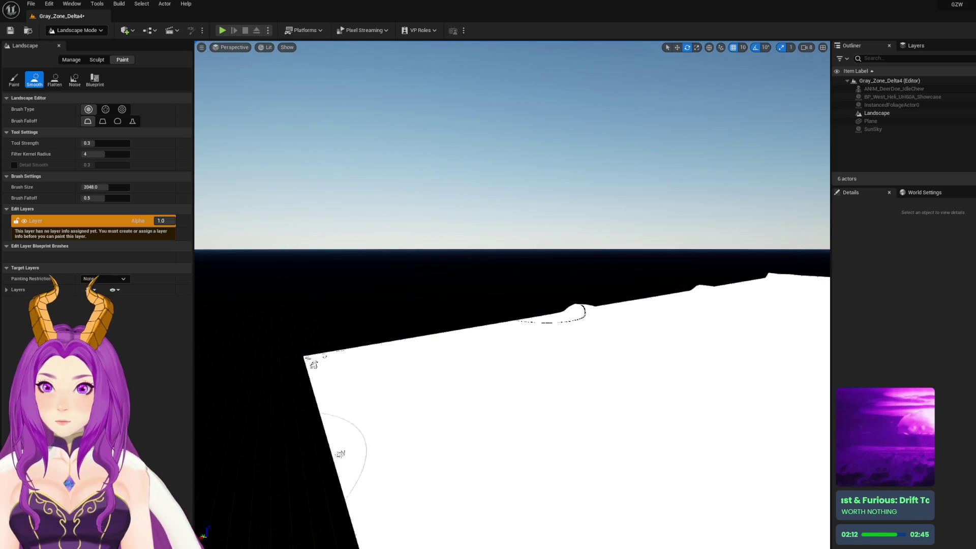
pyautogui.hotkey('ctrl', 'space')
# Try dropping fl1_baseGround_II, fl1_mossGround_II and fl1_mossGround_I onto the landscape, cancelling the last
pyautogui.click(247, 473)
pyautogui.moveTo(248, 473)
pyautogui.mouseDown()
pyautogui.moveTo(449, 365)
pyautogui.moveTo(612, 376)
pyautogui.mouseUp()
pyautogui.click(435, 473)
pyautogui.moveTo(454, 465)
pyautogui.mouseDown()
pyautogui.moveTo(567, 373)
pyautogui.moveTo(509, 370)
pyautogui.mouseUp()
pyautogui.moveTo(388, 473)
pyautogui.mouseDown()
pyautogui.moveTo(487, 377)
pyautogui.moveTo(392, 487)
pyautogui.mouseUp()
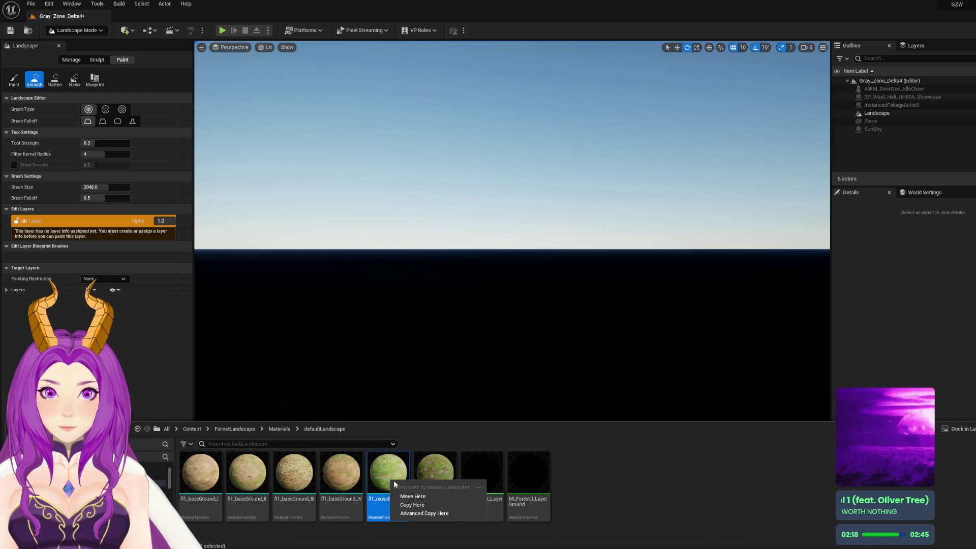
pyautogui.click(636, 514)
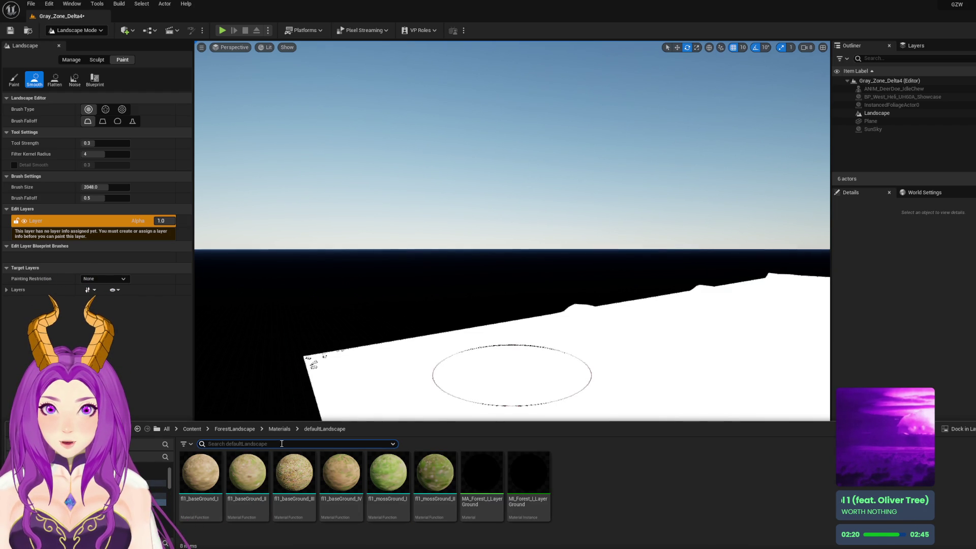
pyautogui.click(333, 447)
pyautogui.write('instanc')
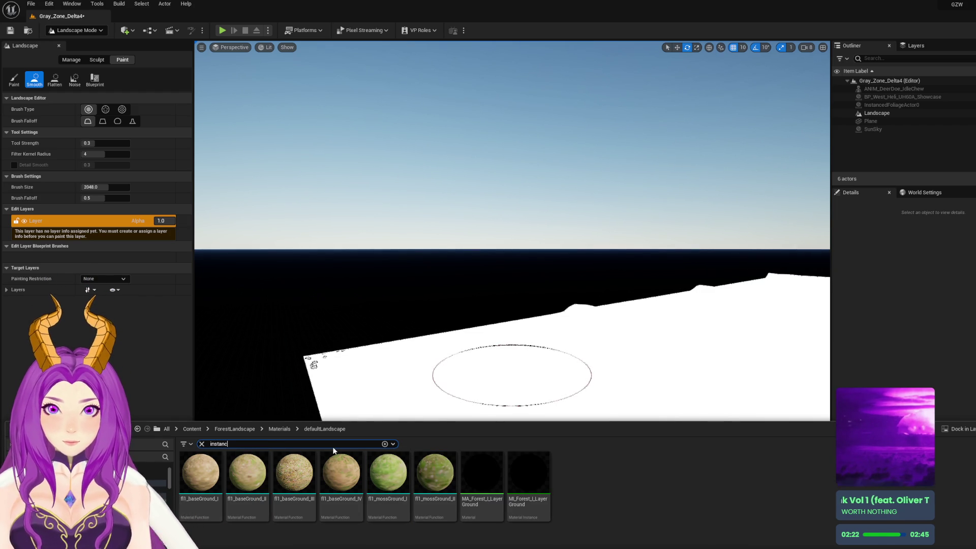
# Search the whole Content folder for 'instance' and scroll through the material instances
pyautogui.write('e')
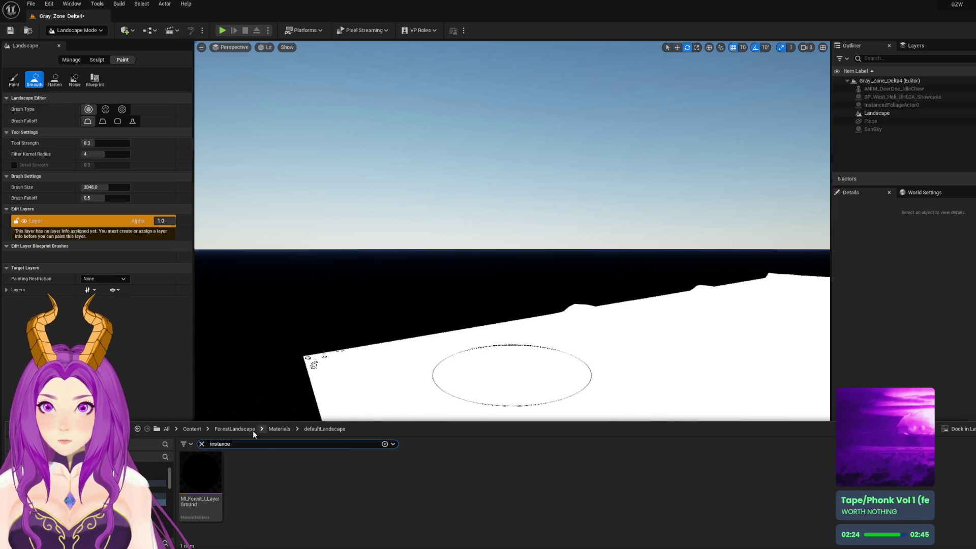
pyautogui.click(192, 429)
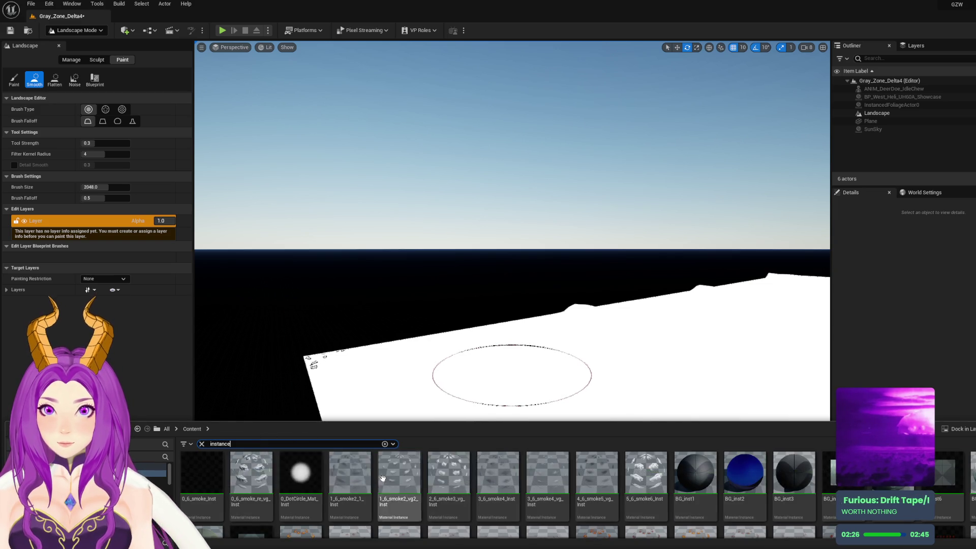
pyautogui.scroll(-10, 388, 482)
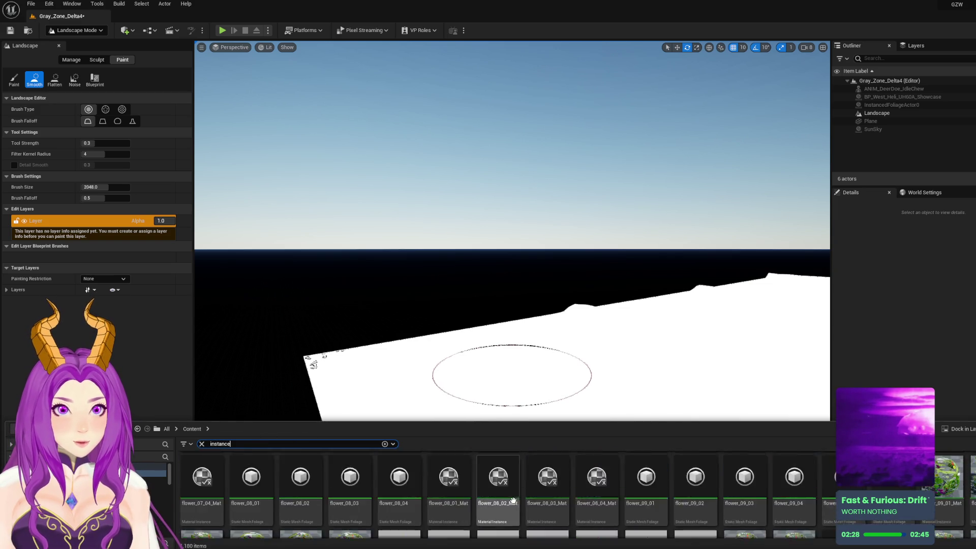
pyautogui.scroll(-10, 514, 498)
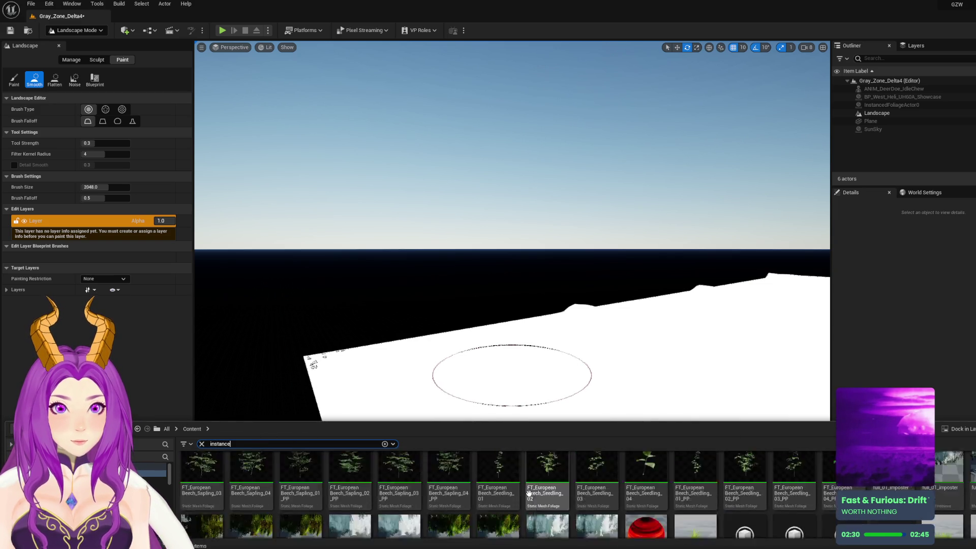
pyautogui.scroll(-15, 530, 492)
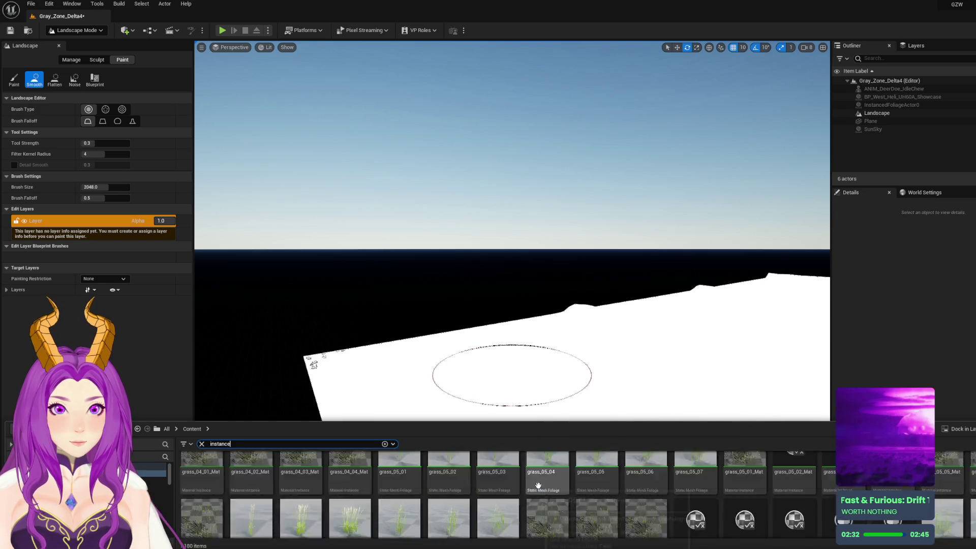
pyautogui.scroll(-15, 541, 487)
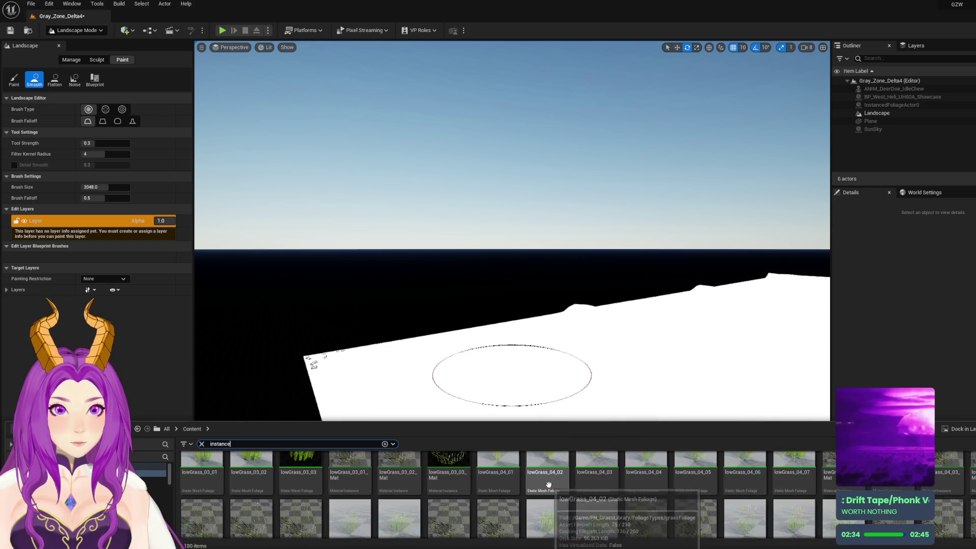
pyautogui.scroll(-5, 547, 488)
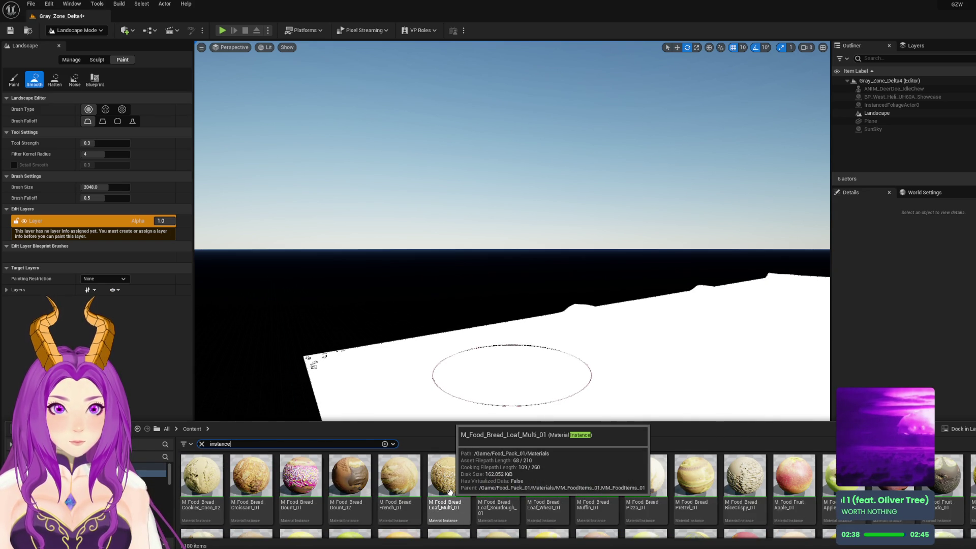
pyautogui.scroll(-5, 379, 493)
pyautogui.scroll(-5, 379, 492)
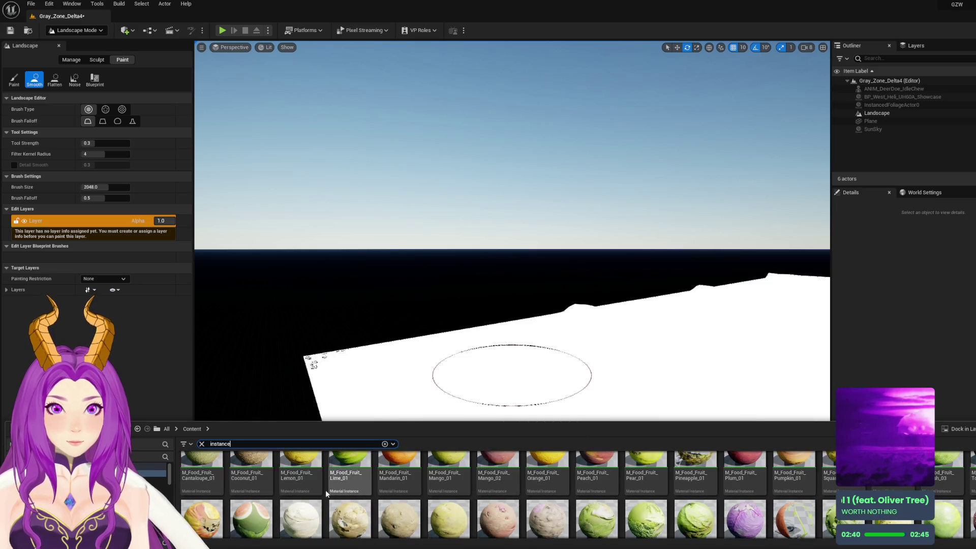
pyautogui.scroll(-5, 353, 483)
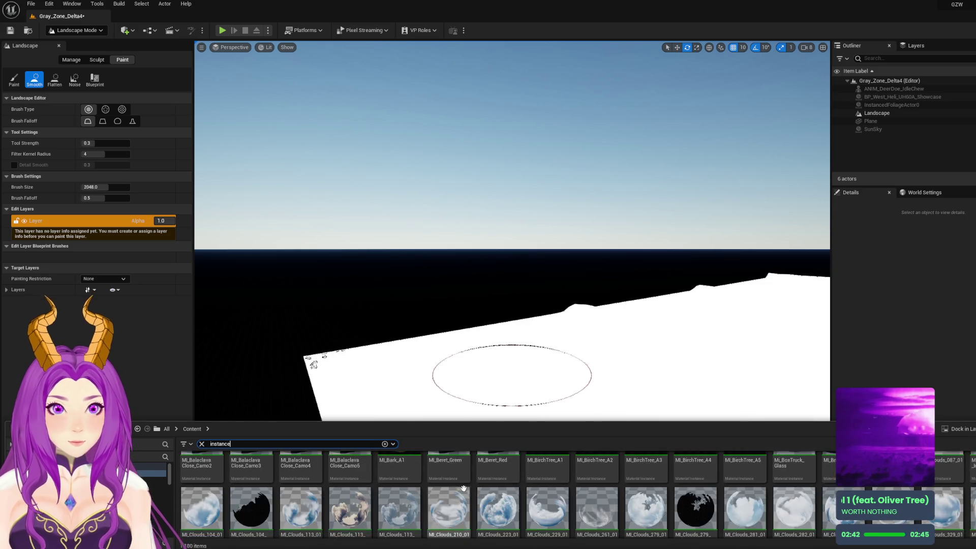
pyautogui.scroll(-3, 600, 496)
pyautogui.scroll(-10, 614, 500)
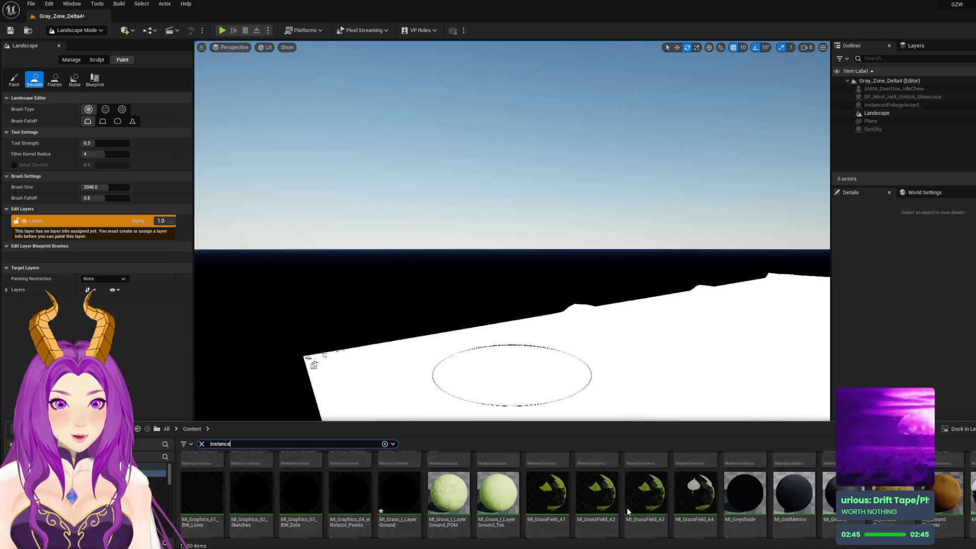
# Drag the MI_LayerGround test material instance onto the landscape
pyautogui.scroll(1, 611, 493)
pyautogui.click(437, 476)
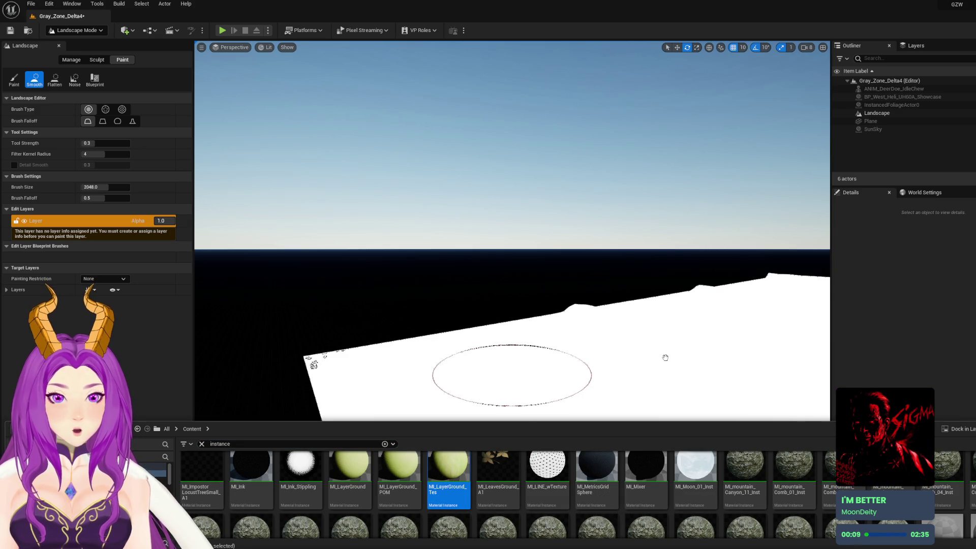
pyautogui.moveTo(666, 358); pyautogui.dragTo(664, 353)
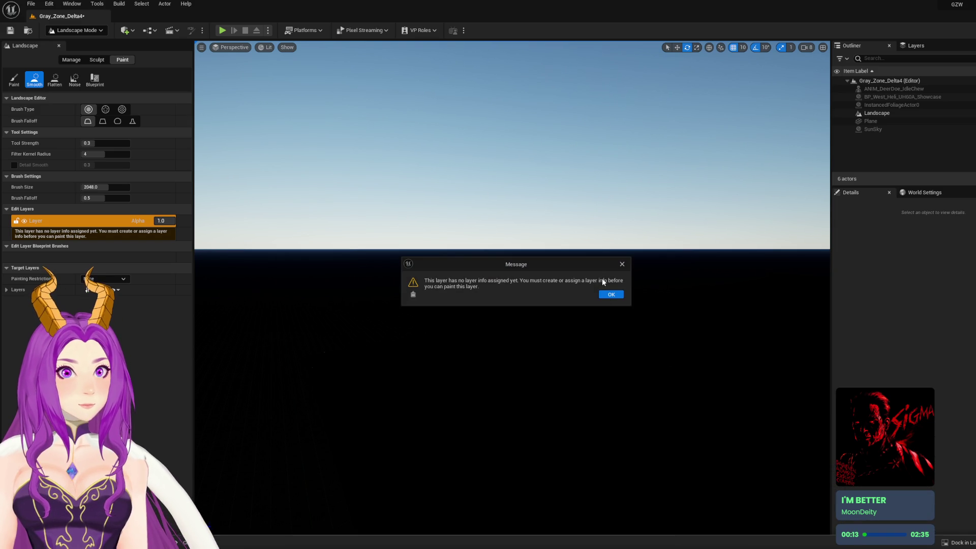
# Dismiss the layer info warning, apply MI_LayerGround_POM to the landscape, then save all with Ctrl+Shift+S
pyautogui.click(611, 295)
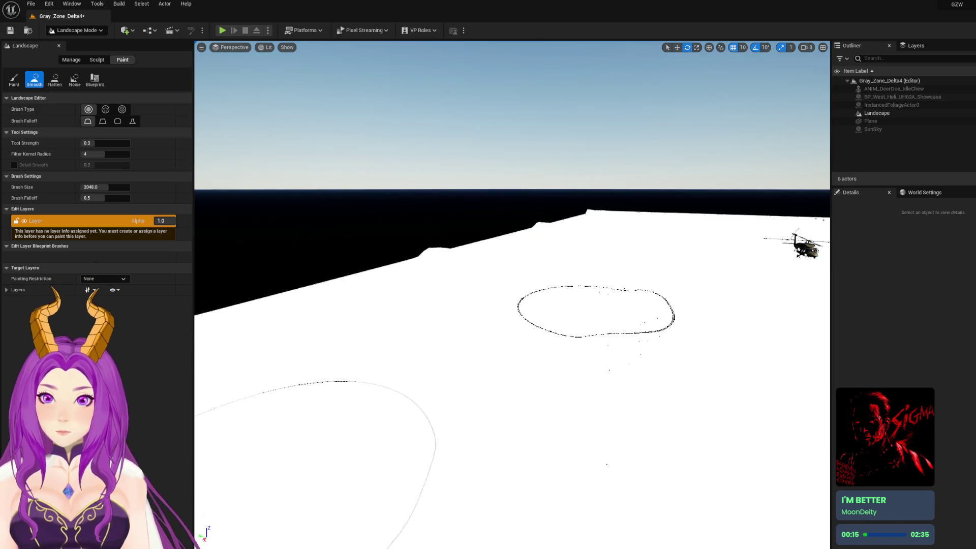
pyautogui.hotkey('ctrl', 'space')
pyautogui.click(395, 476)
pyautogui.moveTo(395, 476); pyautogui.dragTo(498, 341)
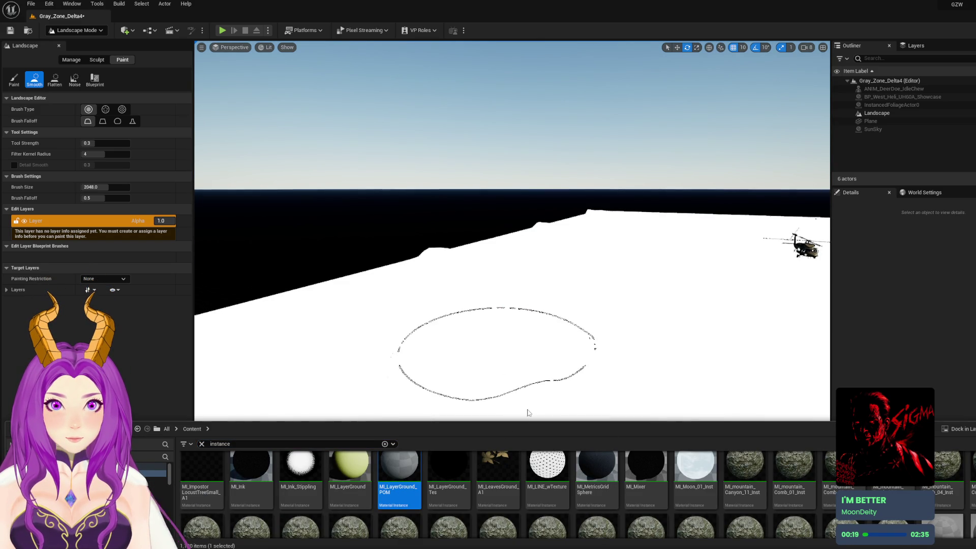
pyautogui.moveTo(558, 370)
pyautogui.mouseDown()
pyautogui.moveTo(557, 457)
pyautogui.moveTo(558, 356)
pyautogui.mouseUp()
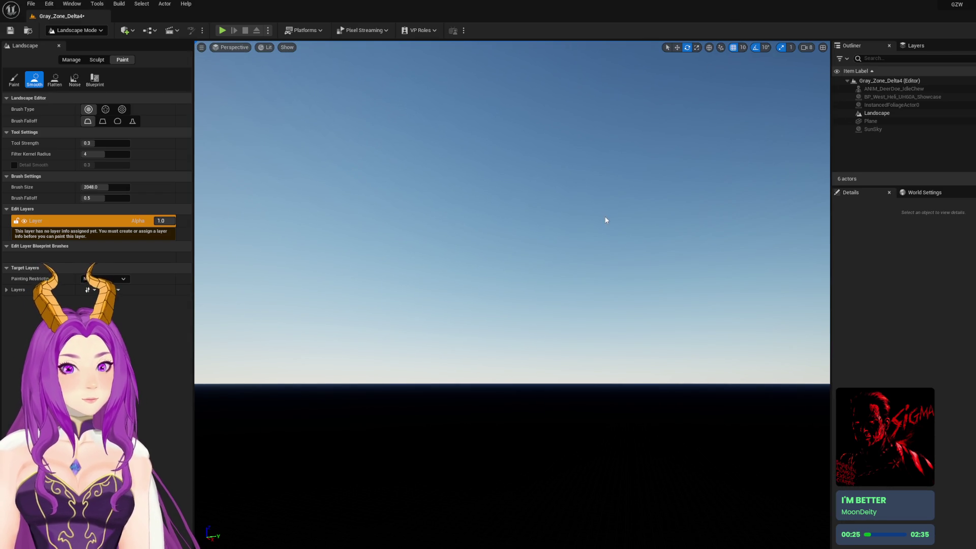
pyautogui.hotkey('ctrl', 'shift', 's')
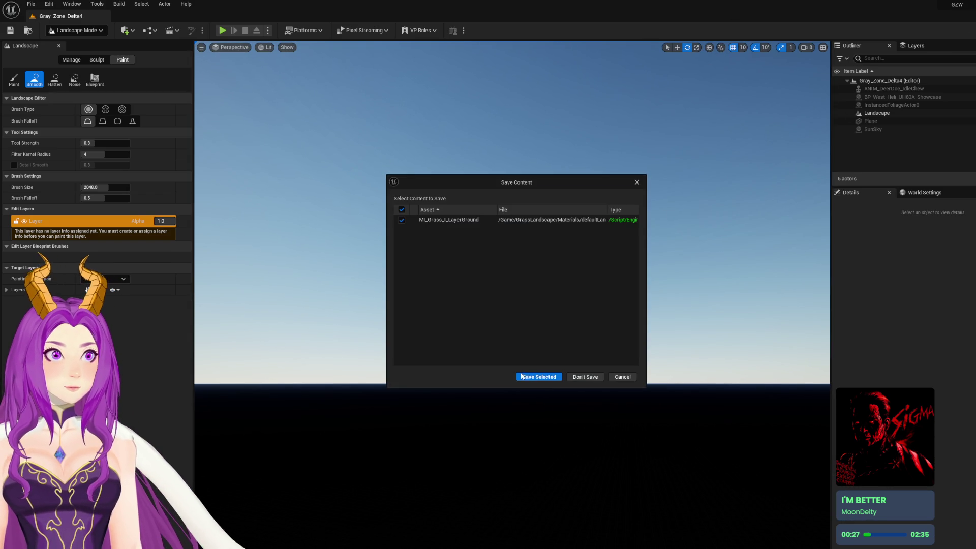
# Confirm Save Selected for MI_Grass_I_LayerGround in the Save Content dialog
pyautogui.click(544, 377)
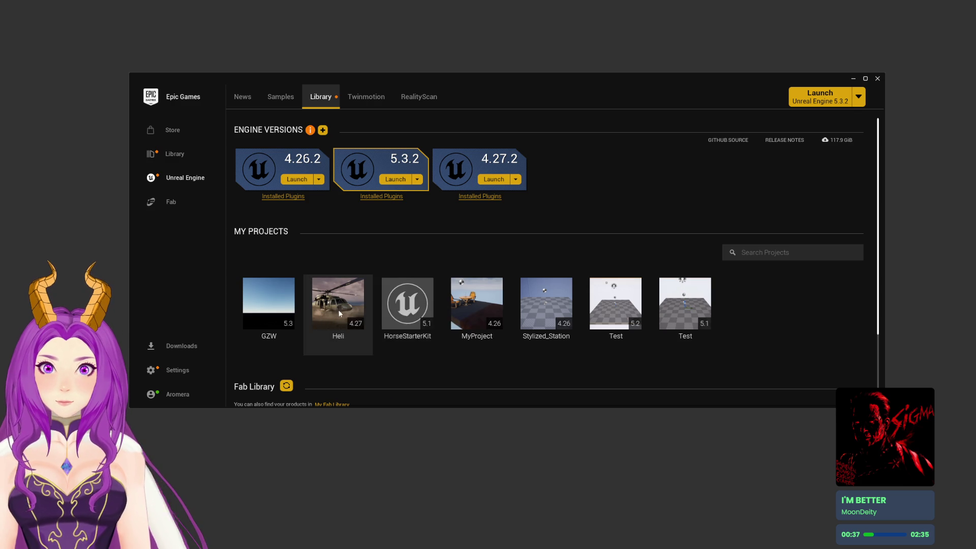
# Launch the GZW project from Library > My Projects
pyautogui.doubleClick(270, 311)
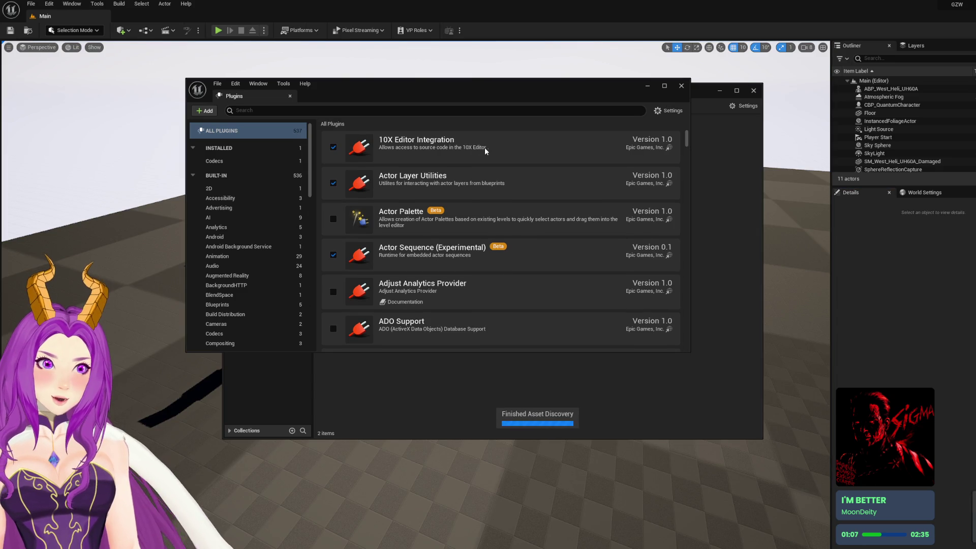
# Close the Plugins and leftover Content Browser windows and open the Content Drawer
pyautogui.click(682, 86)
pyautogui.click(753, 91)
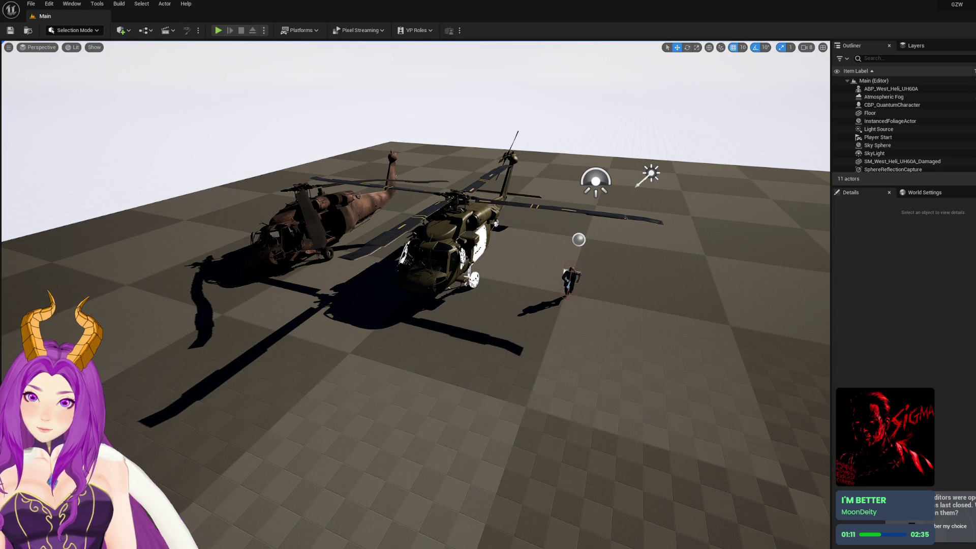
pyautogui.moveTo(326, 544)
pyautogui.hotkey('ctrl', 'space')
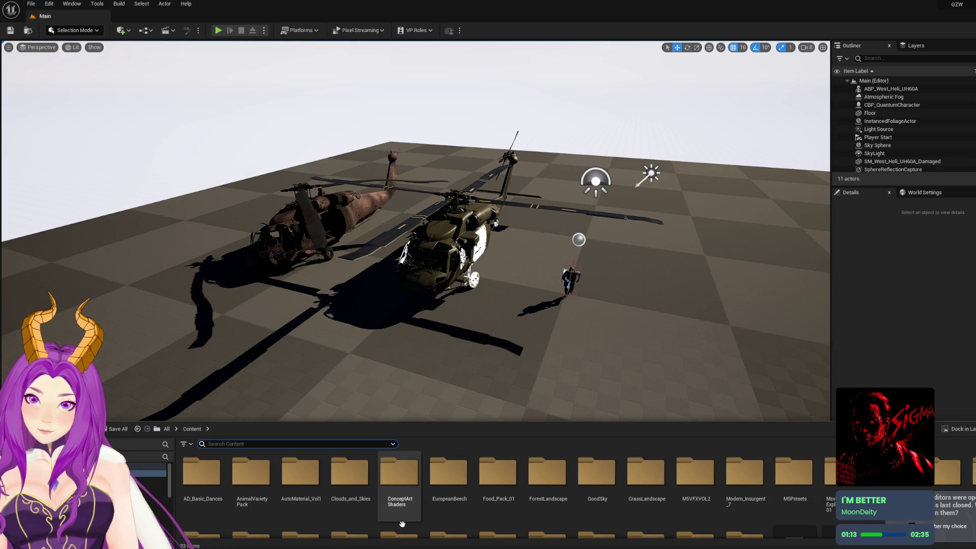
pyautogui.hotkey('ctrl', 'space')
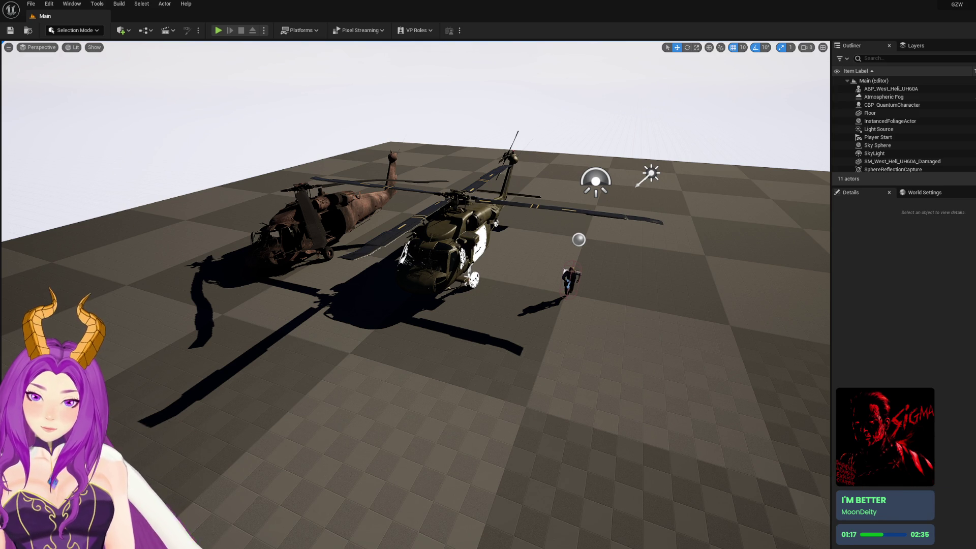
pyautogui.hotkey('ctrl', 'space')
# Open the Gray_Zone_Delta4 level and dismiss the Content Drawer
pyautogui.scroll(-2, 351, 478)
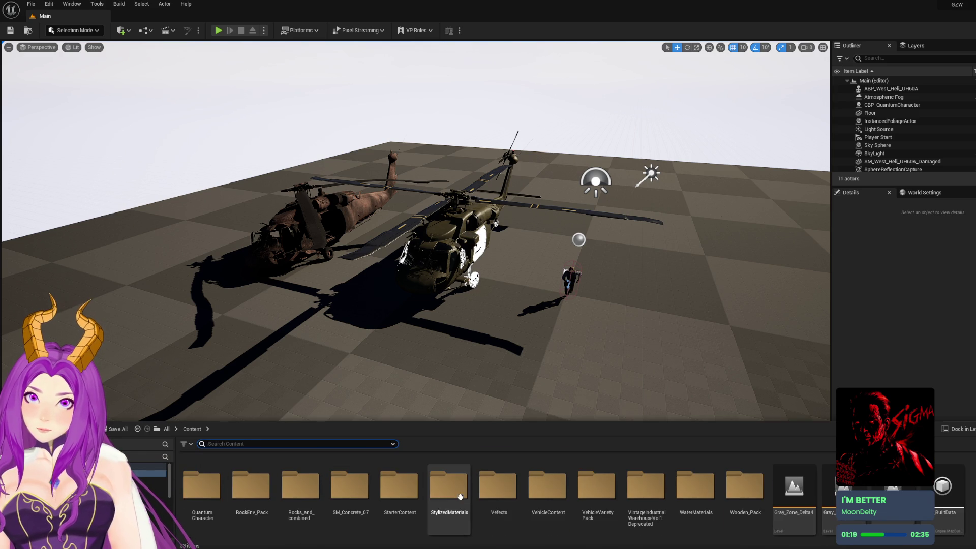
pyautogui.doubleClick(794, 488)
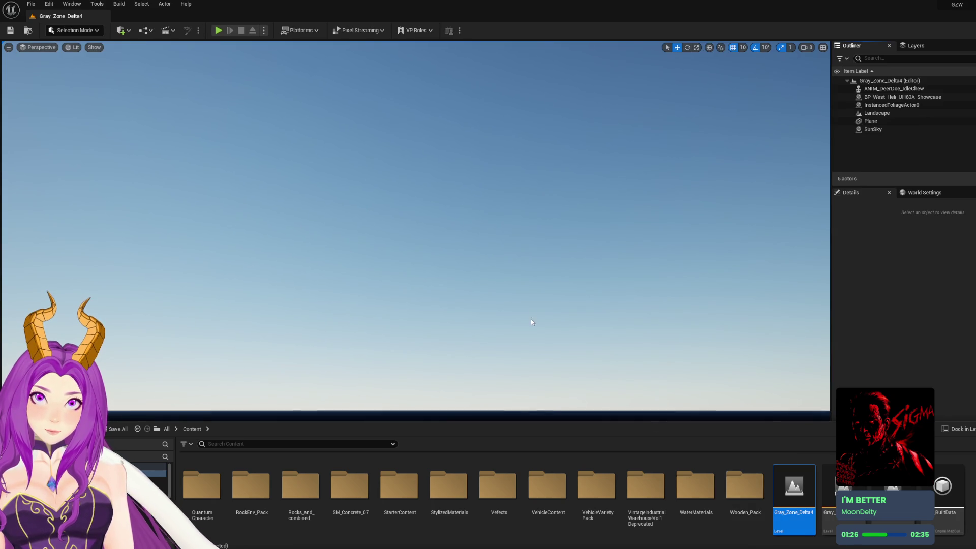
pyautogui.click(530, 322)
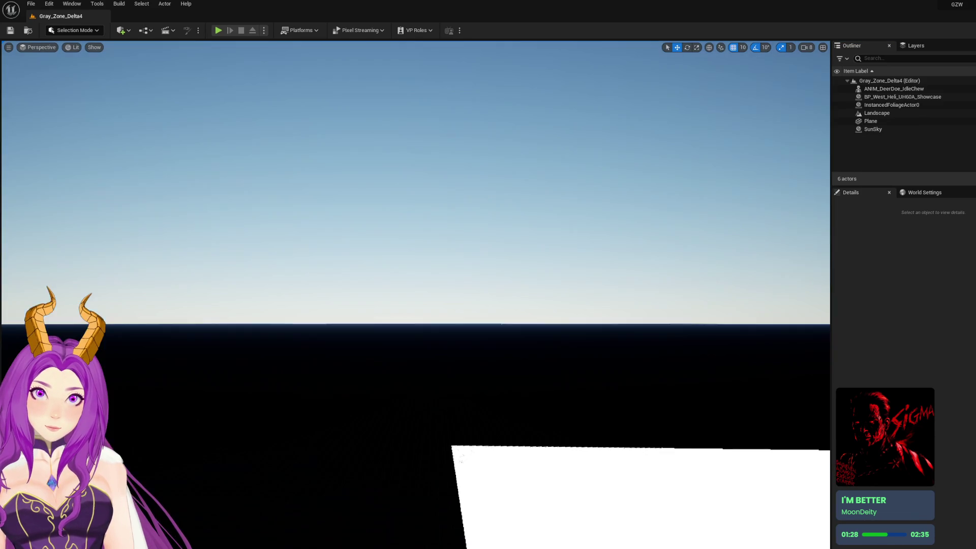
# Select the Landscape and set its Landscape Material slot to None
pyautogui.moveTo(529, 323); pyautogui.dragTo(530, 386)
pyautogui.click(529, 311)
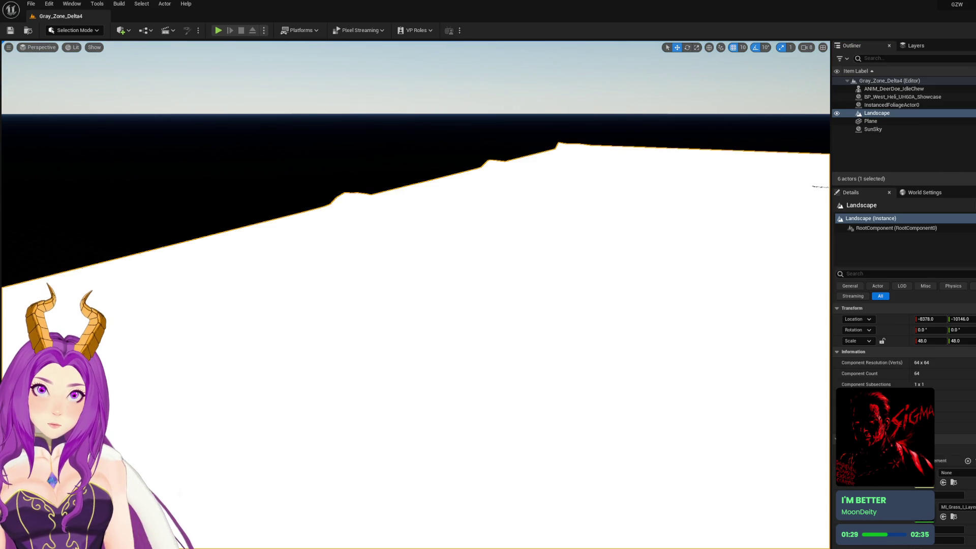
pyautogui.click(968, 507)
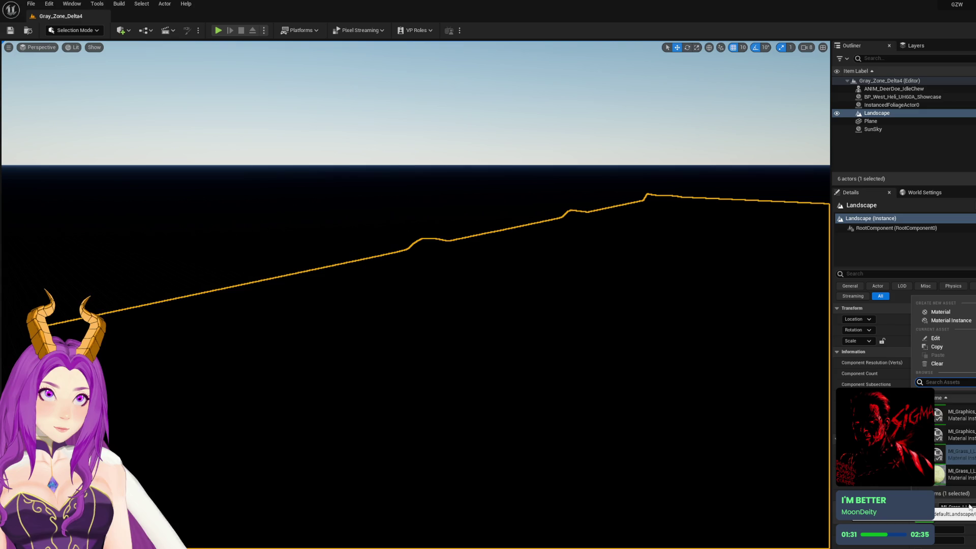
pyautogui.press('Escape')
pyautogui.rightClick(969, 507)
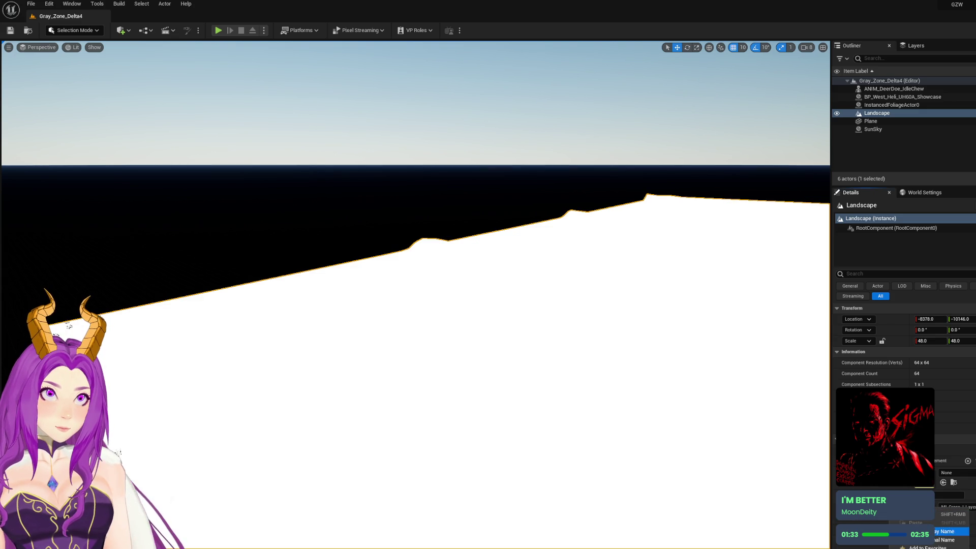
pyautogui.click(933, 521)
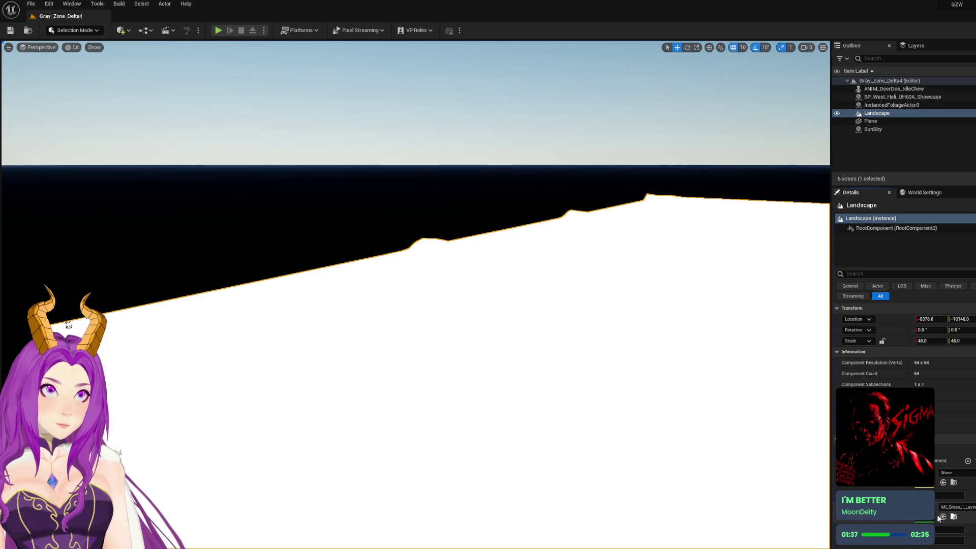
pyautogui.click(943, 517)
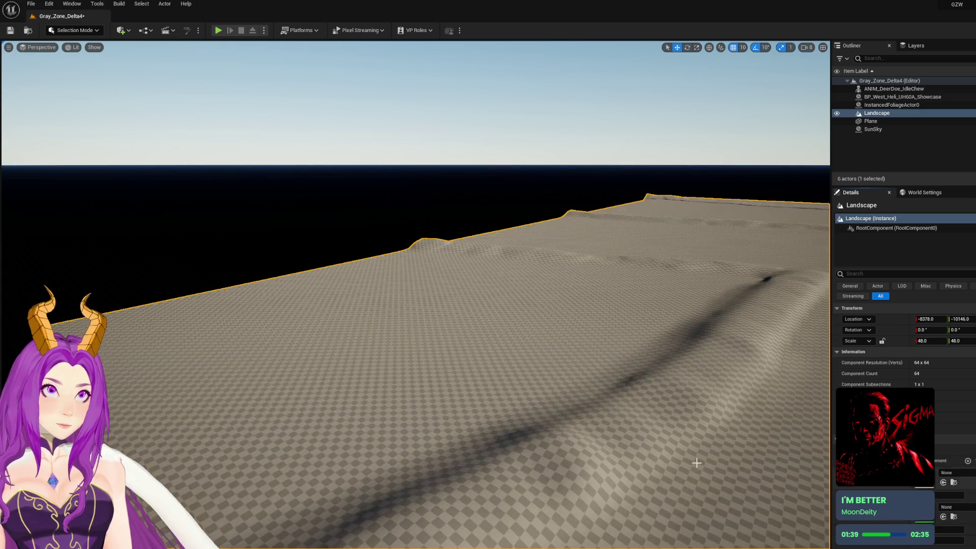
# Save the Gray_Zone_Delta4 level and zoom in and out over the landscape
pyautogui.scroll(-5, 643, 426)
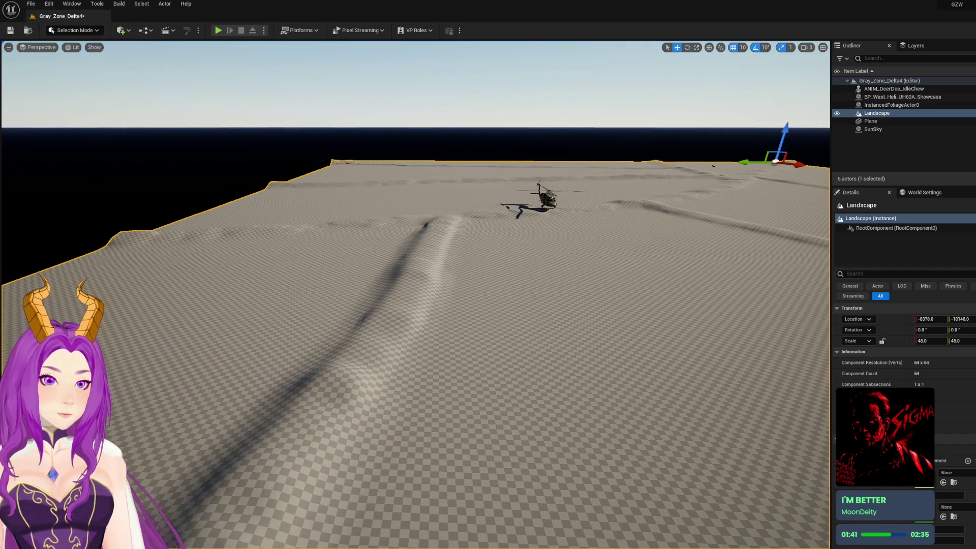
pyautogui.hotkey('ctrl', 's')
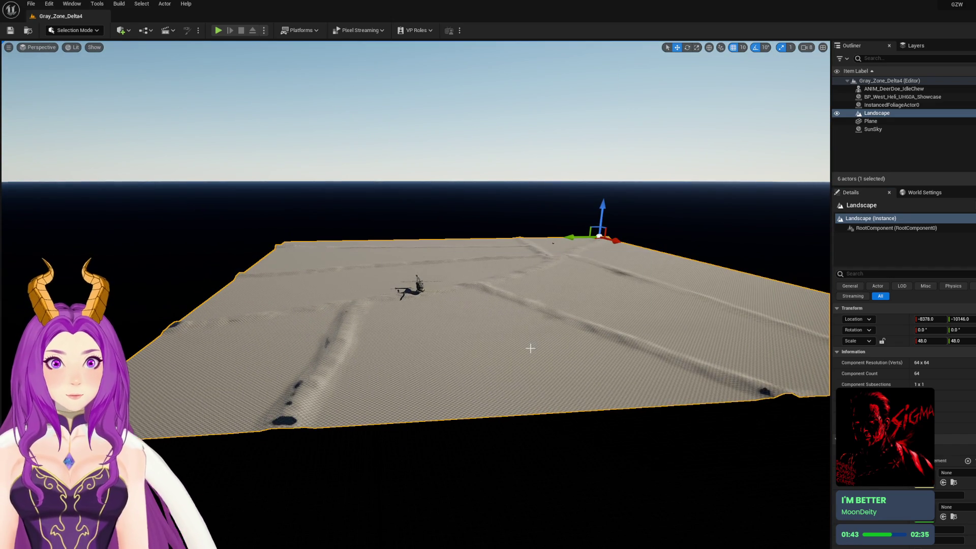
pyautogui.scroll(5, 534, 343)
pyautogui.scroll(3, 520, 326)
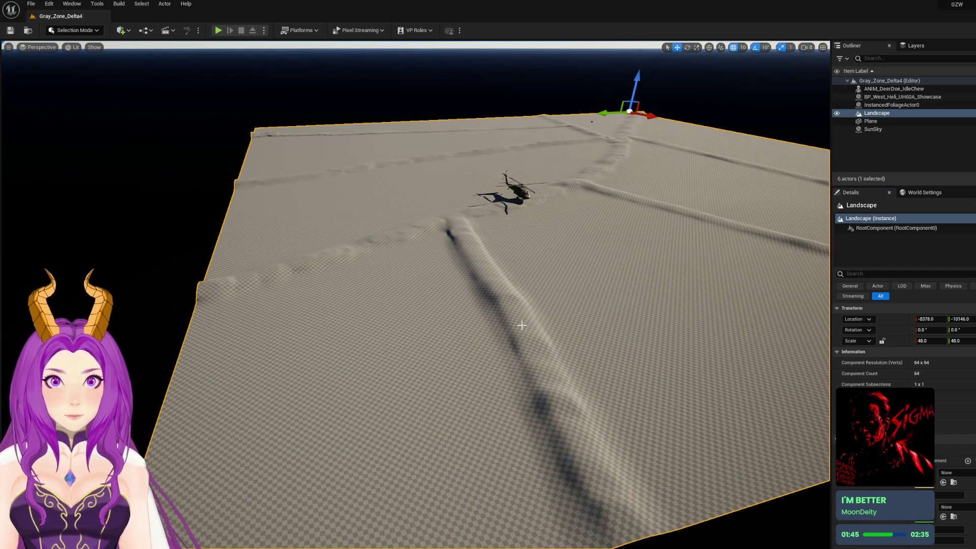
pyautogui.scroll(-5, 522, 323)
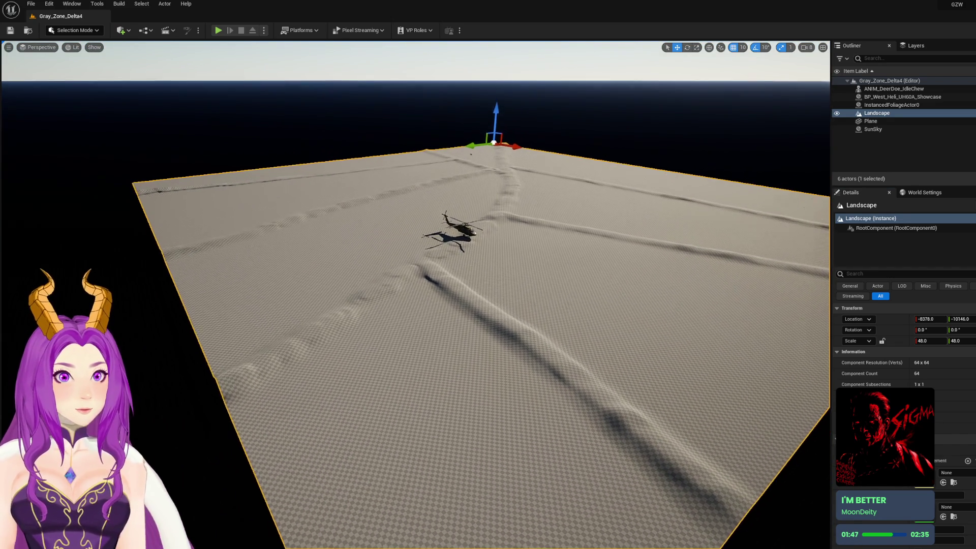
pyautogui.scroll(2, 524, 316)
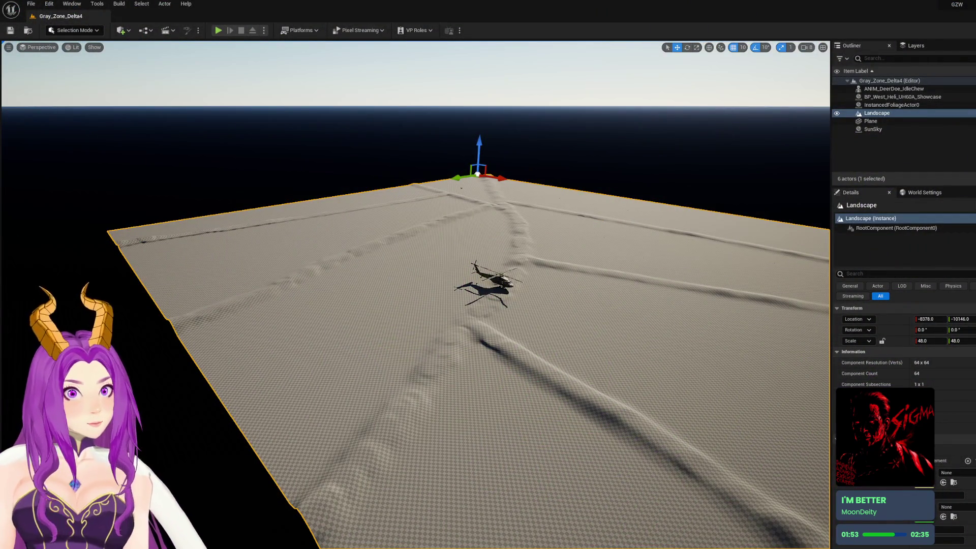
# Orbit over the checkered landscape and switch to Landscape editing mode
pyautogui.moveTo(542, 335); pyautogui.dragTo(546, 335)
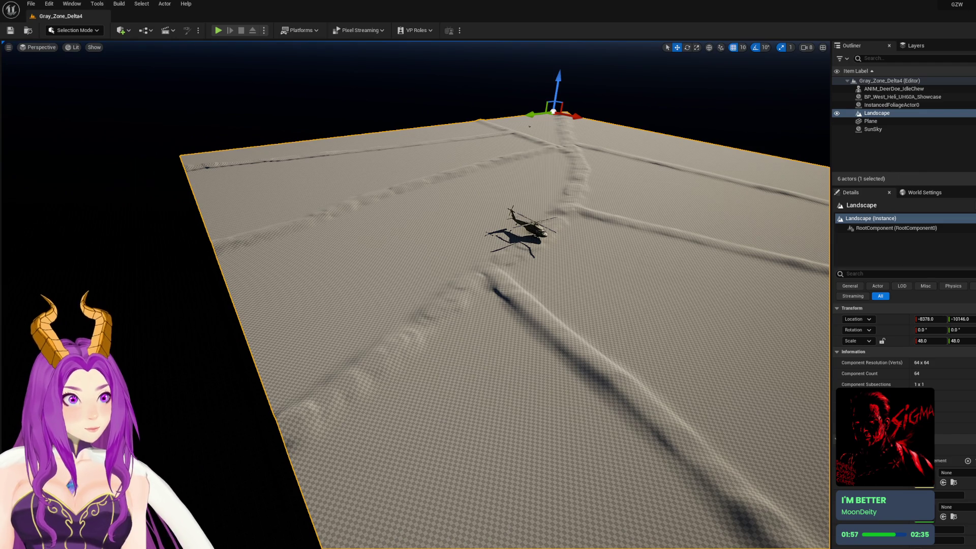
pyautogui.moveTo(608, 252)
pyautogui.mouseDown()
pyautogui.moveTo(587, 236)
pyautogui.moveTo(557, 259)
pyautogui.mouseUp()
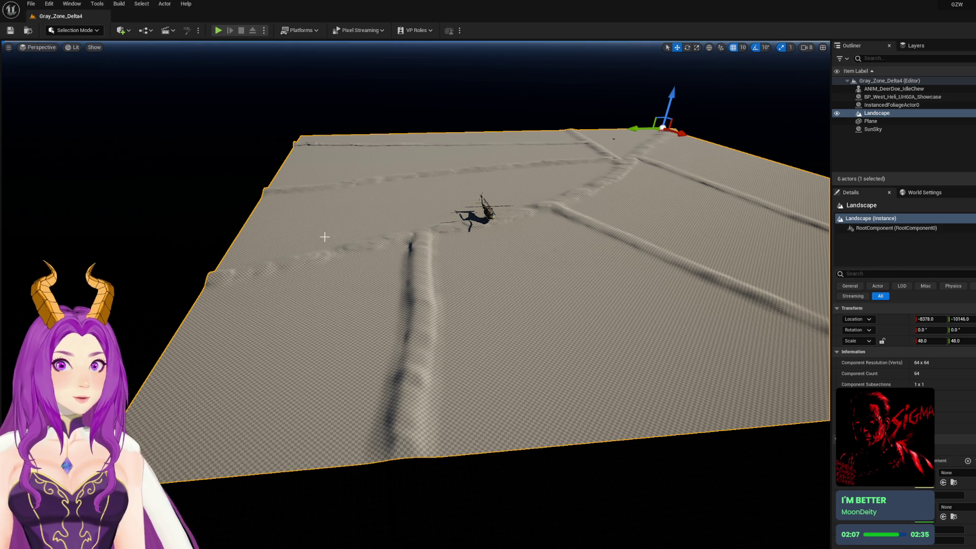
pyautogui.click(74, 30)
pyautogui.click(88, 52)
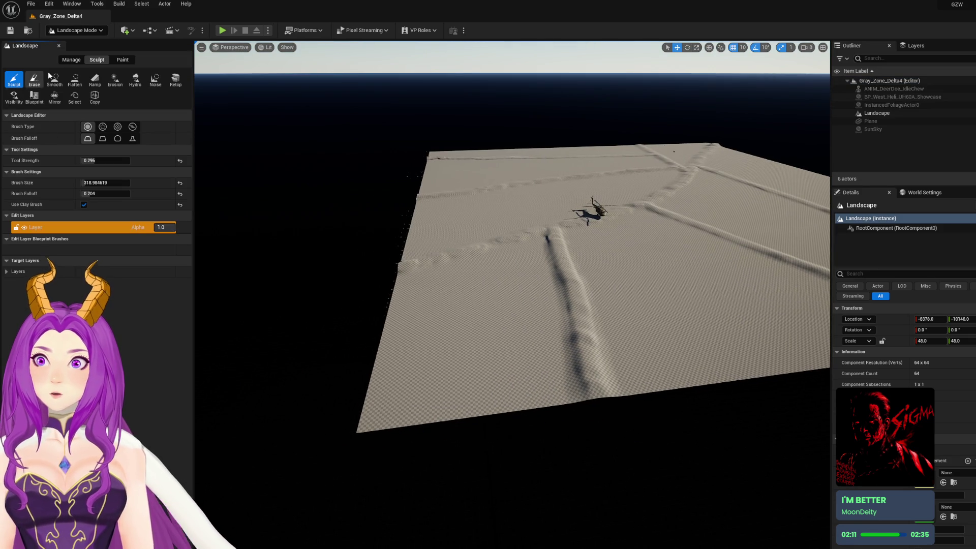
# Add landscape components beyond the left edge and fill the hole in the landscape
pyautogui.click(72, 63)
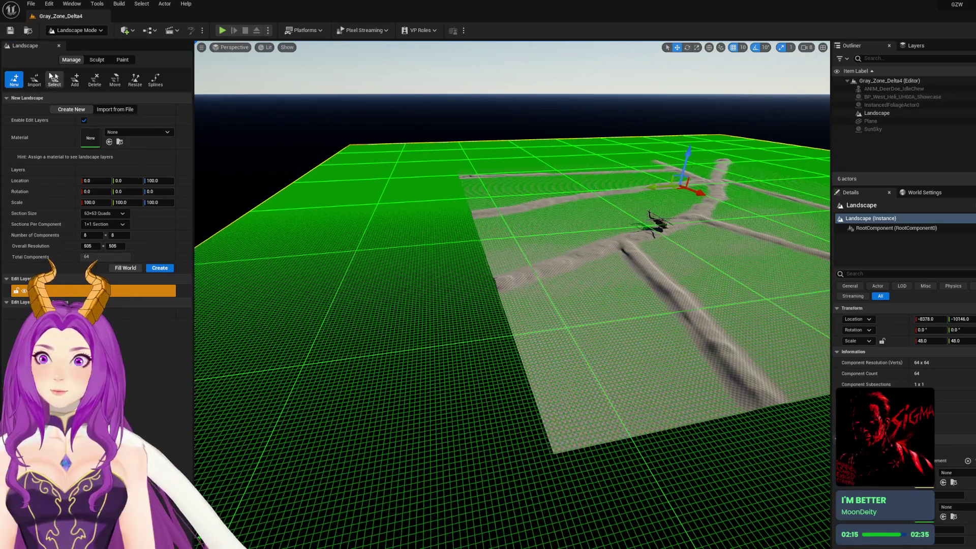
pyautogui.click(76, 81)
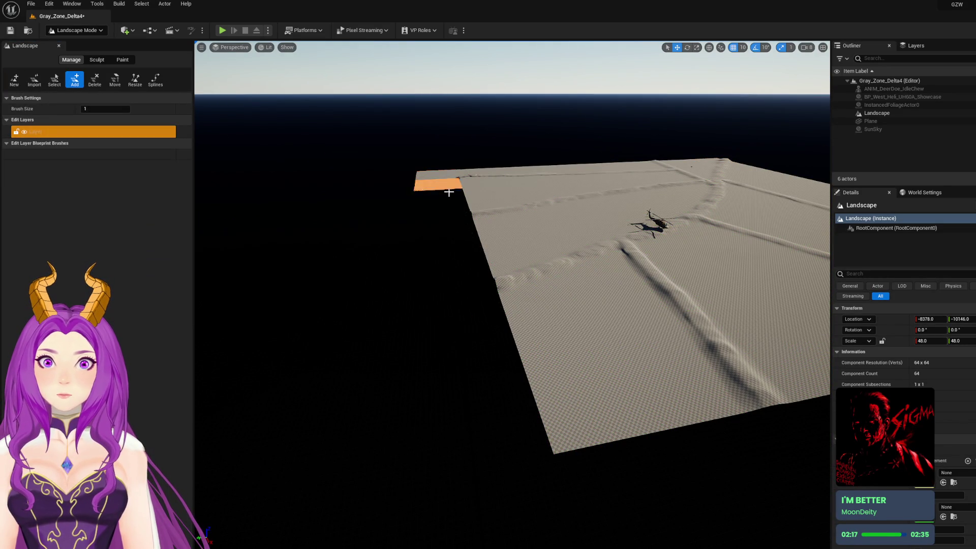
pyautogui.moveTo(456, 228); pyautogui.dragTo(485, 370)
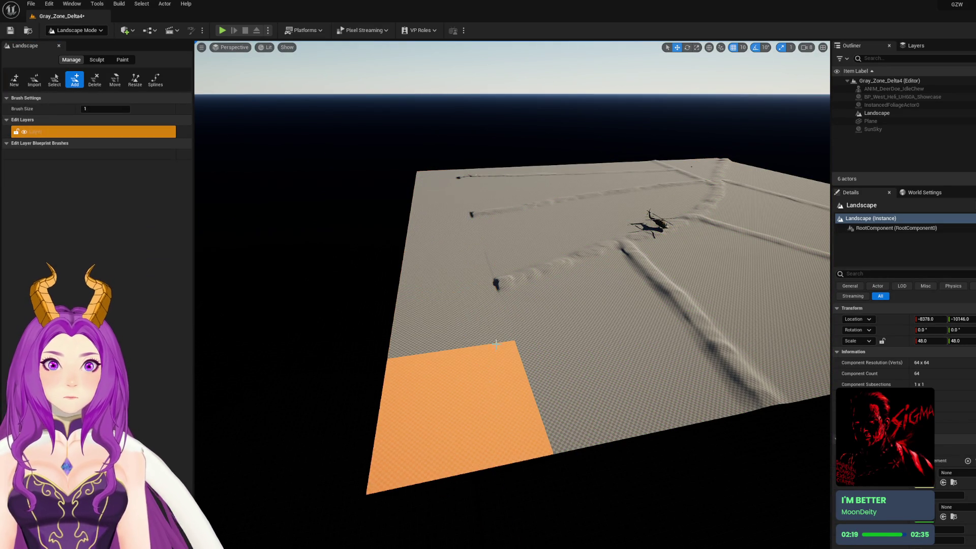
pyautogui.scroll(-3, 496, 347)
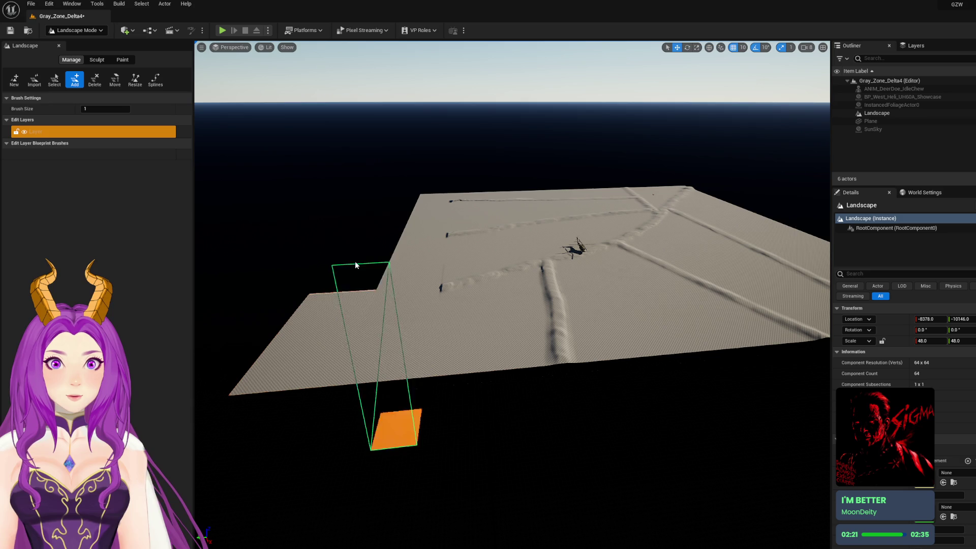
pyautogui.click(353, 266)
pyautogui.moveTo(471, 208)
pyautogui.mouseDown()
pyautogui.moveTo(498, 196)
pyautogui.moveTo(563, 202)
pyautogui.mouseUp()
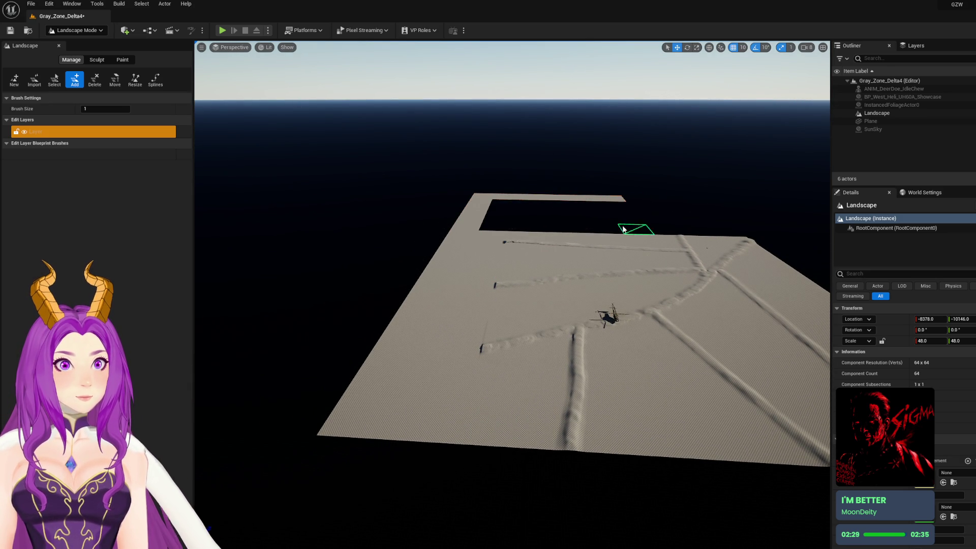
pyautogui.moveTo(498, 210)
pyautogui.mouseDown()
pyautogui.moveTo(491, 222)
pyautogui.moveTo(768, 232)
pyautogui.moveTo(704, 206)
pyautogui.moveTo(641, 199)
pyautogui.moveTo(693, 212)
pyautogui.moveTo(573, 223)
pyautogui.moveTo(522, 215)
pyautogui.moveTo(522, 203)
pyautogui.moveTo(645, 211)
pyautogui.moveTo(564, 212)
pyautogui.moveTo(584, 211)
pyautogui.mouseUp()
# Enlarge the Add brush and extend the landscape past its right edge
pyautogui.click(109, 124)
pyautogui.moveTo(101, 109)
pyautogui.mouseDown()
pyautogui.moveTo(110, 109)
pyautogui.moveTo(88, 108)
pyautogui.mouseUp()
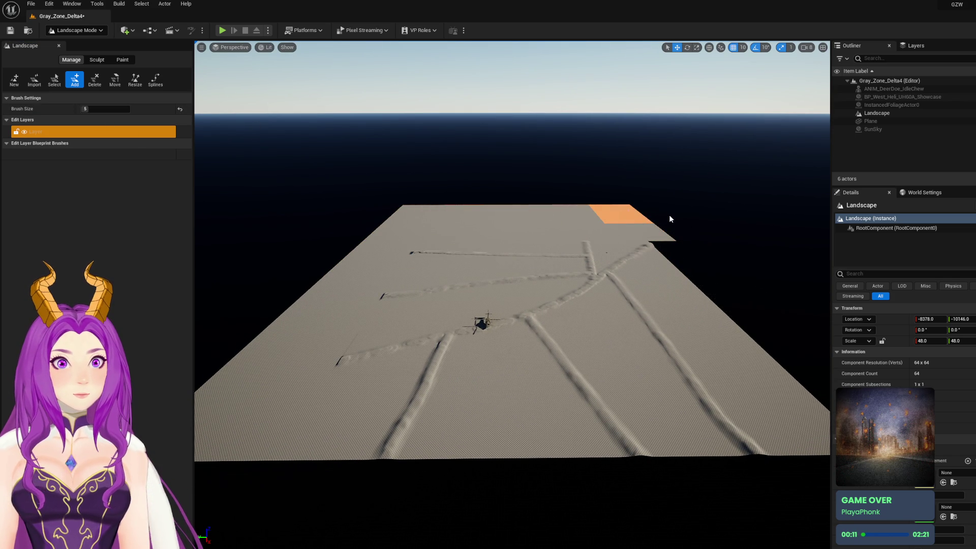
pyautogui.moveTo(663, 225)
pyautogui.mouseDown()
pyautogui.moveTo(722, 252)
pyautogui.moveTo(750, 301)
pyautogui.mouseUp()
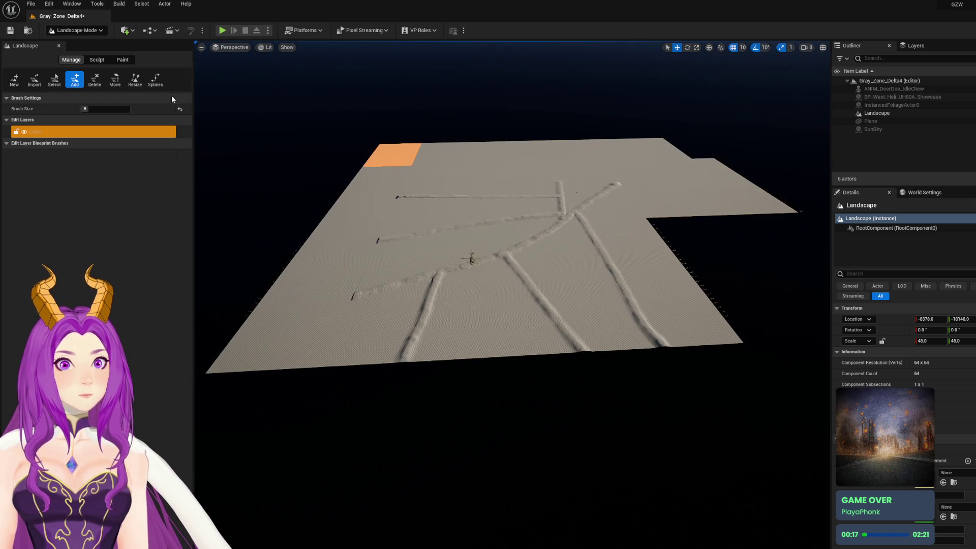
pyautogui.press('[')
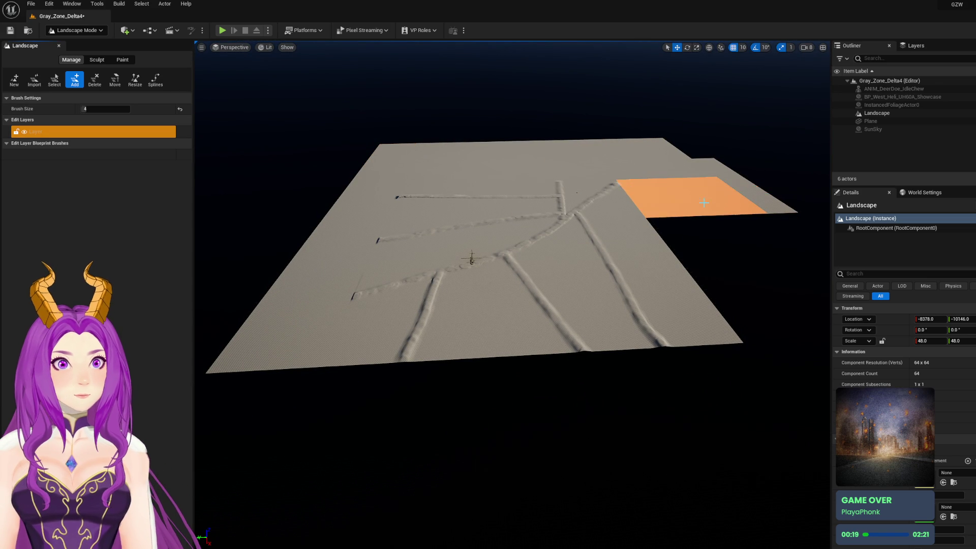
pyautogui.moveTo(726, 229)
pyautogui.mouseDown()
pyautogui.moveTo(761, 280)
pyautogui.moveTo(688, 229)
pyautogui.moveTo(660, 184)
pyautogui.moveTo(590, 146)
pyautogui.moveTo(592, 133)
pyautogui.mouseUp()
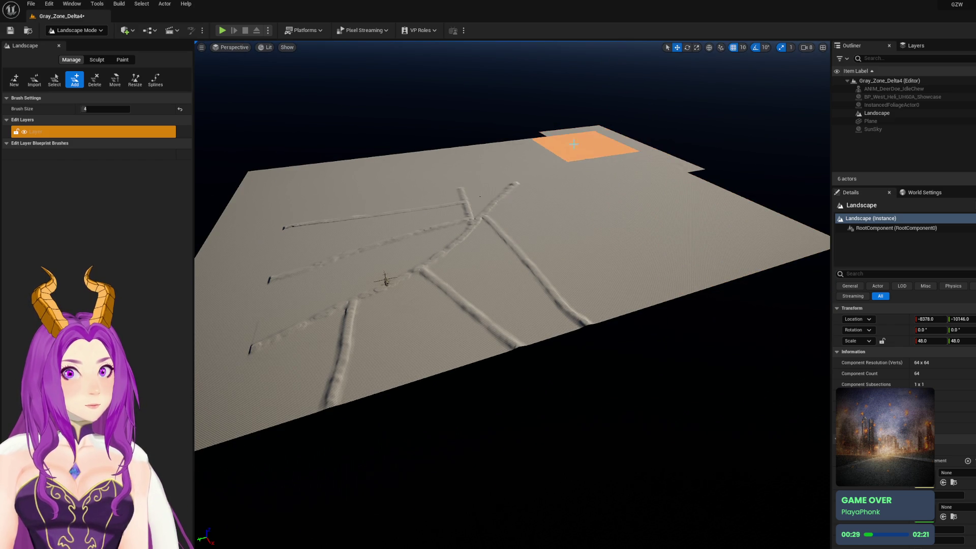
pyautogui.moveTo(325, 205)
pyautogui.mouseDown()
pyautogui.moveTo(326, 193)
pyautogui.moveTo(326, 205)
pyautogui.moveTo(446, 207)
pyautogui.moveTo(505, 195)
pyautogui.mouseUp()
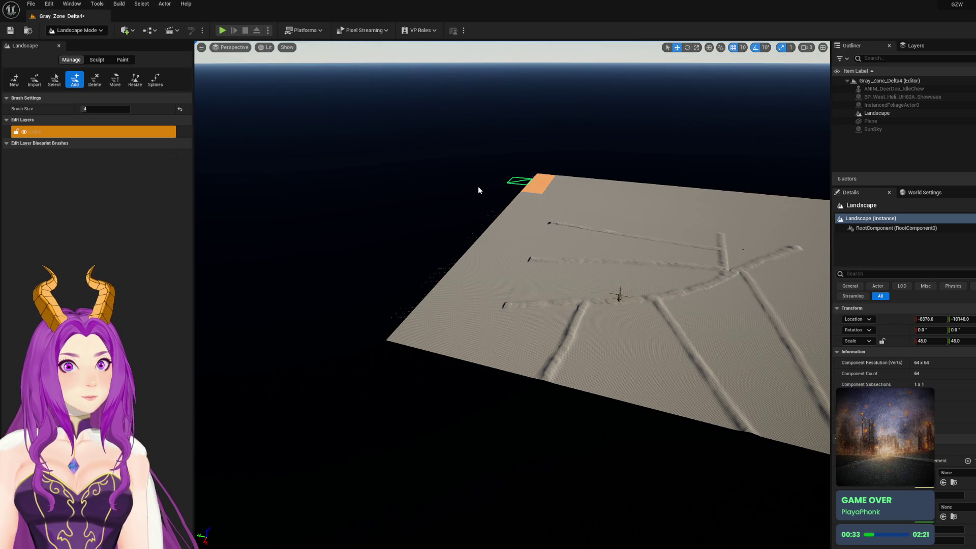
# Add components along the top-left and back edges, filling the notch and right-edge corner
pyautogui.click(489, 184)
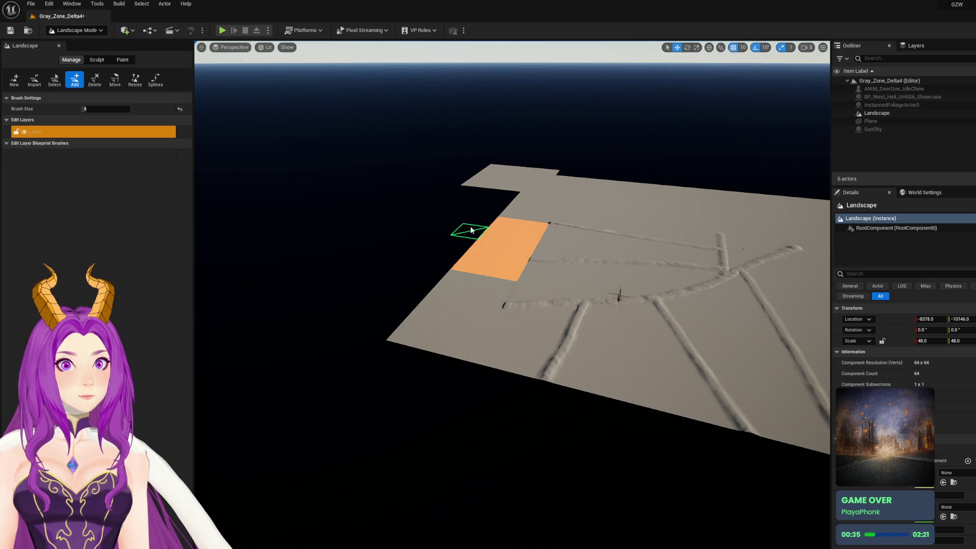
pyautogui.moveTo(471, 227)
pyautogui.mouseDown()
pyautogui.moveTo(447, 240)
pyautogui.moveTo(409, 293)
pyautogui.moveTo(282, 187)
pyautogui.mouseUp()
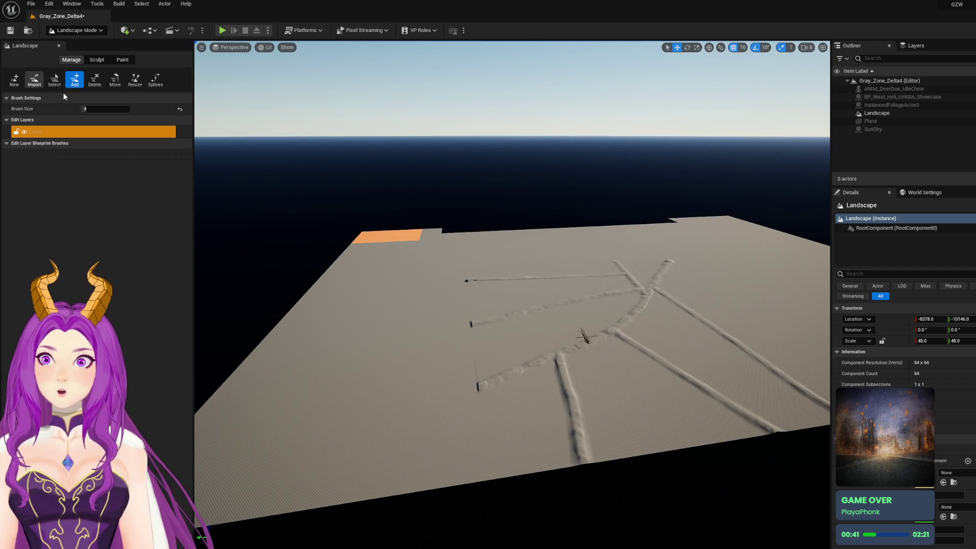
pyautogui.moveTo(107, 109); pyautogui.dragTo(89, 109)
pyautogui.moveTo(466, 230)
pyautogui.mouseDown()
pyautogui.moveTo(592, 223)
pyautogui.moveTo(773, 234)
pyautogui.moveTo(691, 239)
pyautogui.mouseUp()
pyautogui.click(545, 225)
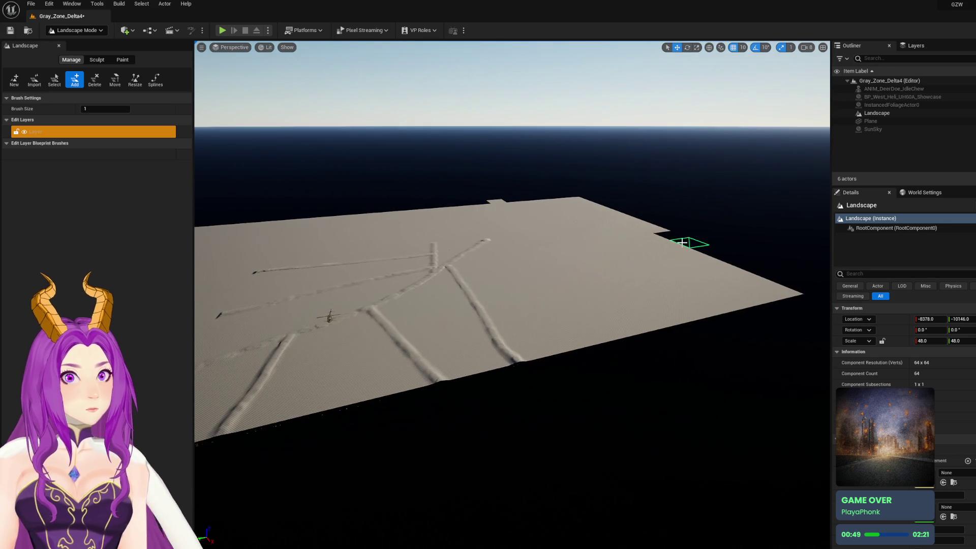
pyautogui.click(775, 286)
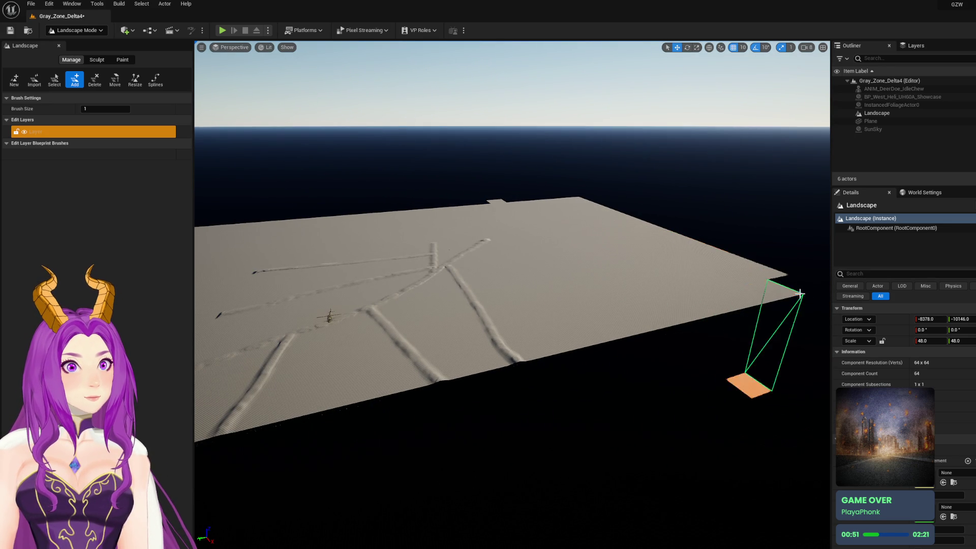
pyautogui.click(95, 79)
pyautogui.moveTo(495, 201)
pyautogui.mouseDown()
pyautogui.moveTo(468, 210)
pyautogui.moveTo(35, 65)
pyautogui.mouseUp()
pyautogui.click(75, 30)
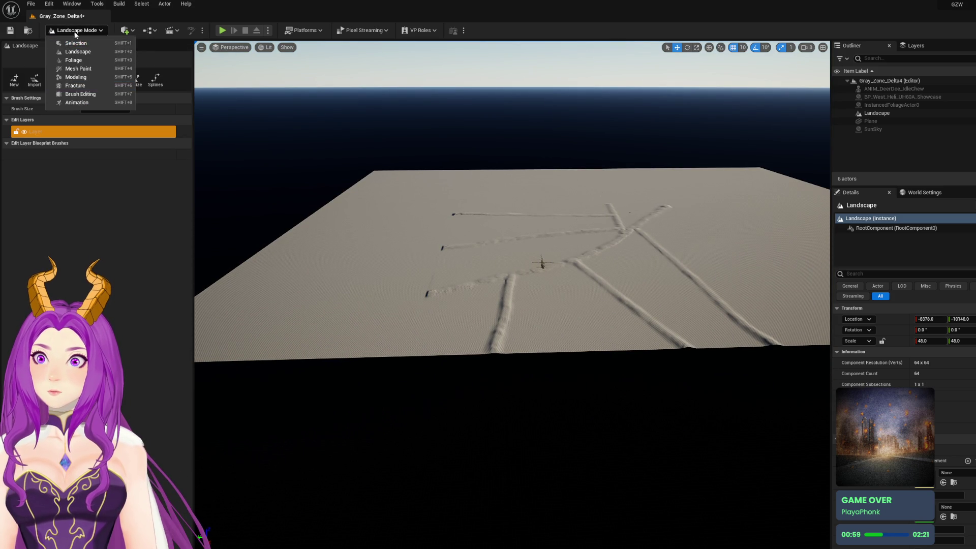
# Sculpt the diagonal trench further left toward the landscape's near-left edge
pyautogui.click(73, 32)
pyautogui.click(97, 60)
pyautogui.scroll(5, 540, 224)
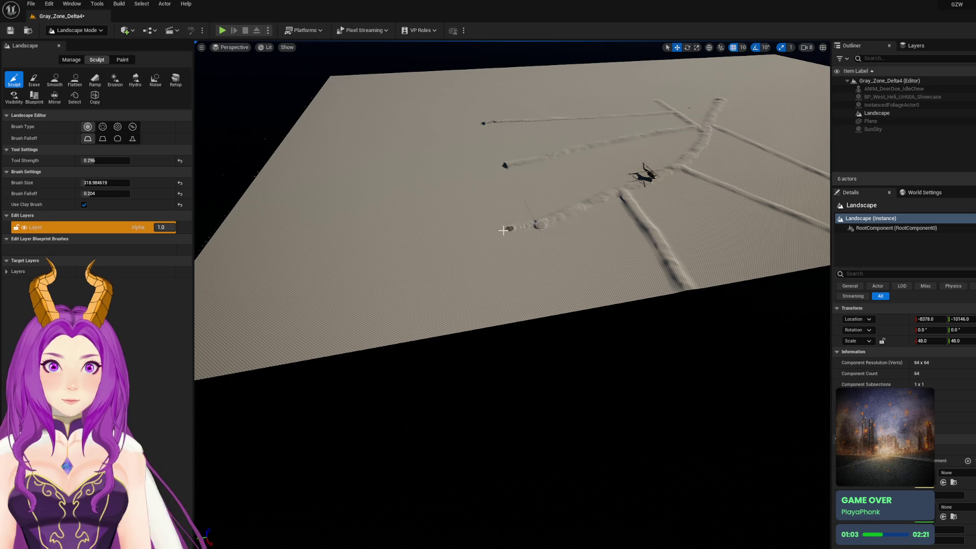
pyautogui.moveTo(505, 233)
pyautogui.mouseDown()
pyautogui.moveTo(531, 224)
pyautogui.moveTo(484, 233)
pyautogui.mouseUp()
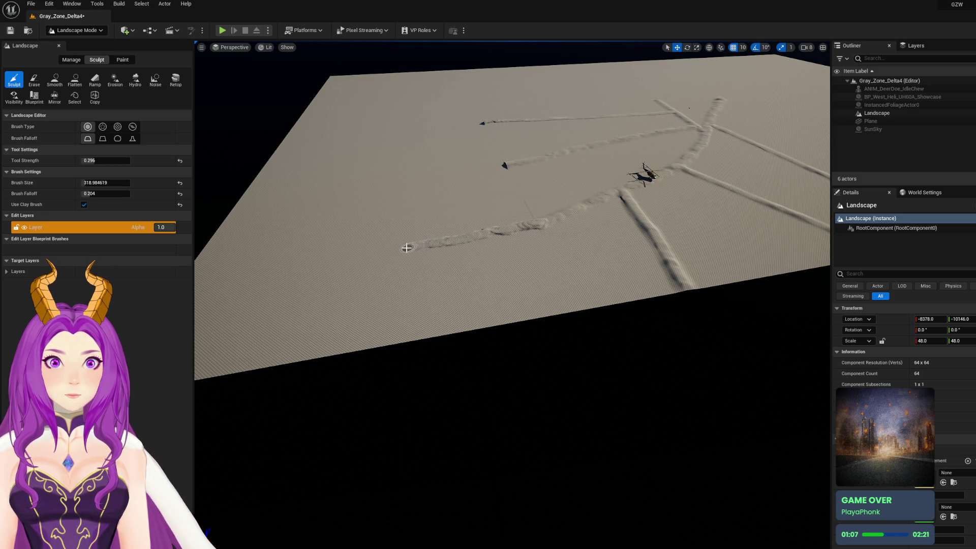
pyautogui.moveTo(407, 247)
pyautogui.mouseDown()
pyautogui.moveTo(372, 253)
pyautogui.moveTo(407, 239)
pyautogui.moveTo(366, 218)
pyautogui.mouseUp()
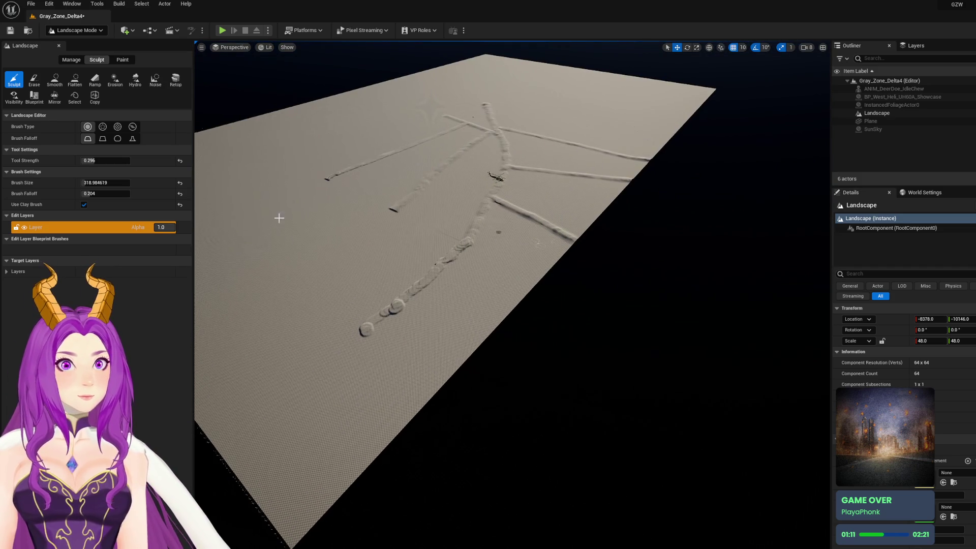
pyautogui.click(71, 60)
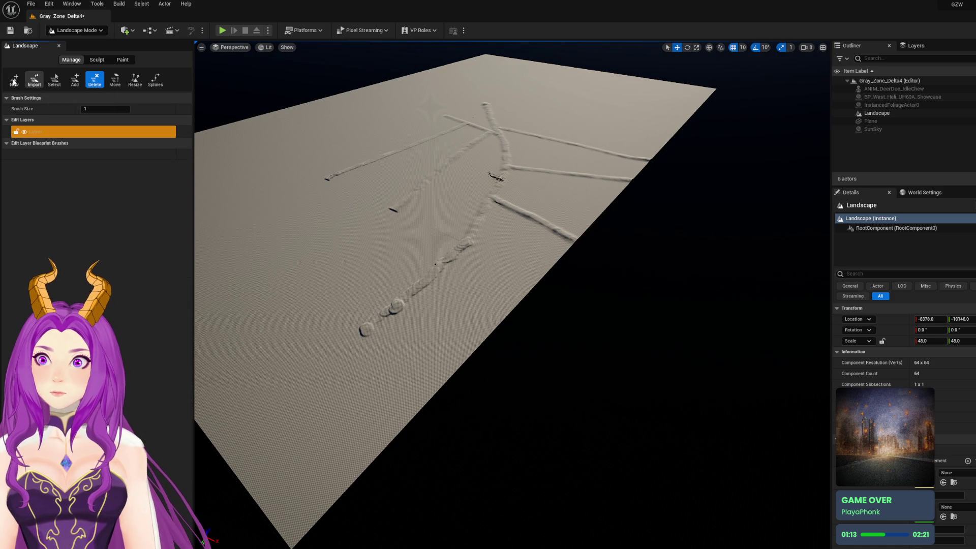
# Set the Add brush size to 6 and add rows of components along the far edge
pyautogui.click(14, 80)
pyautogui.click(75, 80)
pyautogui.write('6')
pyautogui.press('Return')
pyautogui.scroll(3, 432, 343)
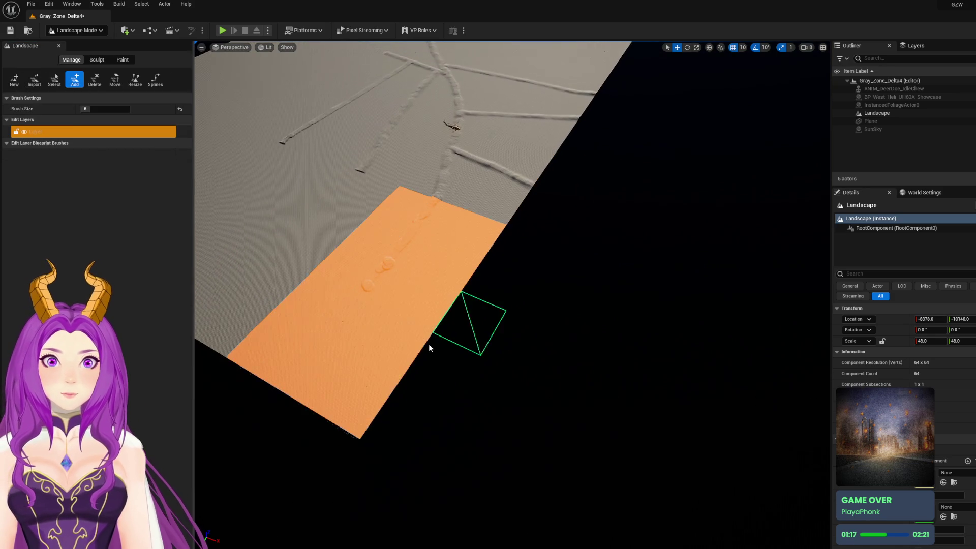
pyautogui.click(503, 318)
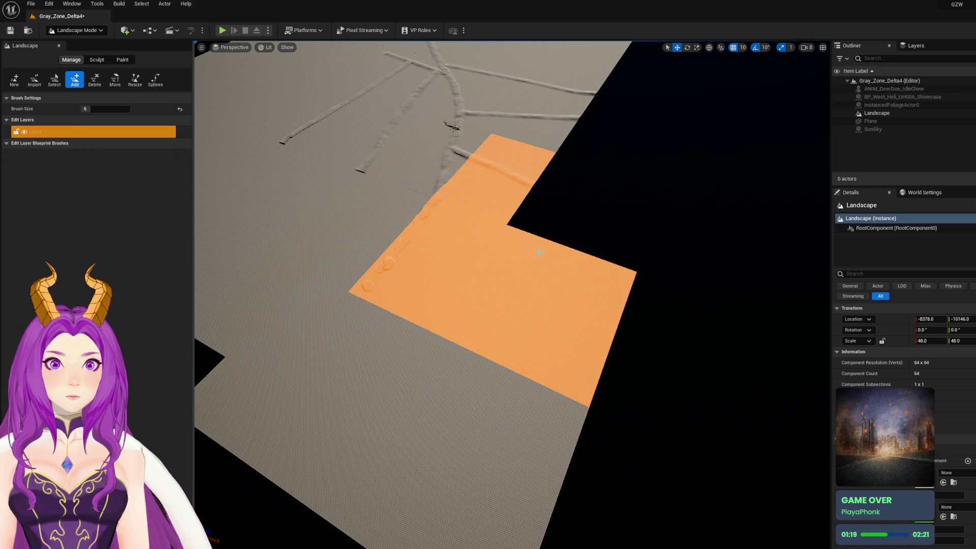
pyautogui.click(621, 177)
pyautogui.scroll(-5, 633, 160)
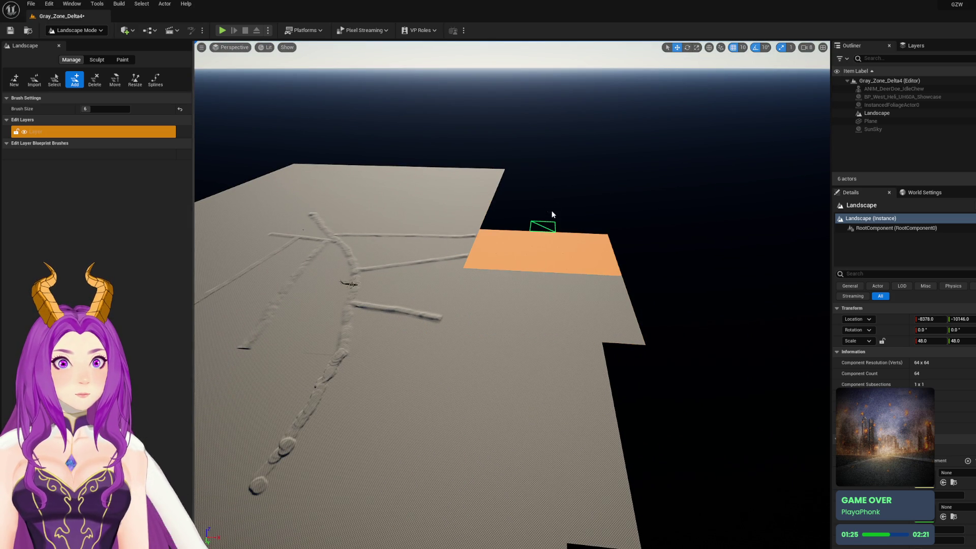
pyautogui.click(550, 206)
pyautogui.click(546, 189)
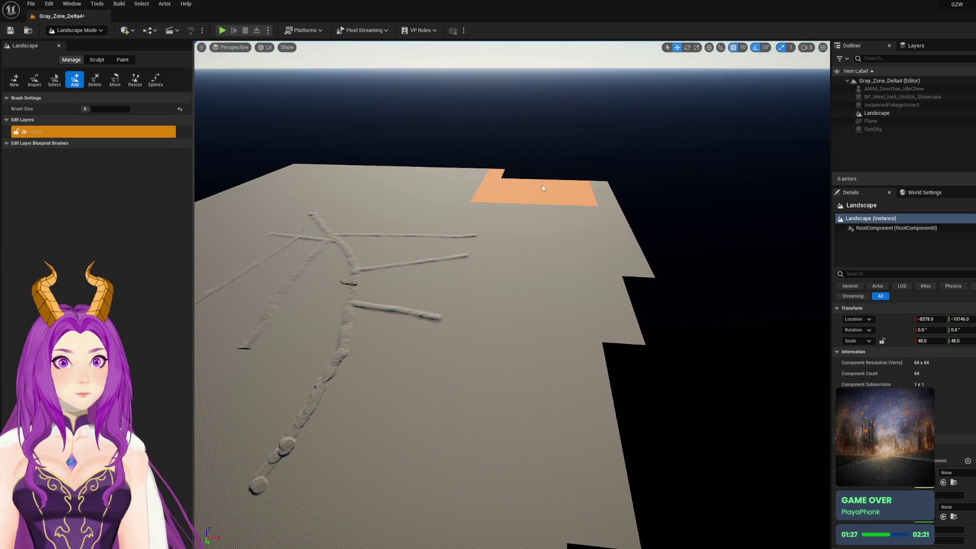
pyautogui.click(551, 175)
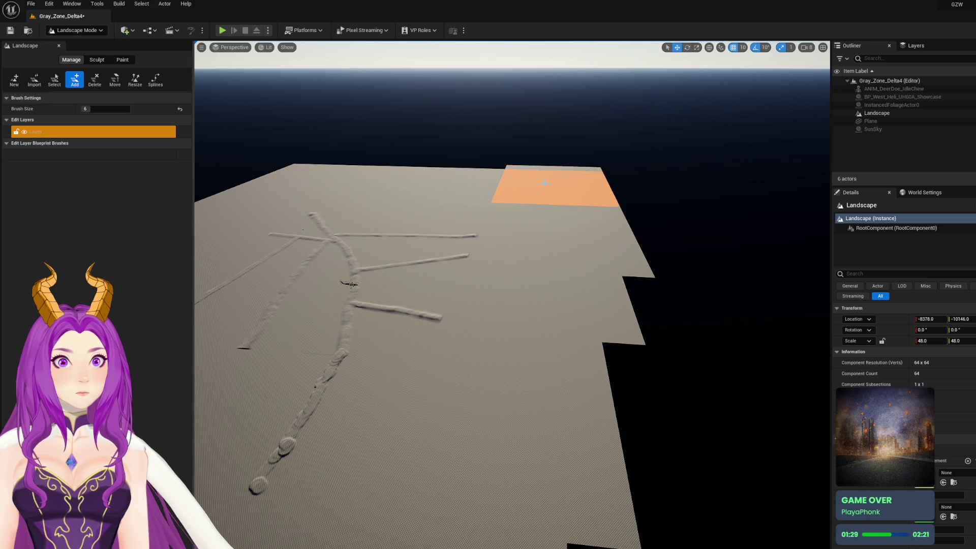
pyautogui.click(452, 171)
# Delete protruding components on the right edge and bottom-right corner, filling the area right of the edge
pyautogui.click(94, 80)
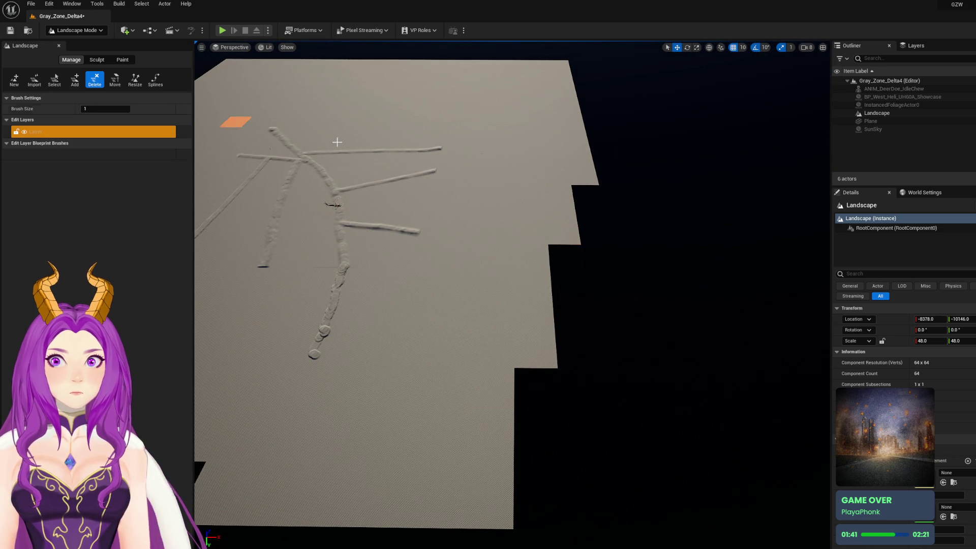
pyautogui.click(587, 184)
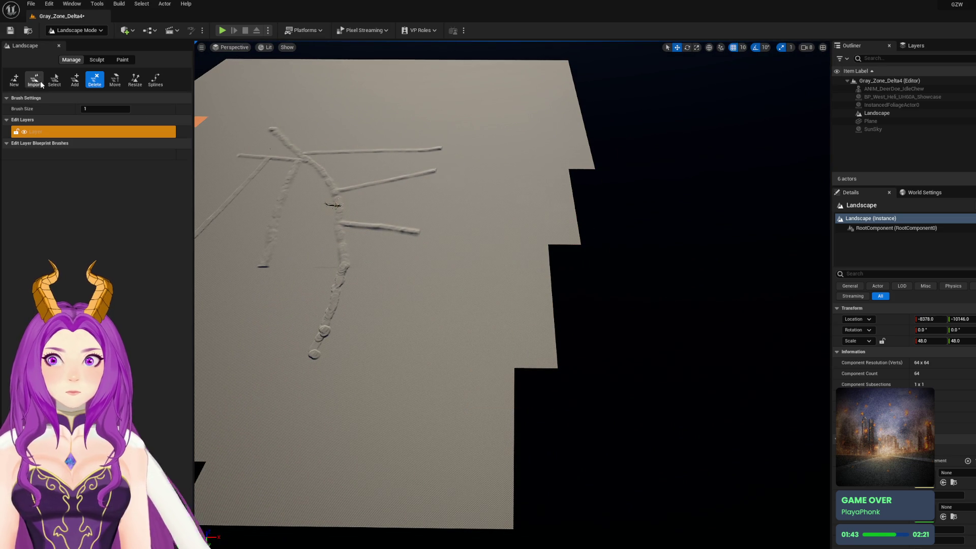
pyautogui.click(75, 80)
pyautogui.moveTo(590, 180)
pyautogui.mouseDown()
pyautogui.moveTo(635, 510)
pyautogui.moveTo(545, 502)
pyautogui.moveTo(586, 452)
pyautogui.moveTo(567, 398)
pyautogui.moveTo(582, 394)
pyautogui.moveTo(568, 251)
pyautogui.mouseUp()
pyautogui.click(94, 80)
pyautogui.click(636, 177)
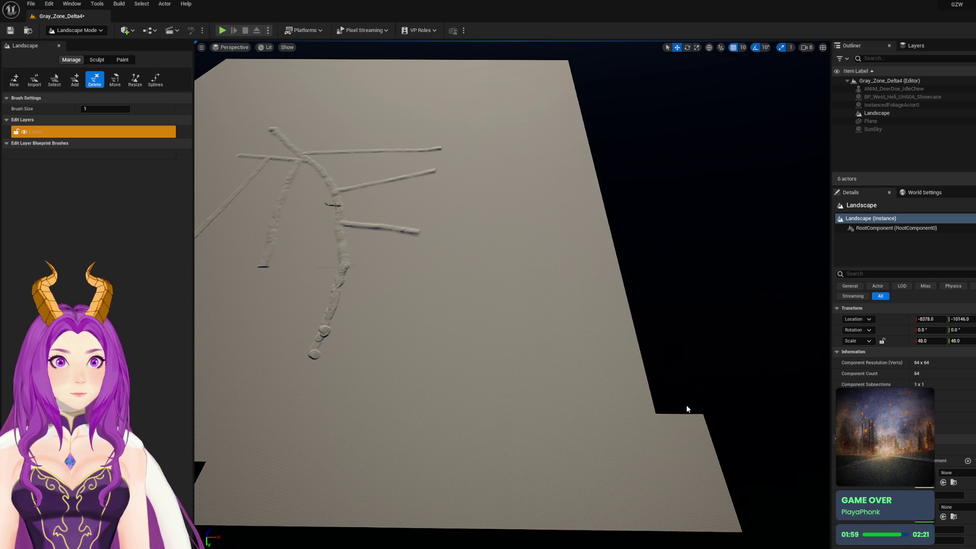
pyautogui.click(686, 437)
pyautogui.moveTo(420, 355); pyautogui.dragTo(421, 355)
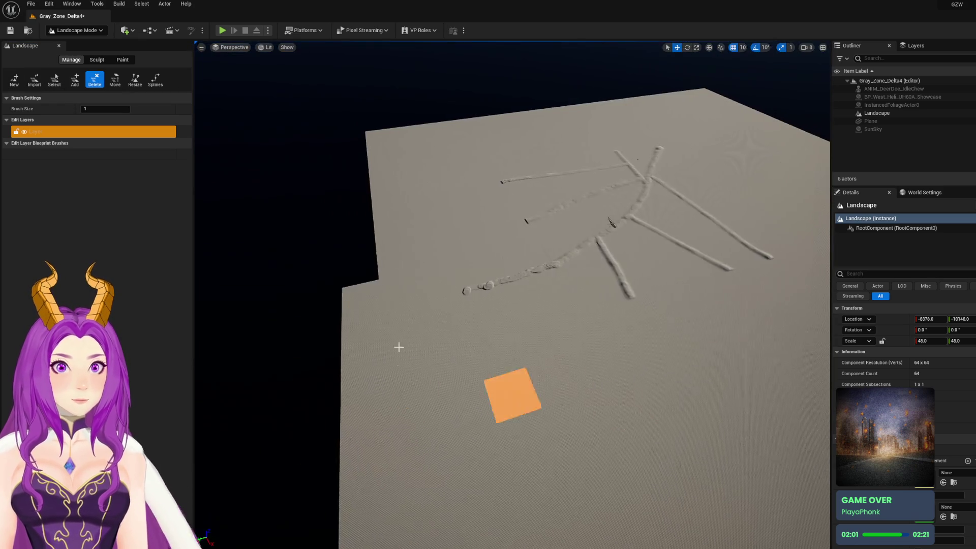
# Fill the missing components along the landscape's left edge
pyautogui.click(14, 80)
pyautogui.click(75, 80)
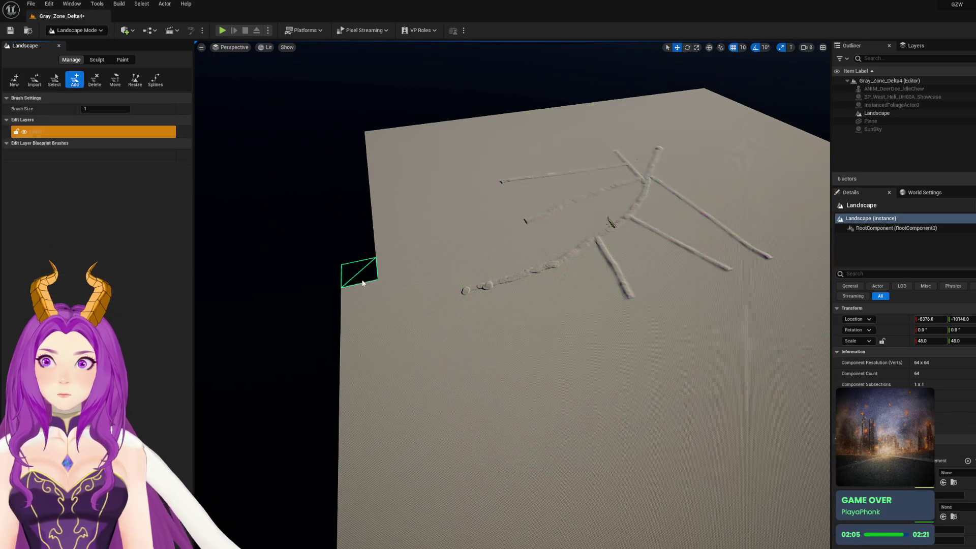
pyautogui.moveTo(355, 219); pyautogui.dragTo(352, 142)
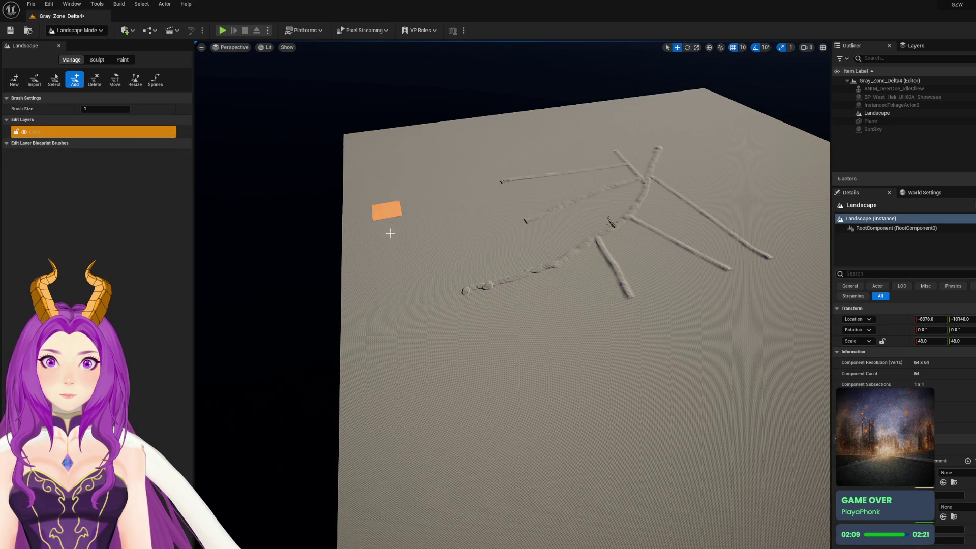
pyautogui.scroll(3, 387, 209)
pyautogui.click(96, 59)
pyautogui.scroll(3, 452, 174)
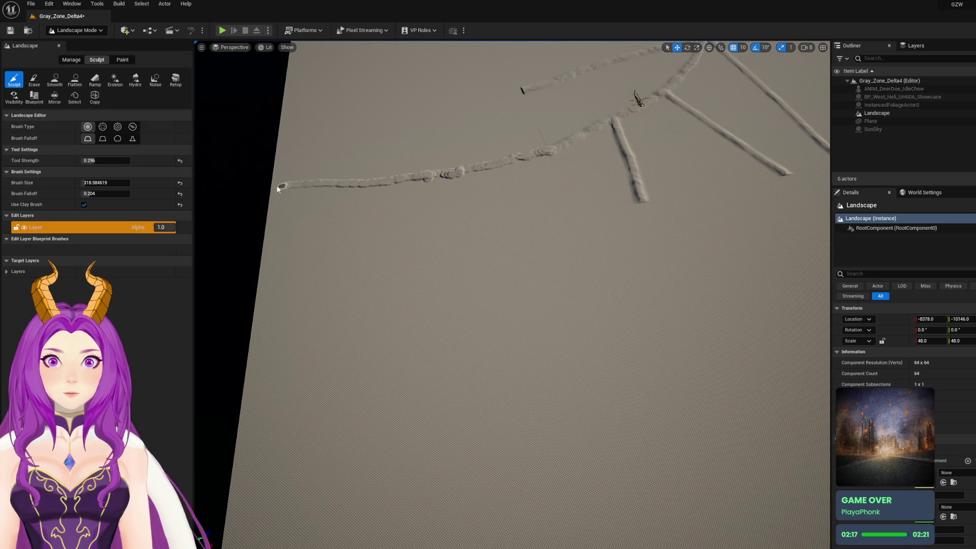
# Undo the last stroke and repaint the diagonal ridge farther toward the near-right edge
pyautogui.moveTo(557, 186)
pyautogui.mouseDown()
pyautogui.moveTo(510, 216)
pyautogui.moveTo(514, 251)
pyautogui.moveTo(575, 372)
pyautogui.moveTo(689, 541)
pyautogui.moveTo(607, 414)
pyautogui.mouseUp()
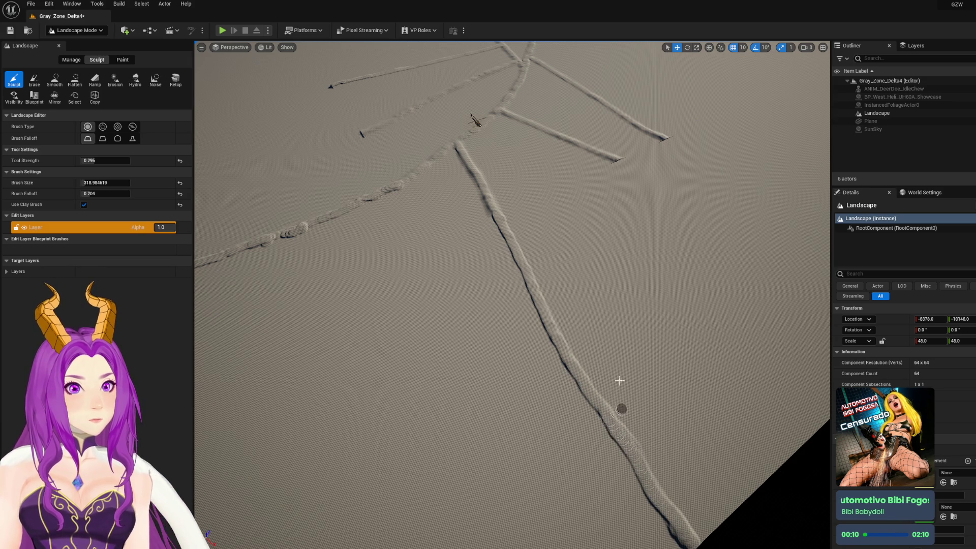
pyautogui.scroll(-5, 601, 361)
pyautogui.scroll(-3, 601, 359)
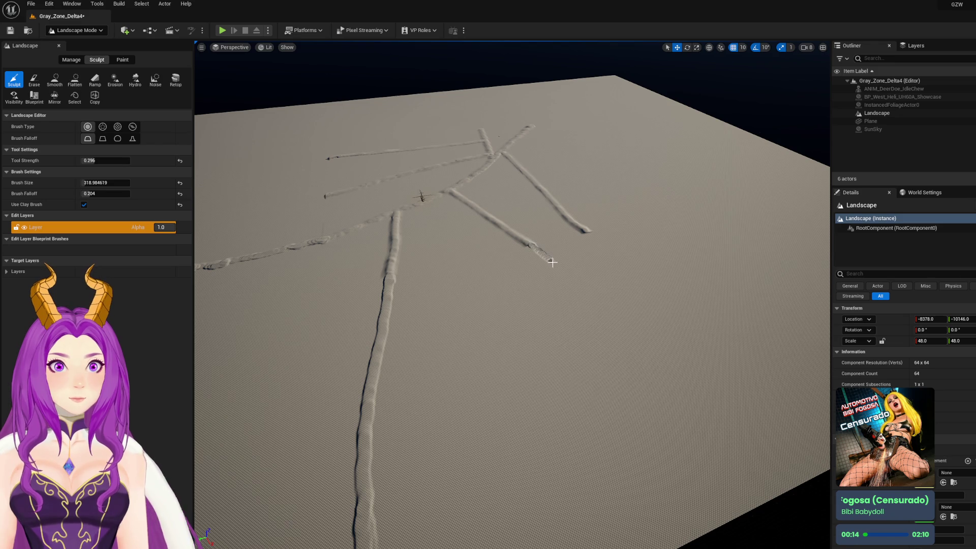
pyautogui.hotkey('ctrl', 'z')
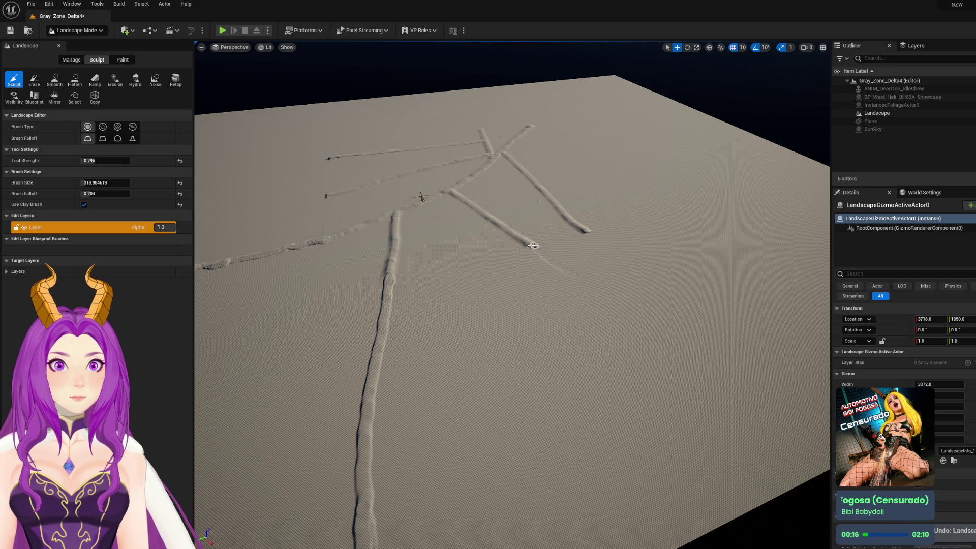
pyautogui.moveTo(533, 245); pyautogui.dragTo(586, 292)
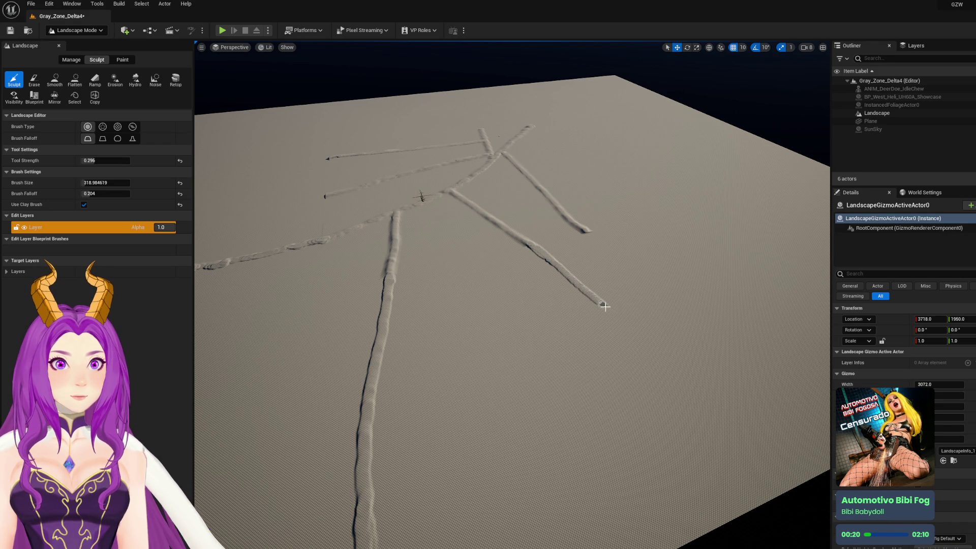
pyautogui.moveTo(653, 348); pyautogui.dragTo(808, 474)
pyautogui.moveTo(731, 380); pyautogui.dragTo(663, 331)
pyautogui.moveTo(303, 227); pyautogui.dragTo(204, 153)
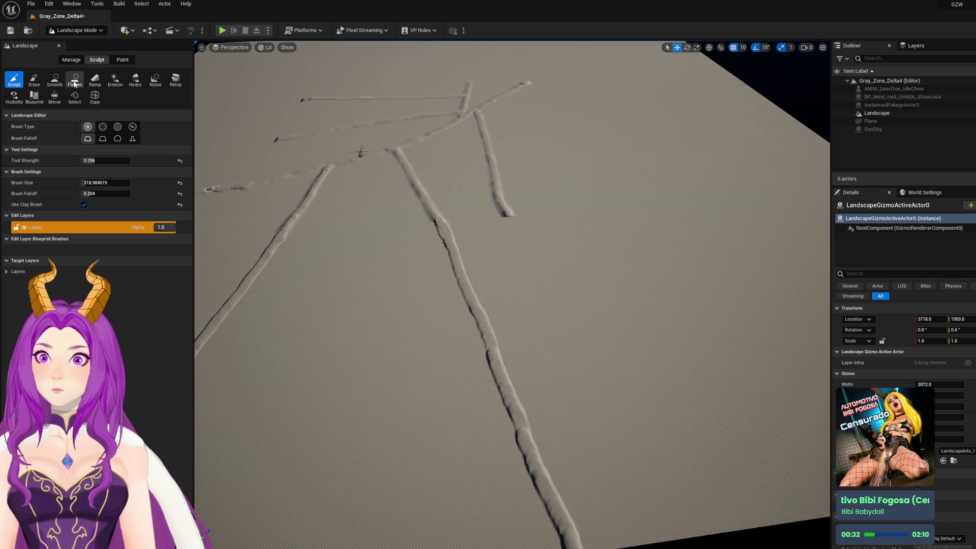
# Flatten the short ridge's end with the Flatten tool at brush size about 1408
pyautogui.click(74, 81)
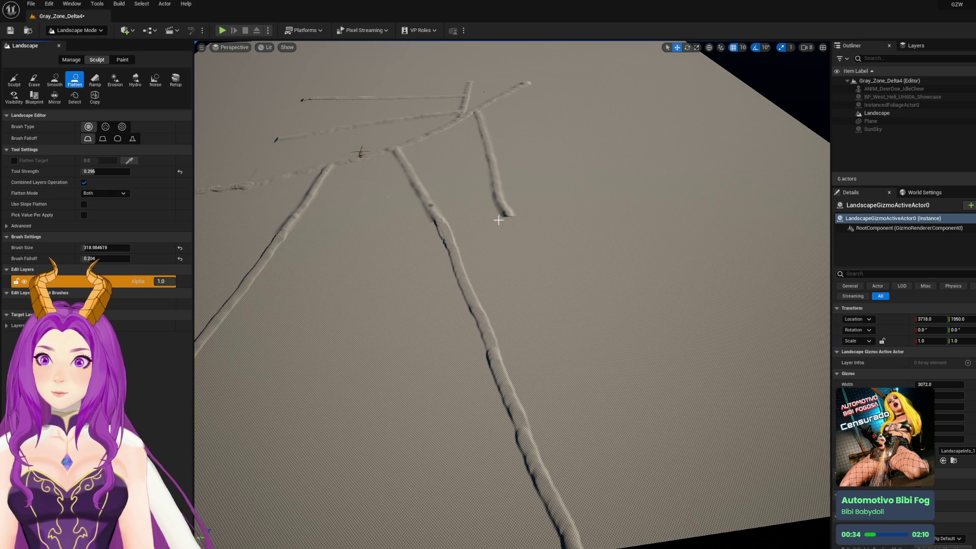
pyautogui.moveTo(106, 251); pyautogui.dragTo(116, 256)
pyautogui.moveTo(492, 186)
pyautogui.mouseDown()
pyautogui.moveTo(483, 158)
pyautogui.moveTo(498, 194)
pyautogui.mouseUp()
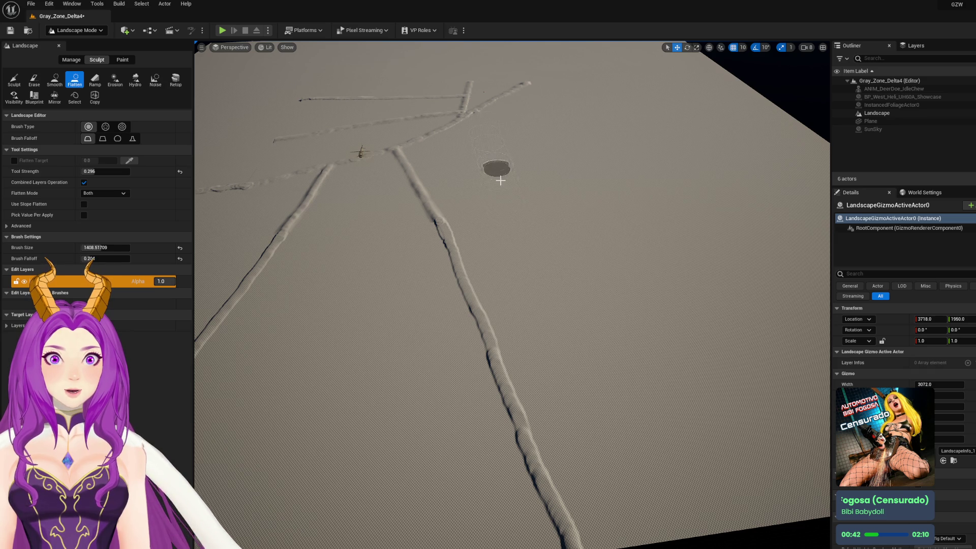
pyautogui.scroll(-5, 500, 179)
pyautogui.click(14, 79)
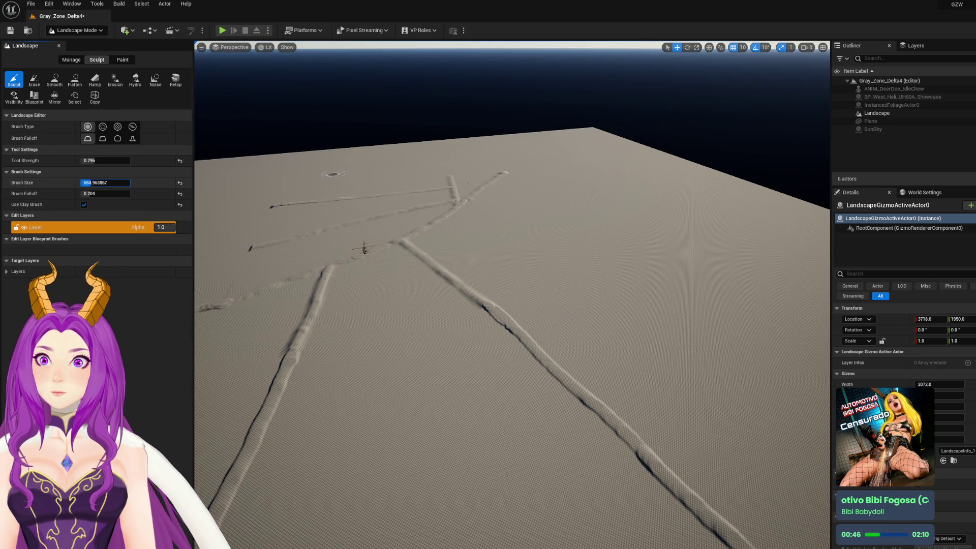
# Set the brush size to 588.15 and raise a ridge reaching the landscape's far edge
pyautogui.moveTo(106, 182); pyautogui.dragTo(133, 183)
pyautogui.moveTo(485, 199); pyautogui.dragTo(357, 246)
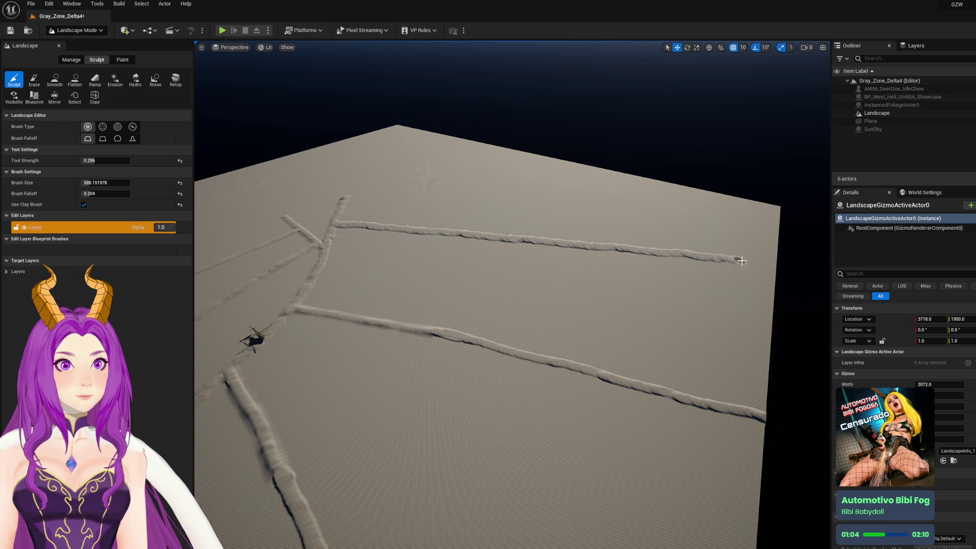
pyautogui.moveTo(794, 268); pyautogui.dragTo(534, 208)
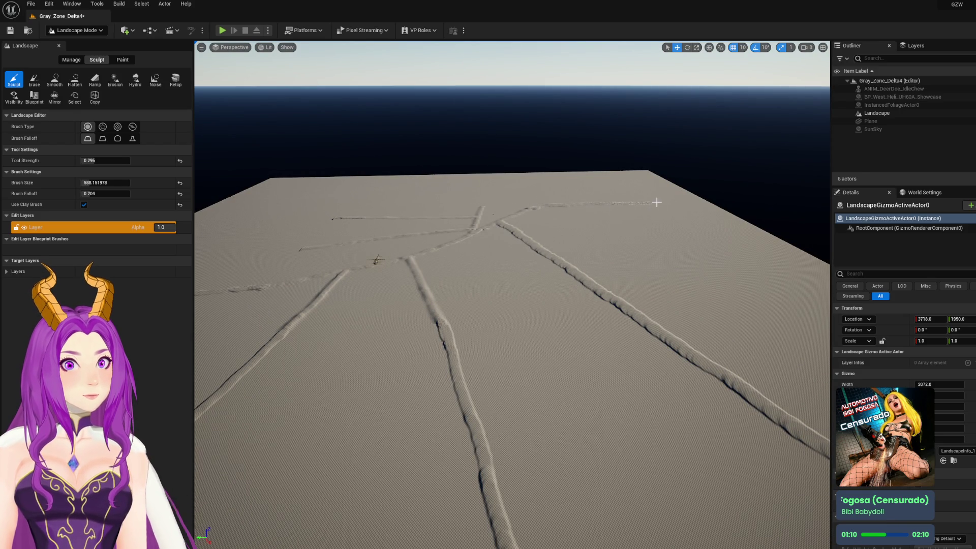
pyautogui.moveTo(707, 199)
pyautogui.mouseDown()
pyautogui.moveTo(694, 178)
pyautogui.moveTo(670, 273)
pyautogui.mouseUp()
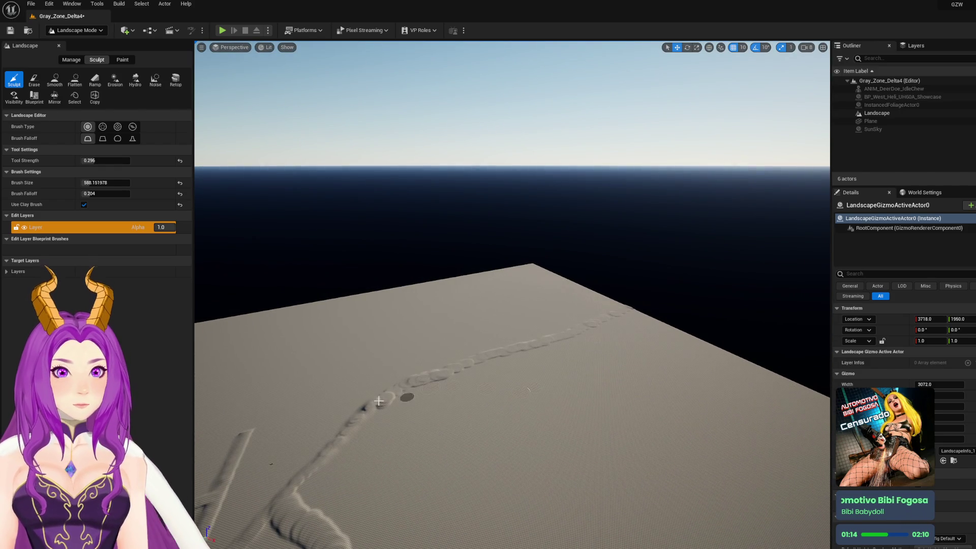
pyautogui.moveTo(409, 382); pyautogui.dragTo(486, 357)
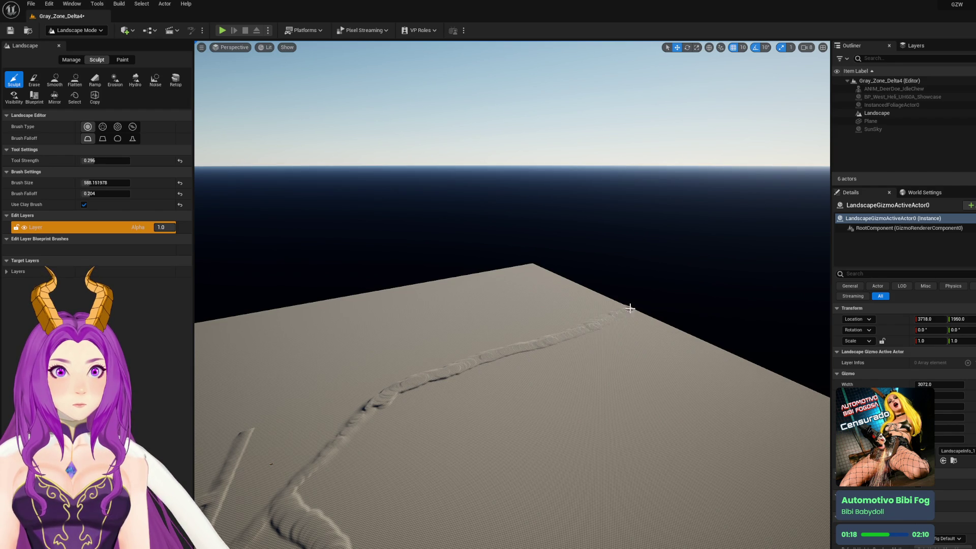
pyautogui.moveTo(577, 330)
pyautogui.mouseDown()
pyautogui.moveTo(580, 298)
pyautogui.moveTo(565, 313)
pyautogui.mouseUp()
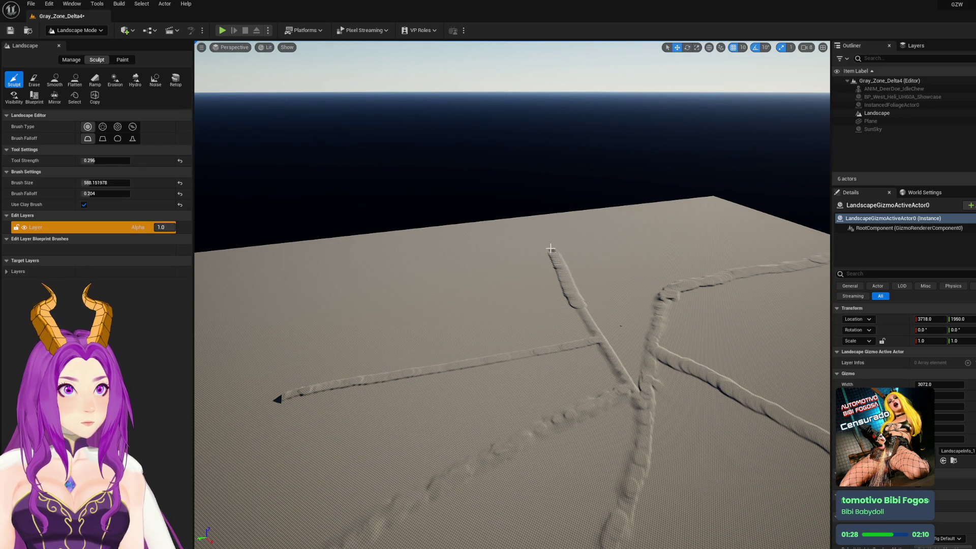
pyautogui.moveTo(544, 234); pyautogui.dragTo(593, 237)
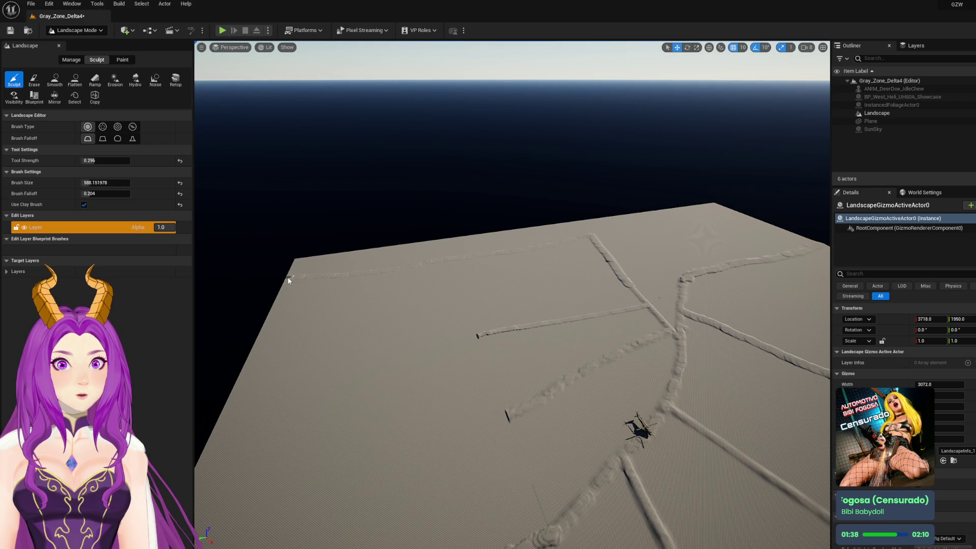
# Lengthen the far-edge ridge and switch the brush to the second, smooth falloff
pyautogui.moveTo(318, 276); pyautogui.dragTo(412, 266)
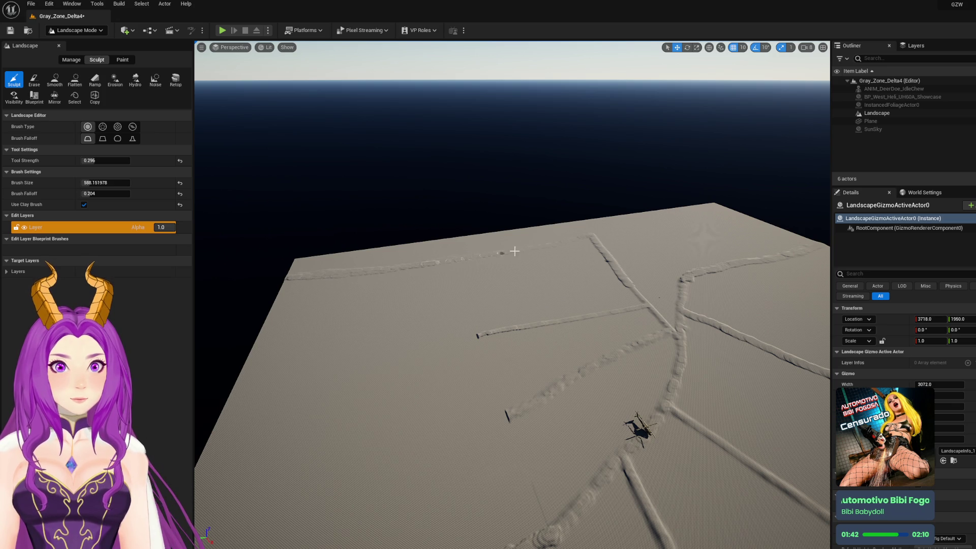
pyautogui.moveTo(602, 237); pyautogui.dragTo(552, 243)
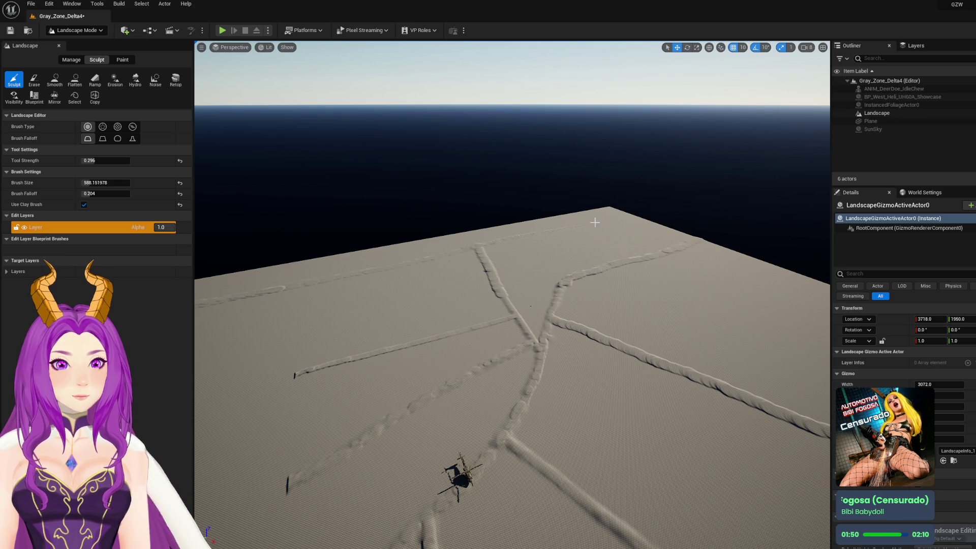
pyautogui.moveTo(616, 216)
pyautogui.mouseDown()
pyautogui.moveTo(616, 247)
pyautogui.moveTo(437, 341)
pyautogui.mouseUp()
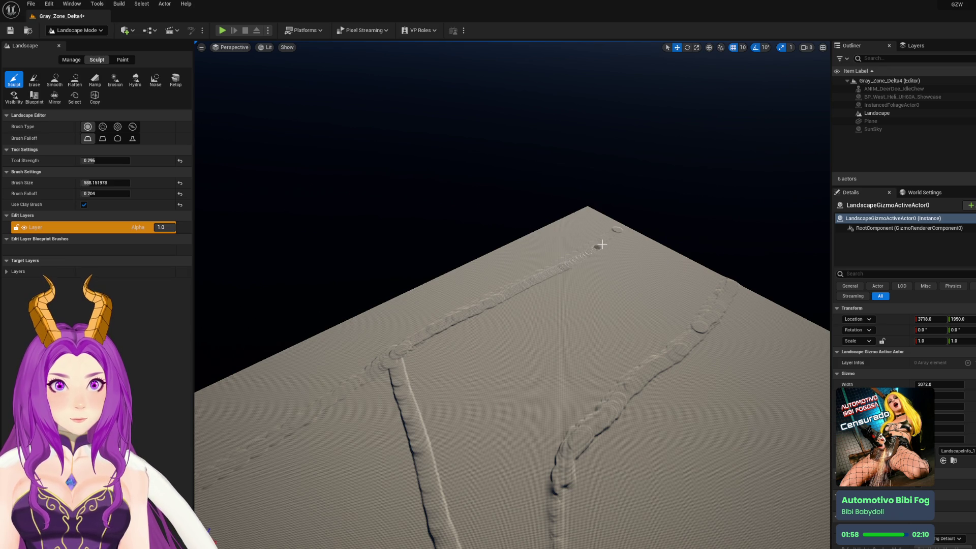
pyautogui.moveTo(547, 278); pyautogui.dragTo(547, 279)
pyautogui.click(102, 139)
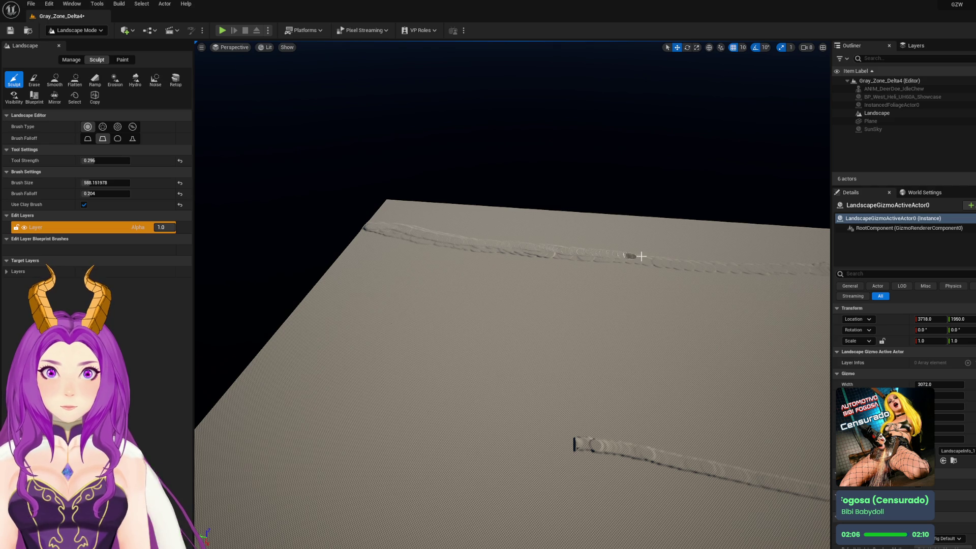
pyautogui.moveTo(762, 265)
pyautogui.mouseDown()
pyautogui.moveTo(665, 249)
pyautogui.moveTo(635, 256)
pyautogui.mouseUp()
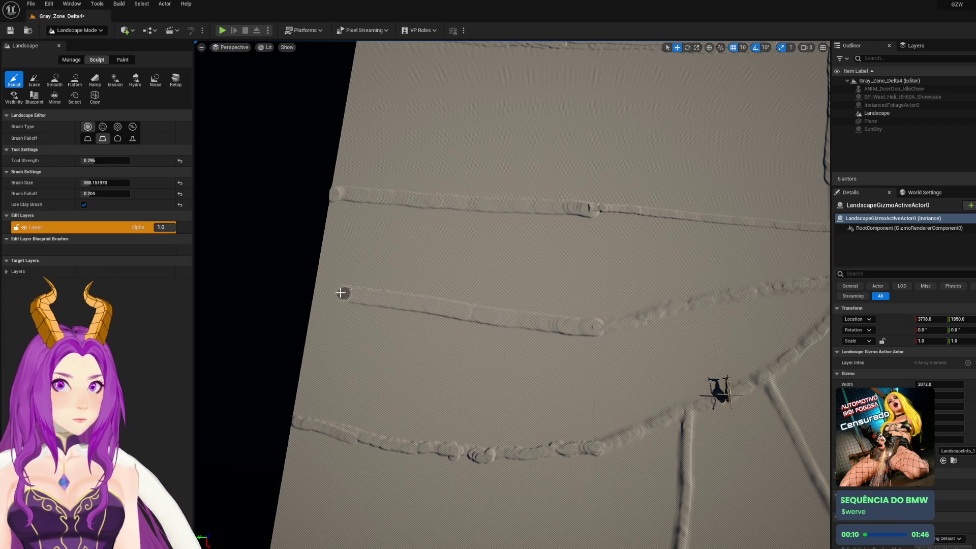
pyautogui.scroll(-10, 300, 290)
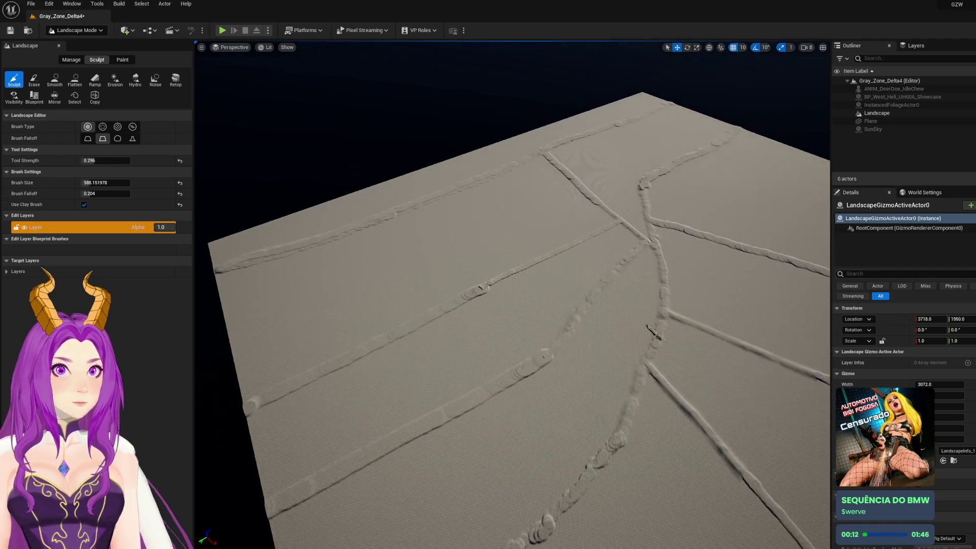
# Raise a new trail ridge running rightward across the landscape and review it from several angles
pyautogui.scroll(5, 572, 318)
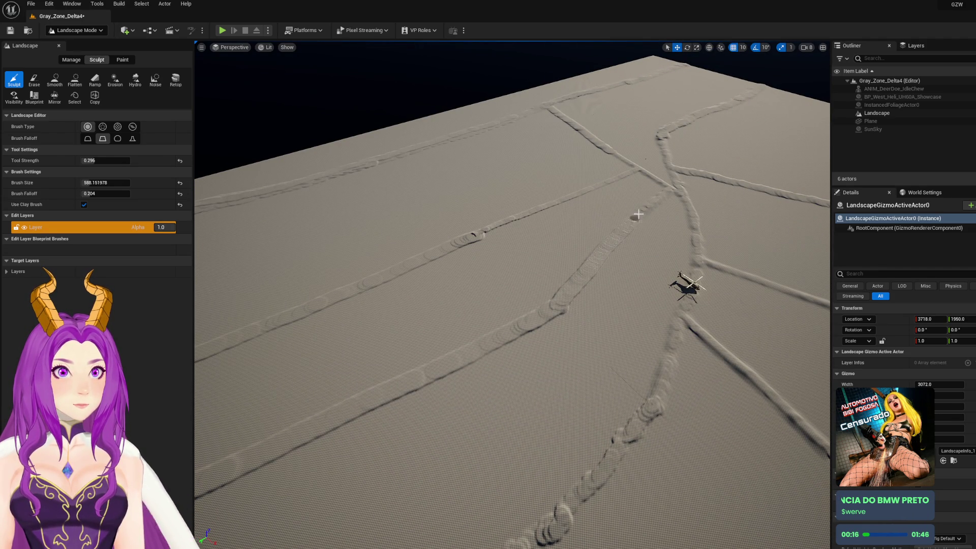
pyautogui.moveTo(672, 202); pyautogui.dragTo(319, 290)
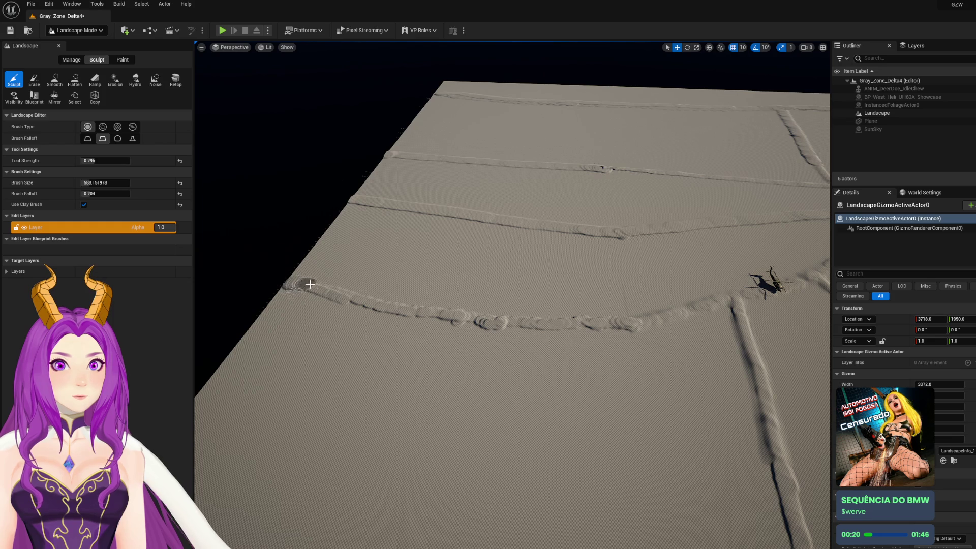
pyautogui.moveTo(436, 313); pyautogui.dragTo(609, 322)
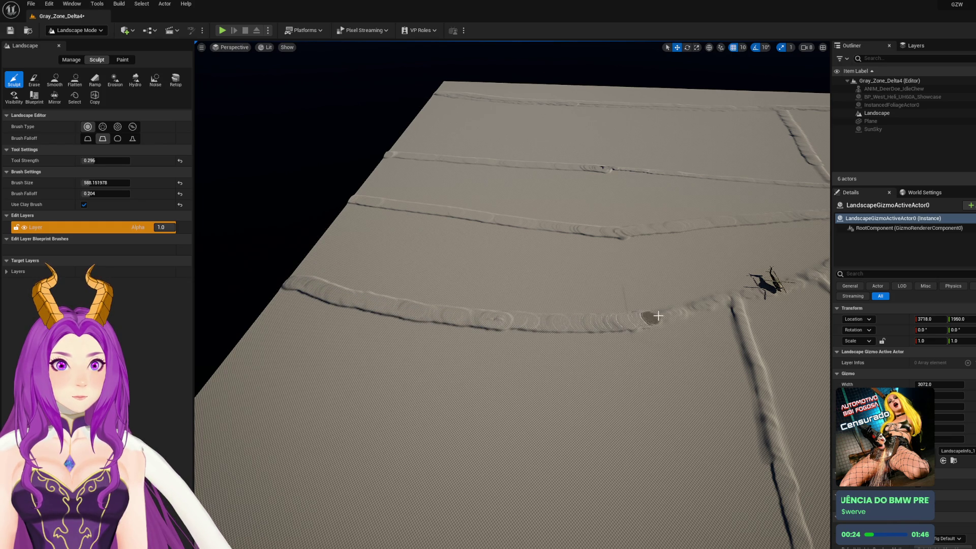
pyautogui.moveTo(738, 295); pyautogui.dragTo(679, 292)
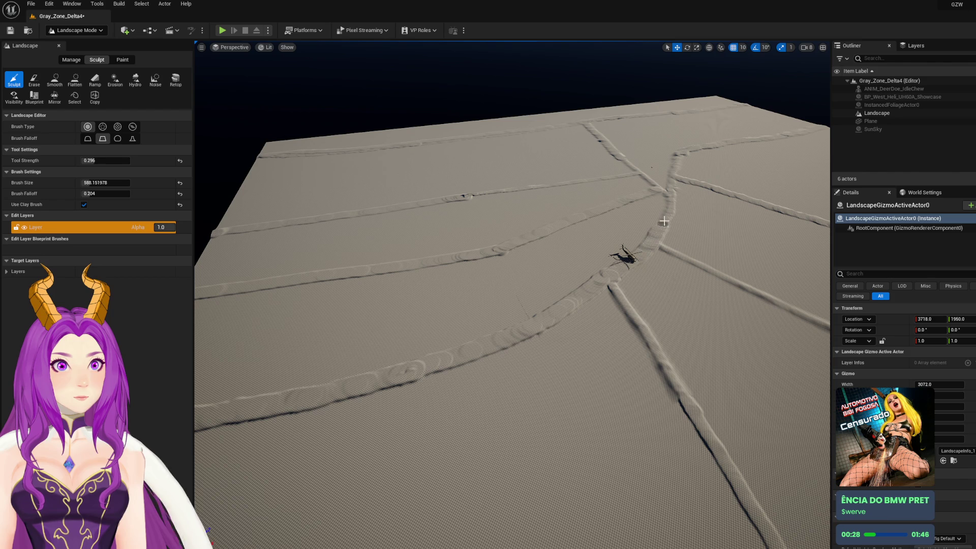
pyautogui.scroll(-10, 671, 192)
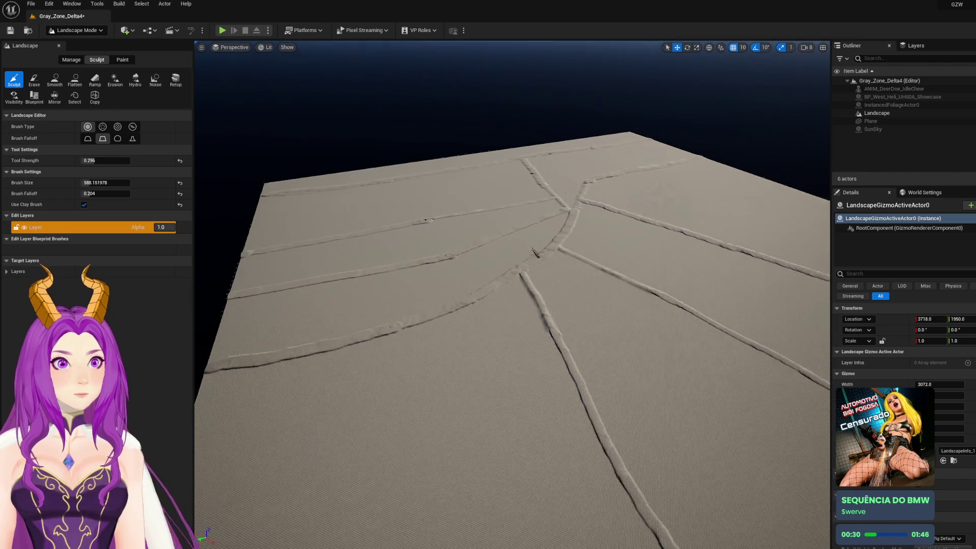
pyautogui.moveTo(570, 283); pyautogui.dragTo(576, 282)
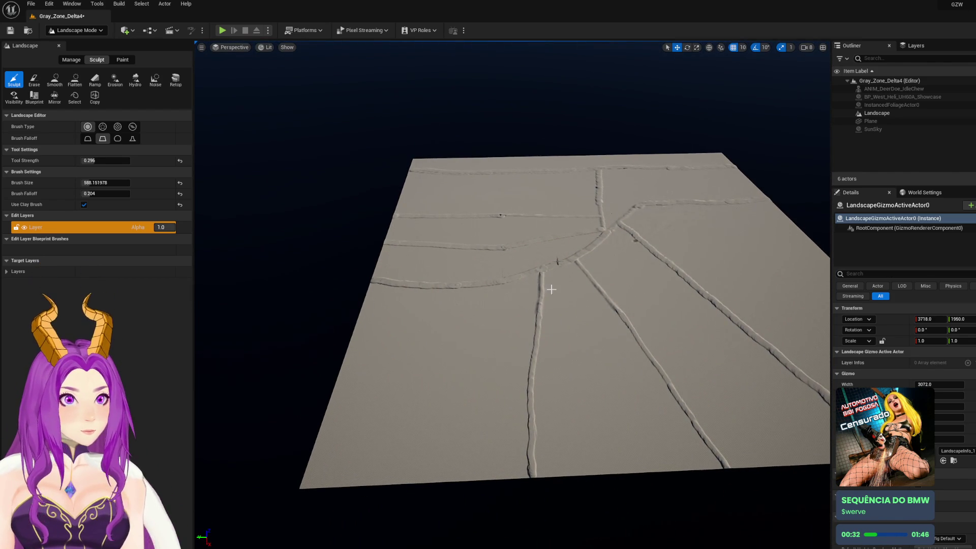
pyautogui.moveTo(467, 293); pyautogui.dragTo(446, 290)
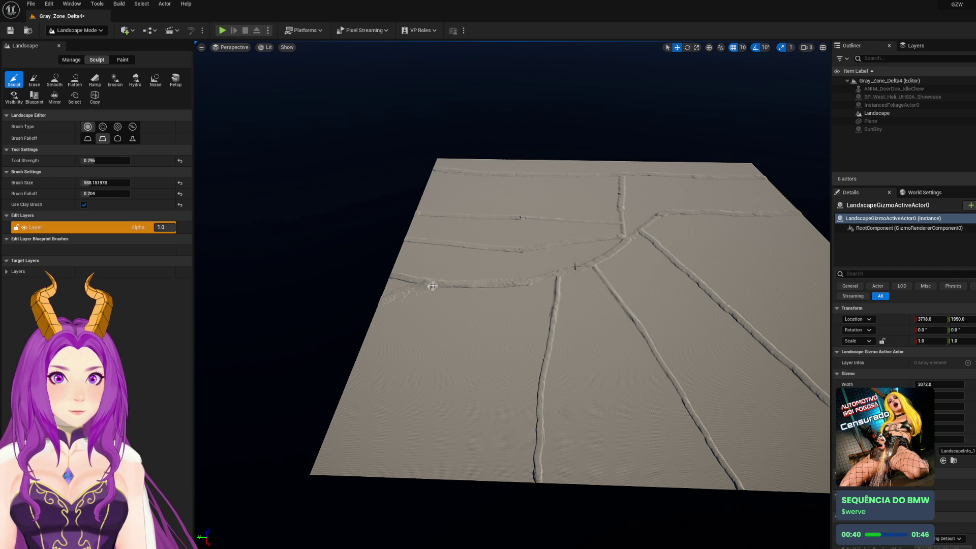
pyautogui.click(33, 79)
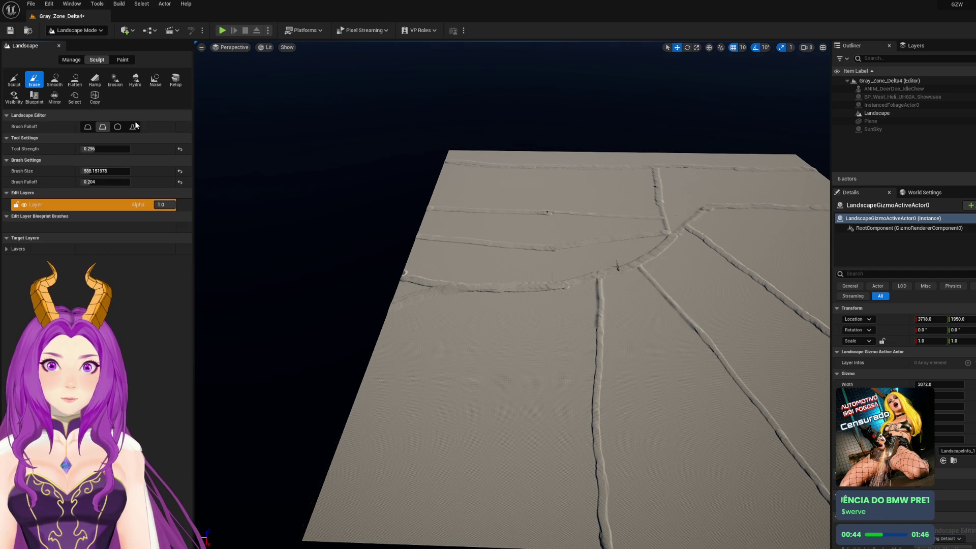
# Flatten the curved ridge's tail near the left edge, then open the editor modes list
pyautogui.click(75, 80)
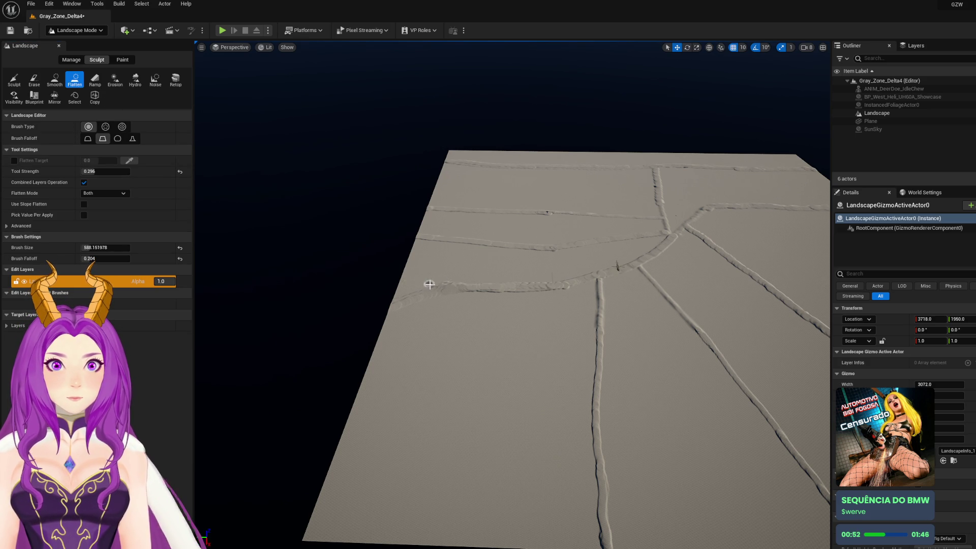
pyautogui.scroll(-5, 448, 281)
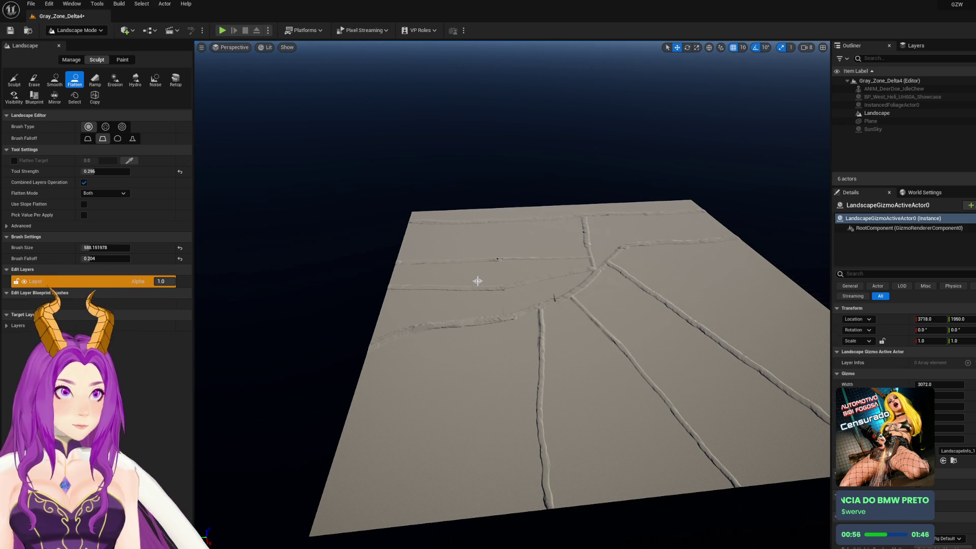
pyautogui.scroll(5, 477, 281)
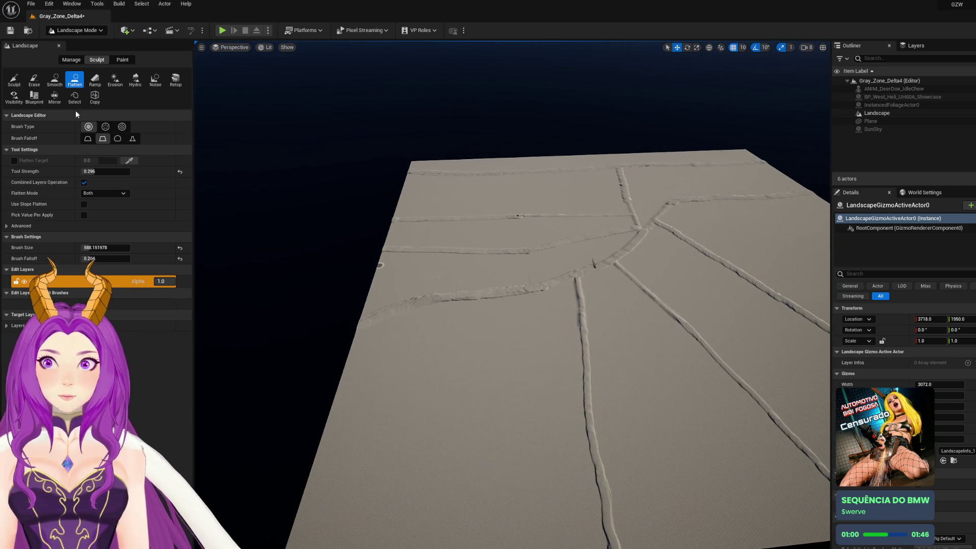
pyautogui.click(71, 59)
pyautogui.click(76, 30)
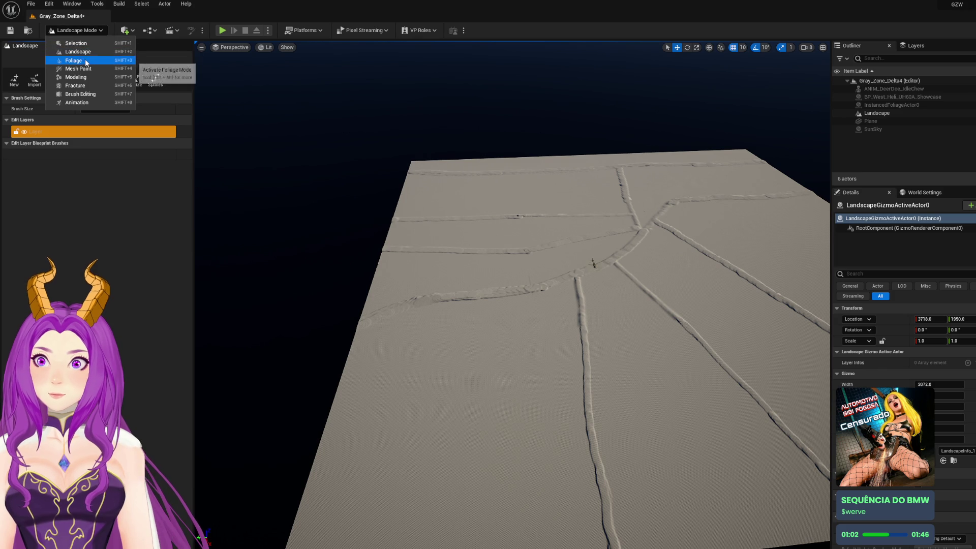
# Paint a dense band of trees across the landscape, then undo it
pyautogui.click(84, 60)
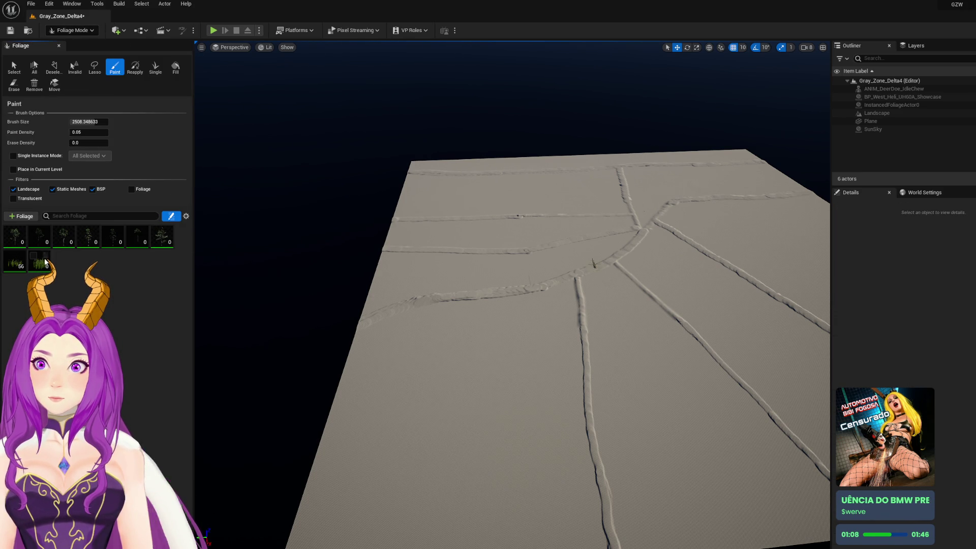
pyautogui.moveTo(395, 260)
pyautogui.mouseDown()
pyautogui.moveTo(407, 276)
pyautogui.moveTo(512, 273)
pyautogui.moveTo(600, 249)
pyautogui.mouseUp()
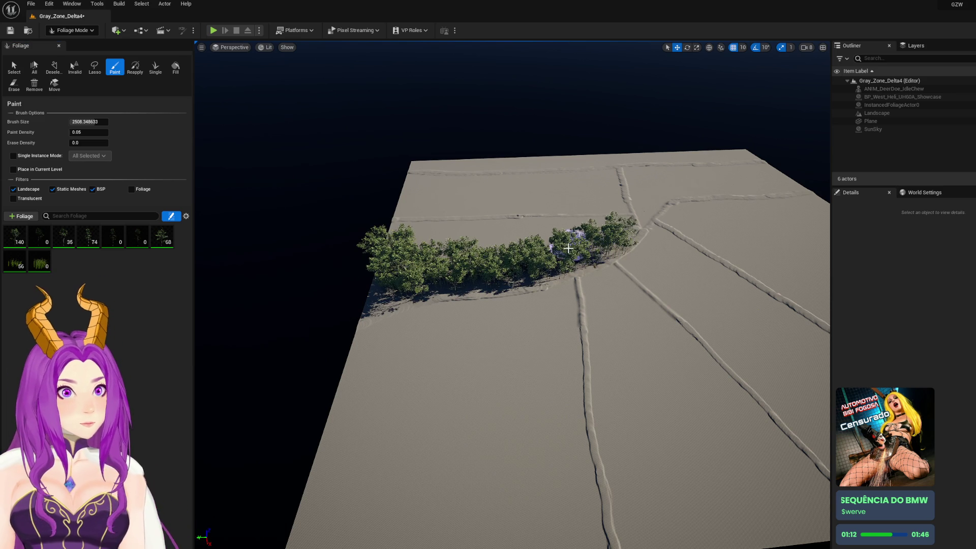
pyautogui.hotkey('ctrl', 'z')
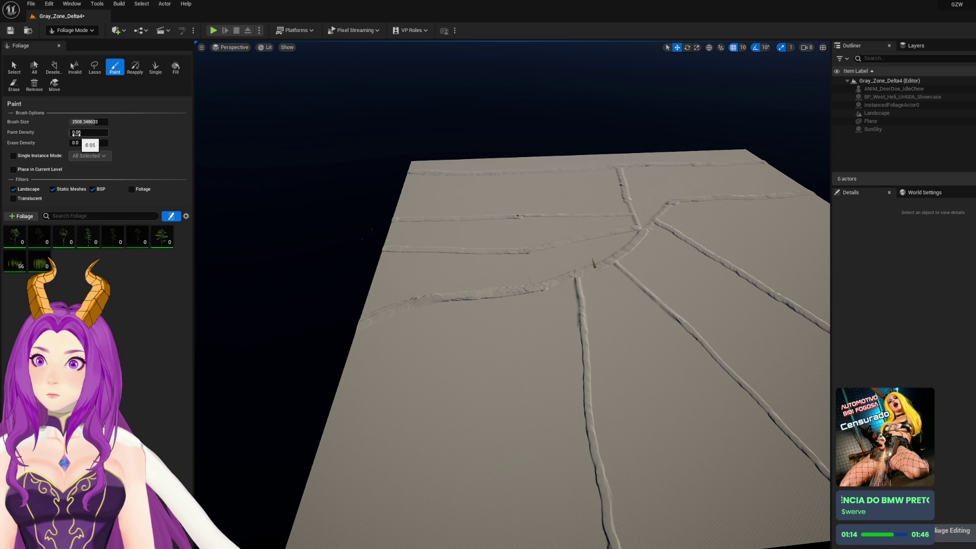
# Set Paint Density to 0.01 and paint a sparse row of trees across the landscape
pyautogui.write('0.01')
pyautogui.press('Return')
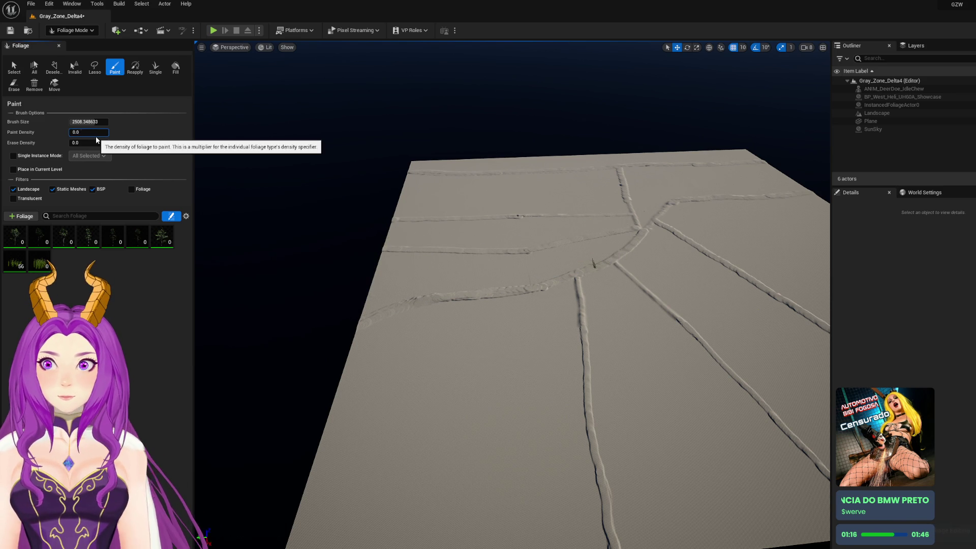
pyautogui.moveTo(370, 267)
pyautogui.mouseDown()
pyautogui.moveTo(483, 270)
pyautogui.moveTo(573, 257)
pyautogui.moveTo(631, 229)
pyautogui.mouseUp()
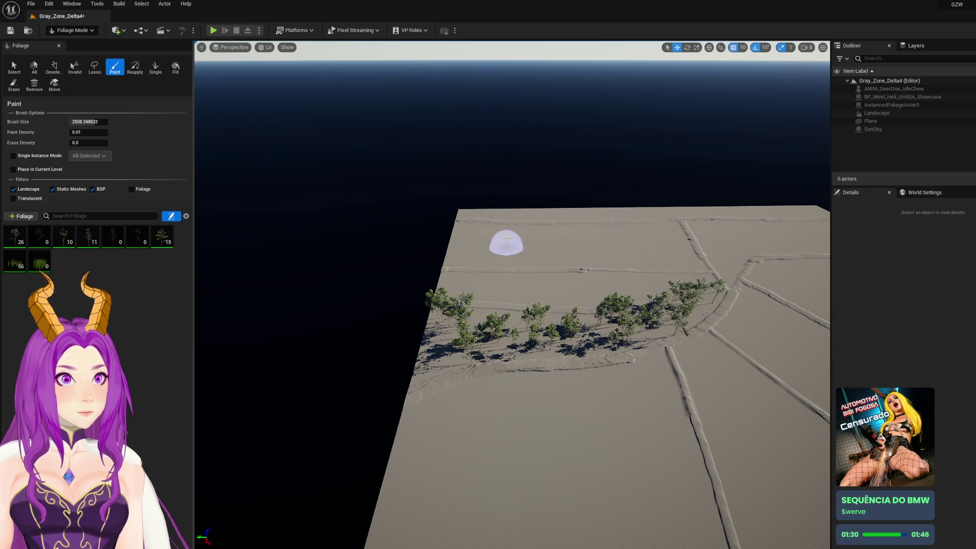
pyautogui.click(72, 30)
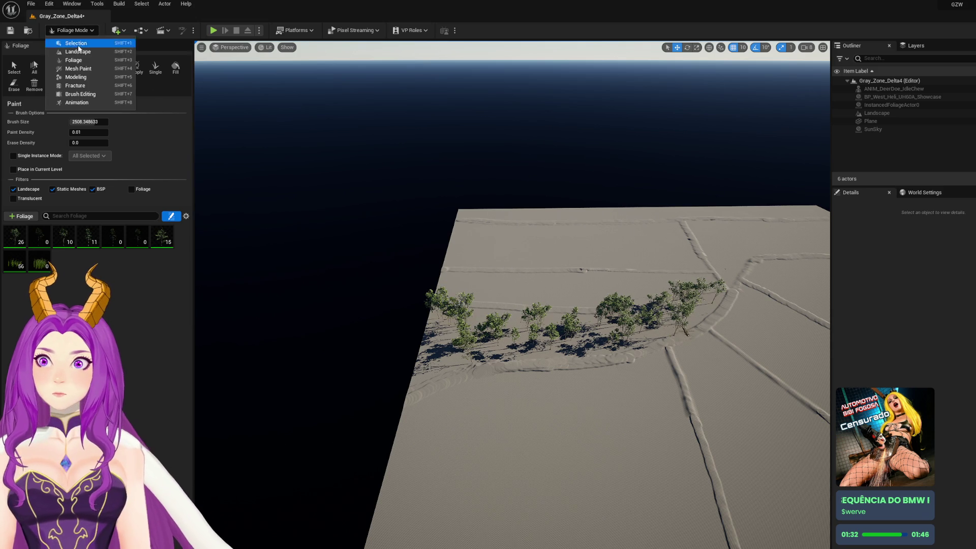
# Switch to Landscape sculpting and save the map with Ctrl+S
pyautogui.click(460, 178)
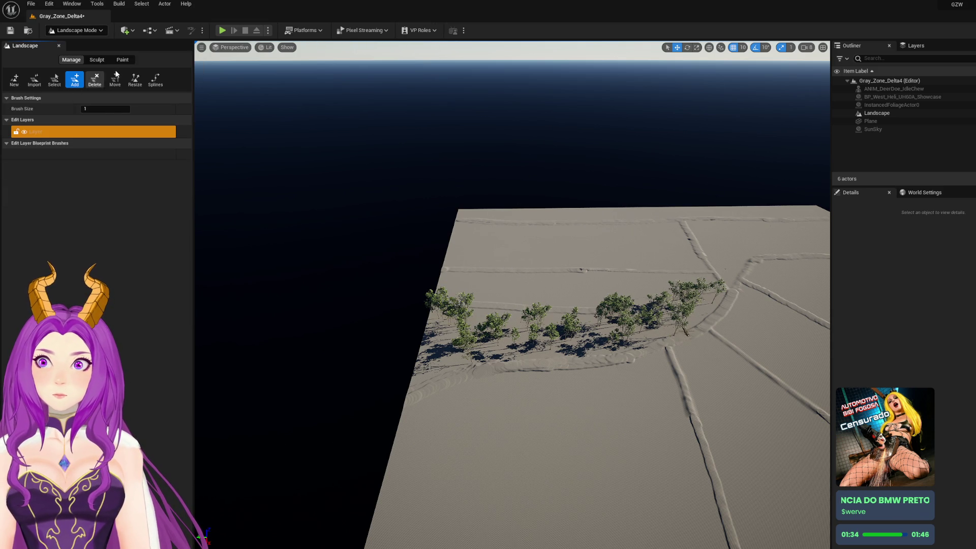
pyautogui.click(97, 60)
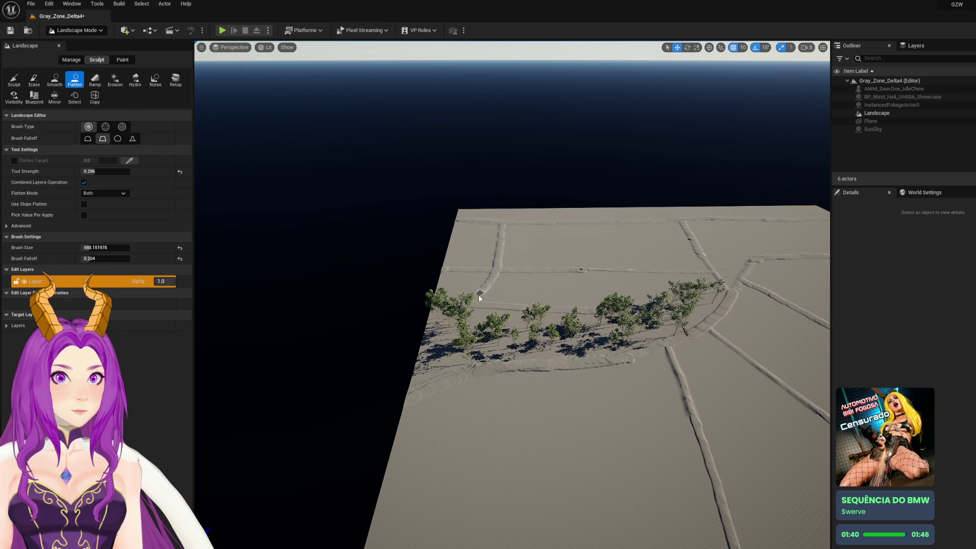
pyautogui.moveTo(508, 305); pyautogui.dragTo(427, 284)
pyautogui.click(34, 79)
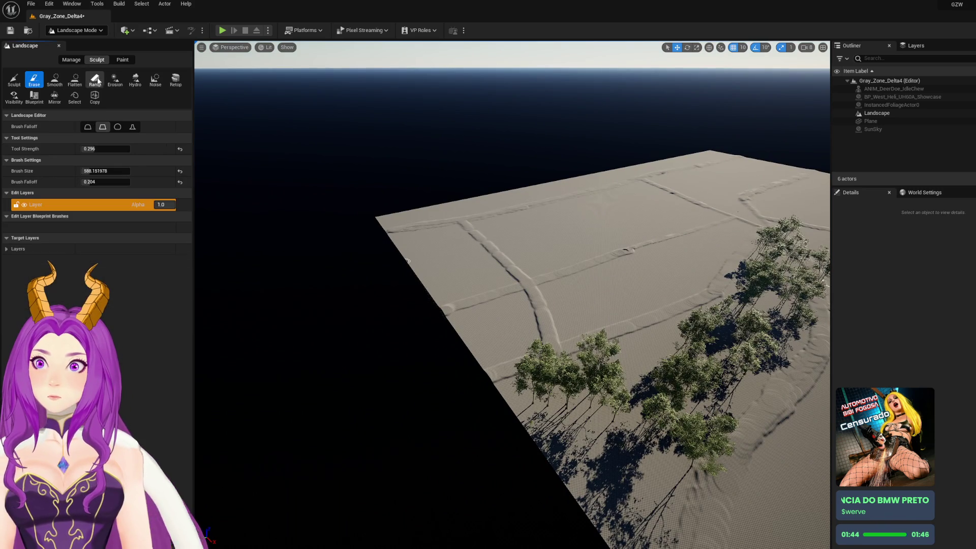
pyautogui.hotkey('ctrl', 's')
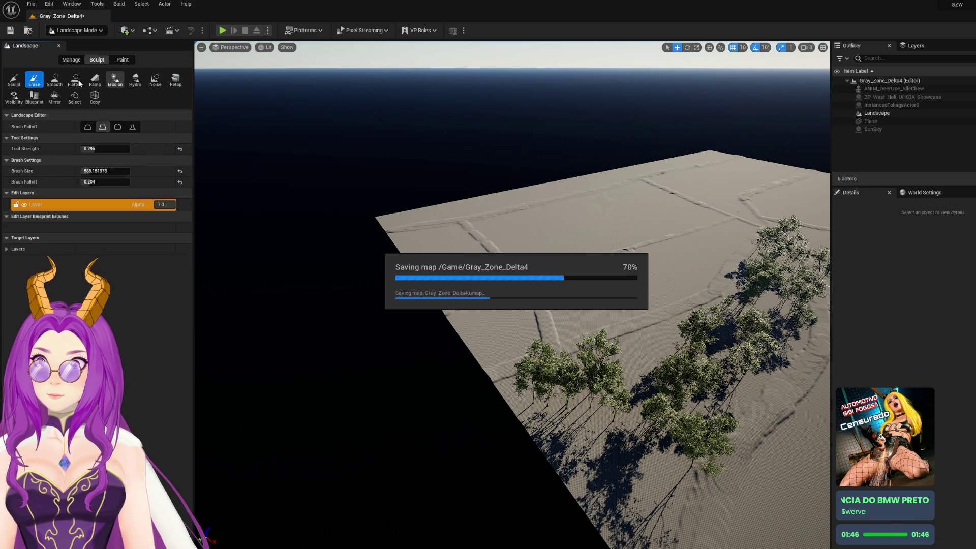
pyautogui.click(74, 80)
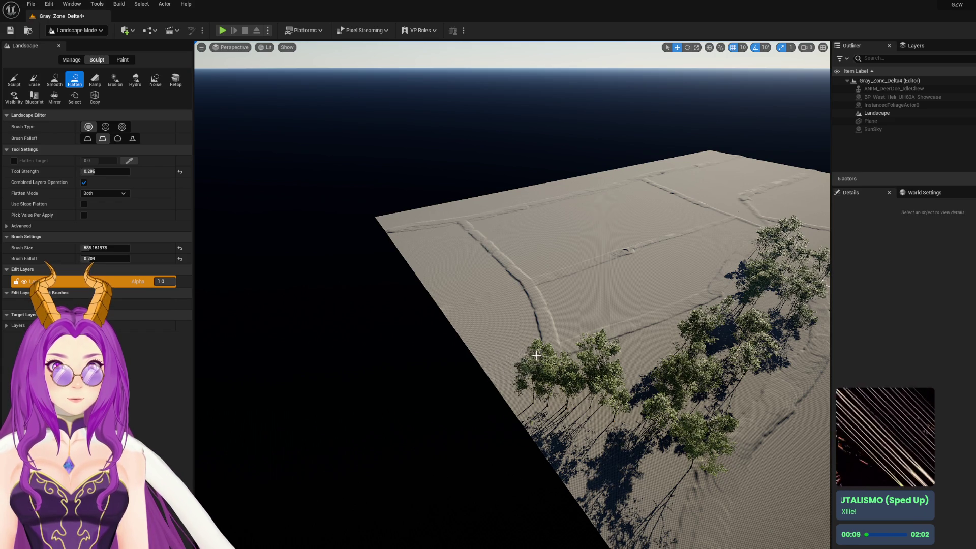
# Back in Foliage mode, paint a line of trees up the landscape's left edge
pyautogui.moveTo(433, 236); pyautogui.dragTo(305, 214)
pyautogui.click(76, 30)
pyautogui.click(73, 60)
pyautogui.moveTo(451, 315); pyautogui.dragTo(451, 286)
pyautogui.moveTo(455, 351)
pyautogui.mouseDown()
pyautogui.moveTo(468, 313)
pyautogui.moveTo(457, 272)
pyautogui.moveTo(473, 260)
pyautogui.moveTo(480, 329)
pyautogui.moveTo(467, 267)
pyautogui.moveTo(458, 264)
pyautogui.mouseUp()
pyautogui.press('w')
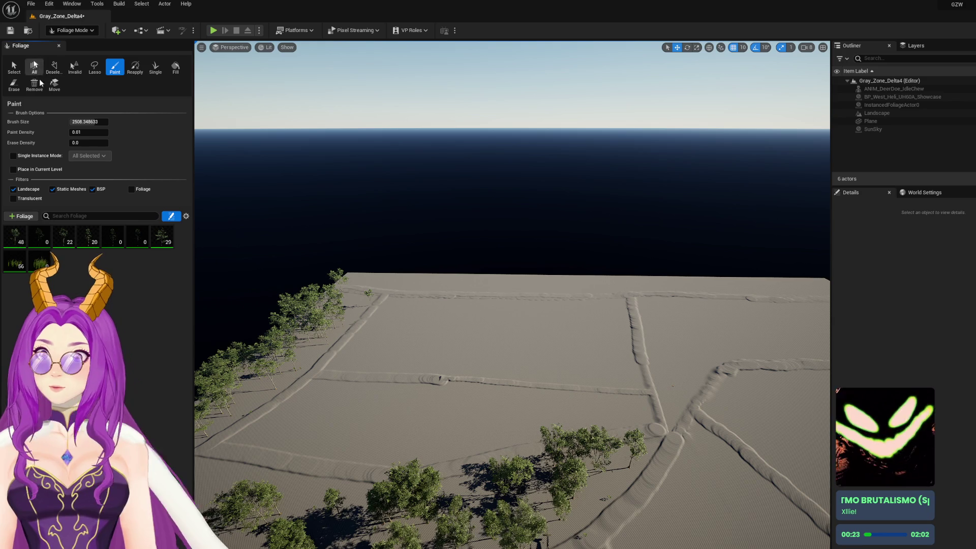
# Pick a different tree mesh and paint trees along the far edge and near the left edge
pyautogui.click(112, 235)
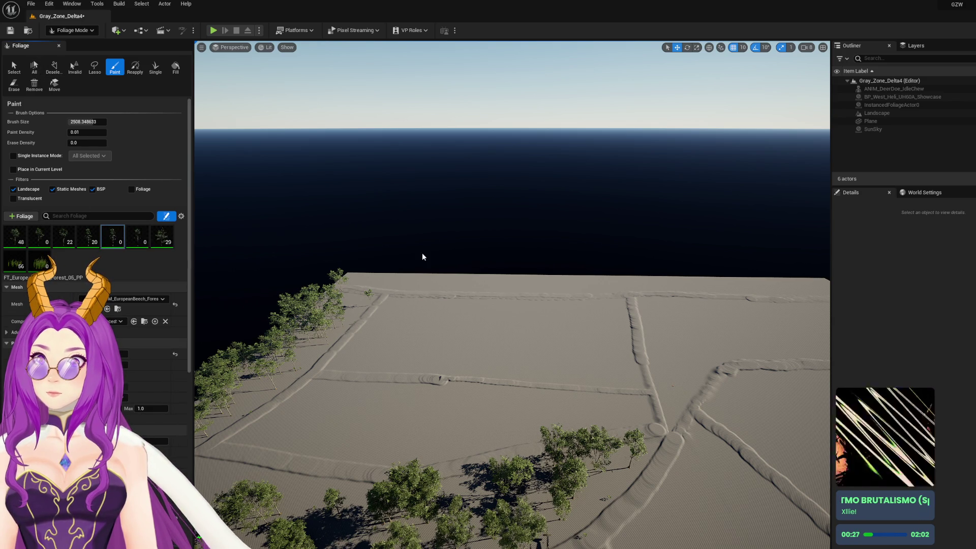
pyautogui.moveTo(369, 273)
pyautogui.mouseDown()
pyautogui.moveTo(638, 279)
pyautogui.moveTo(534, 283)
pyautogui.moveTo(679, 251)
pyautogui.mouseUp()
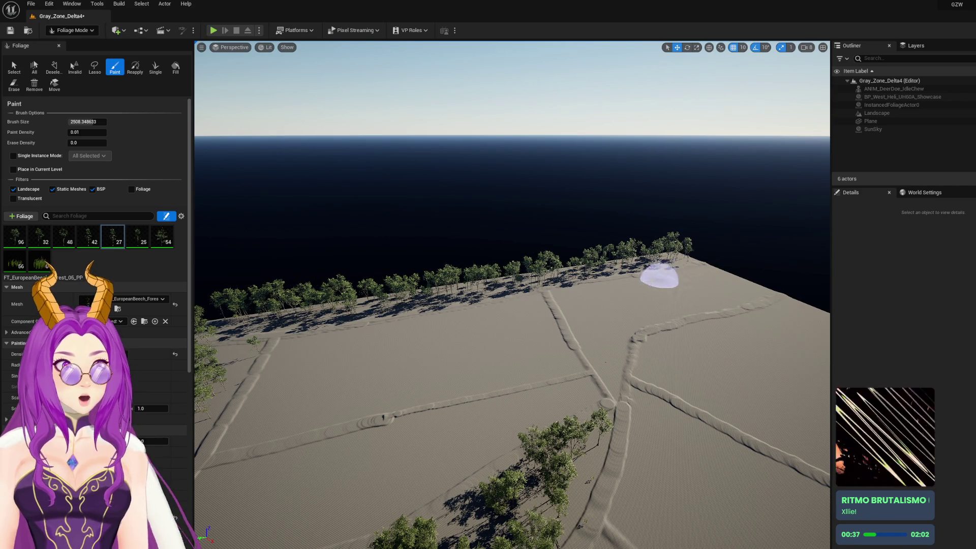
pyautogui.press('d')
pyautogui.press('s')
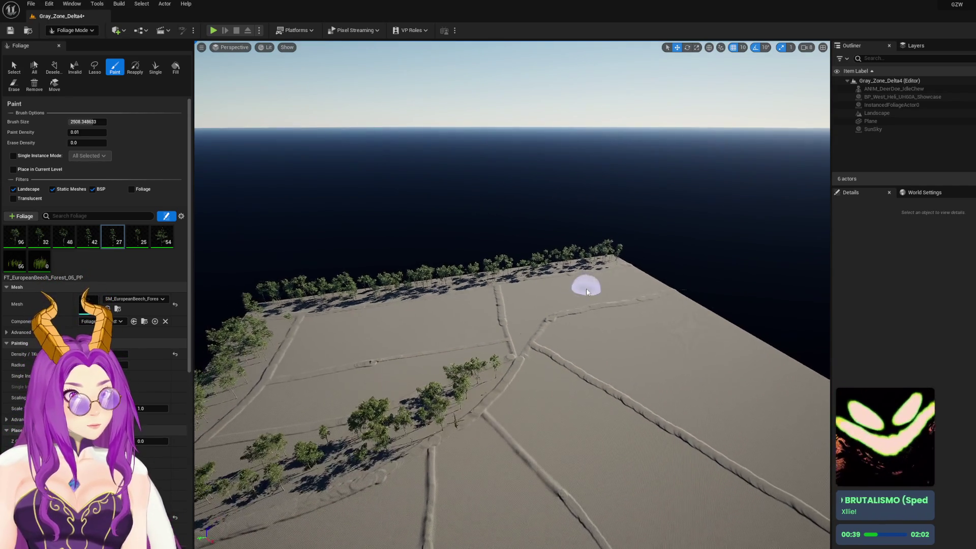
pyautogui.press('q')
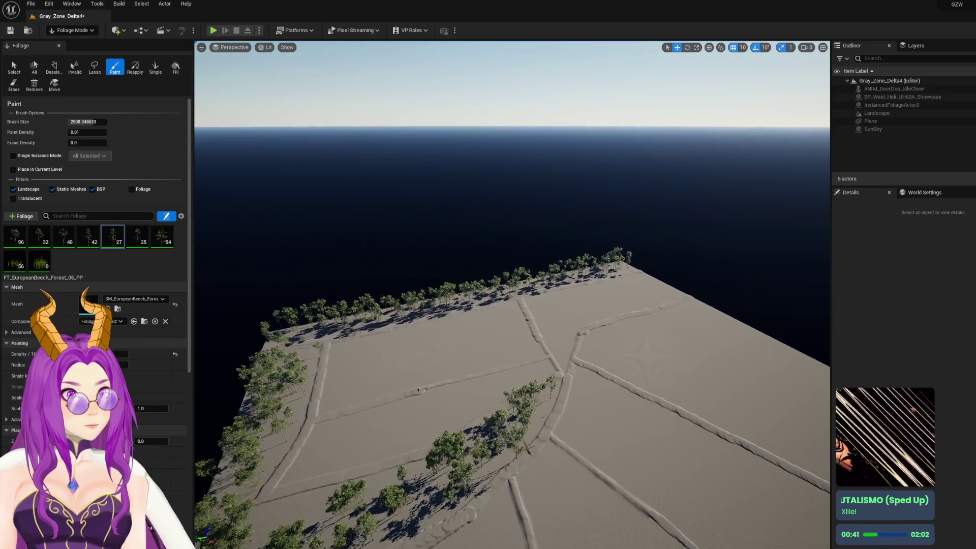
pyautogui.press('s')
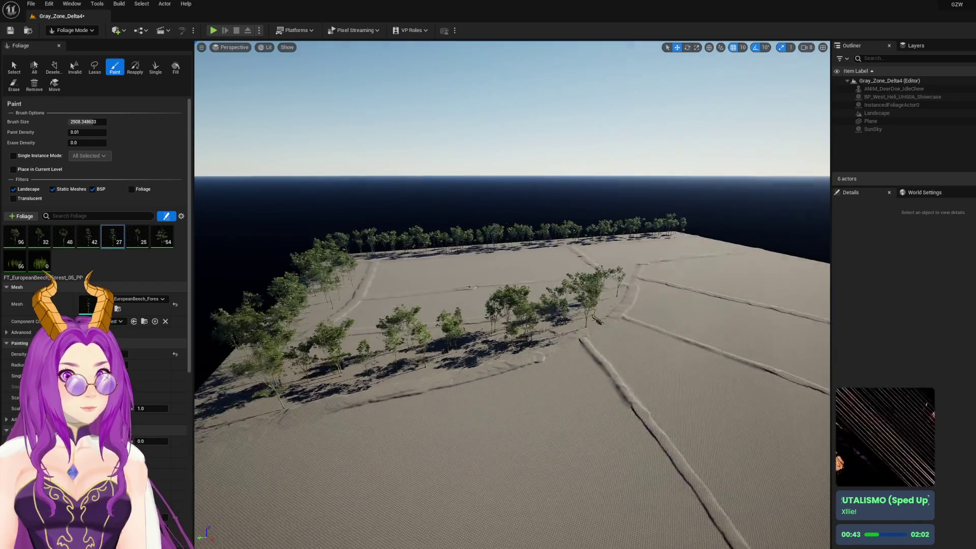
pyautogui.moveTo(381, 344)
pyautogui.mouseDown()
pyautogui.moveTo(349, 298)
pyautogui.moveTo(287, 333)
pyautogui.moveTo(298, 359)
pyautogui.moveTo(365, 336)
pyautogui.mouseUp()
# Raise Paint Density to 0.02, paint more trees along the far and right edges, and save
pyautogui.click(91, 132)
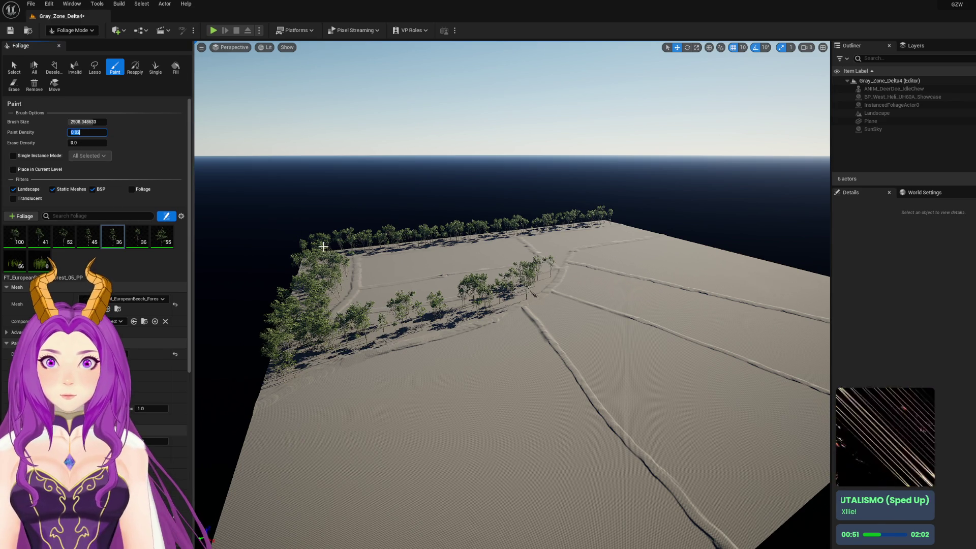
pyautogui.moveTo(360, 250)
pyautogui.mouseDown()
pyautogui.moveTo(606, 219)
pyautogui.moveTo(597, 244)
pyautogui.mouseUp()
pyautogui.press('w')
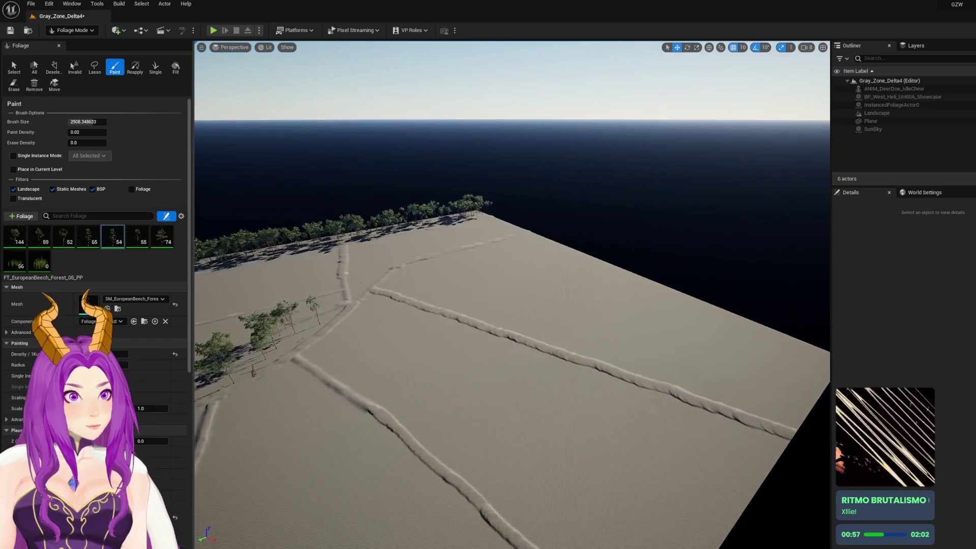
pyautogui.moveTo(557, 243)
pyautogui.mouseDown()
pyautogui.moveTo(536, 233)
pyautogui.moveTo(571, 261)
pyautogui.moveTo(660, 286)
pyautogui.mouseUp()
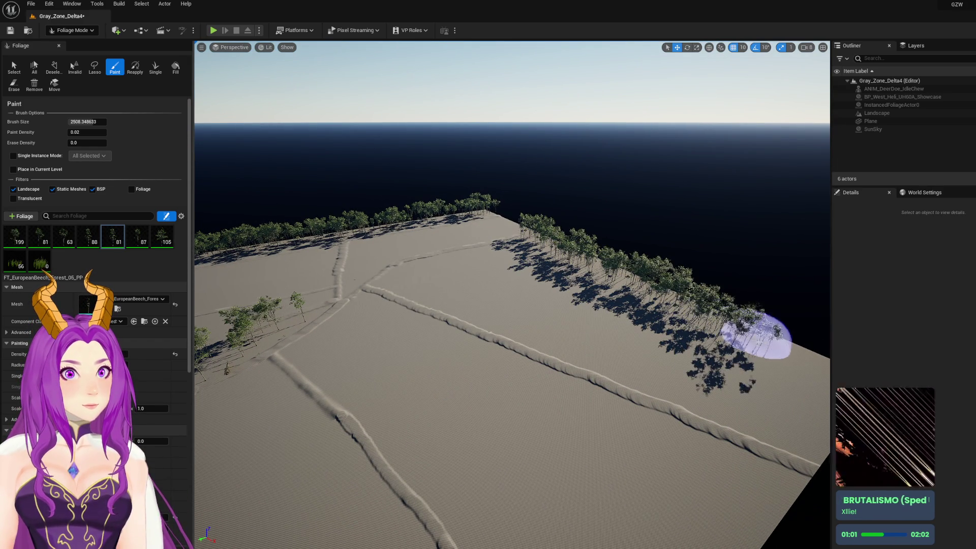
pyautogui.moveTo(798, 365)
pyautogui.mouseDown()
pyautogui.moveTo(806, 410)
pyautogui.moveTo(675, 303)
pyautogui.moveTo(599, 292)
pyautogui.moveTo(540, 311)
pyautogui.mouseUp()
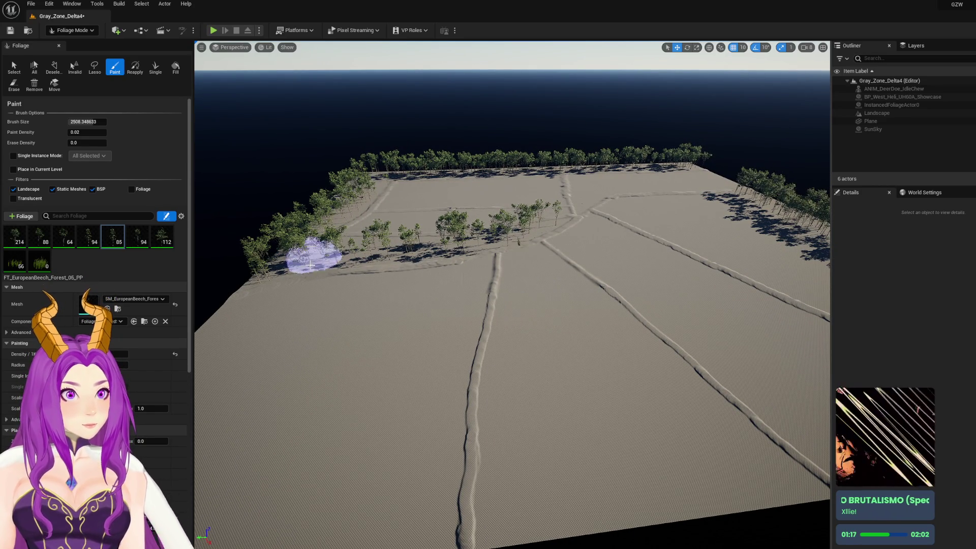
pyautogui.hotkey('ctrl', 's')
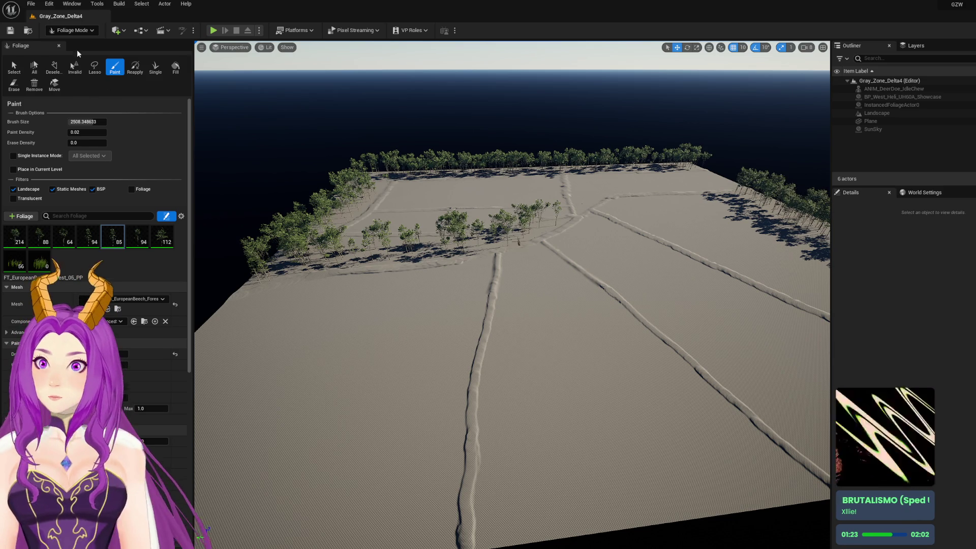
pyautogui.click(81, 30)
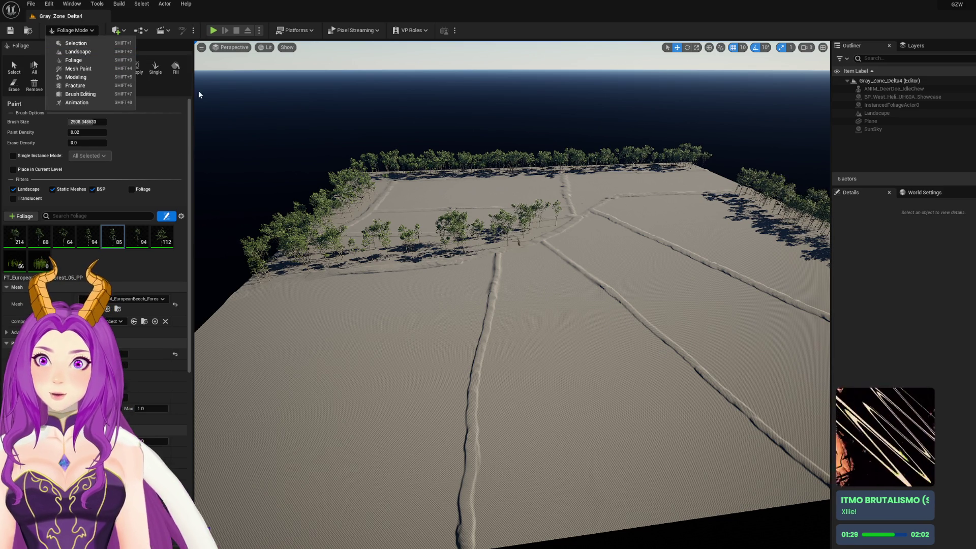
# Flatten the foreground road groove, sculpt a raised ridge toward the front edge, then return to Foliage mode
pyautogui.click(77, 51)
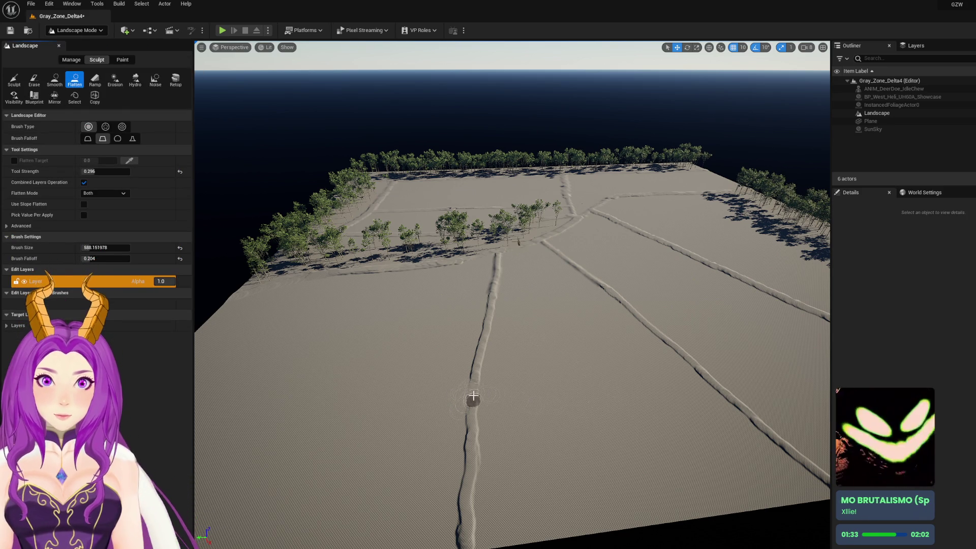
pyautogui.moveTo(475, 401); pyautogui.dragTo(463, 527)
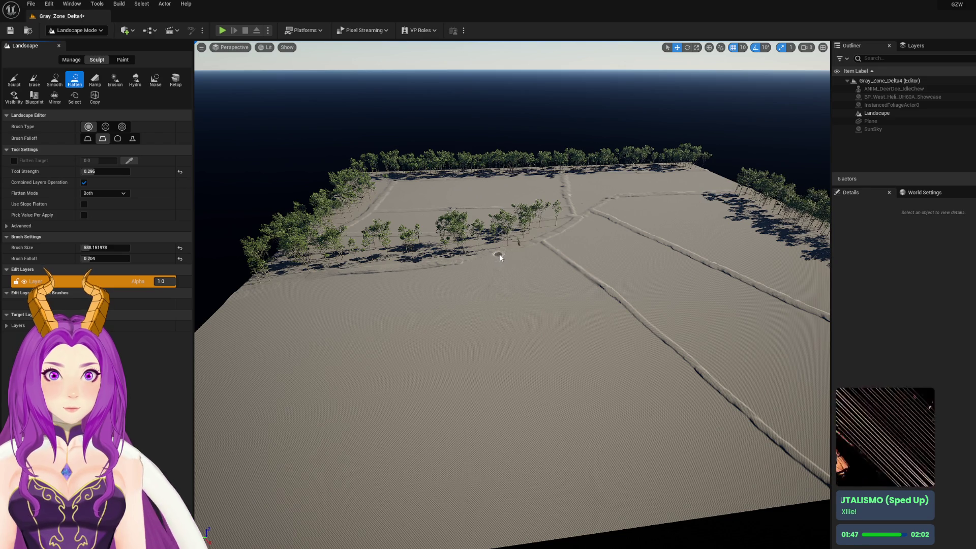
pyautogui.click(13, 79)
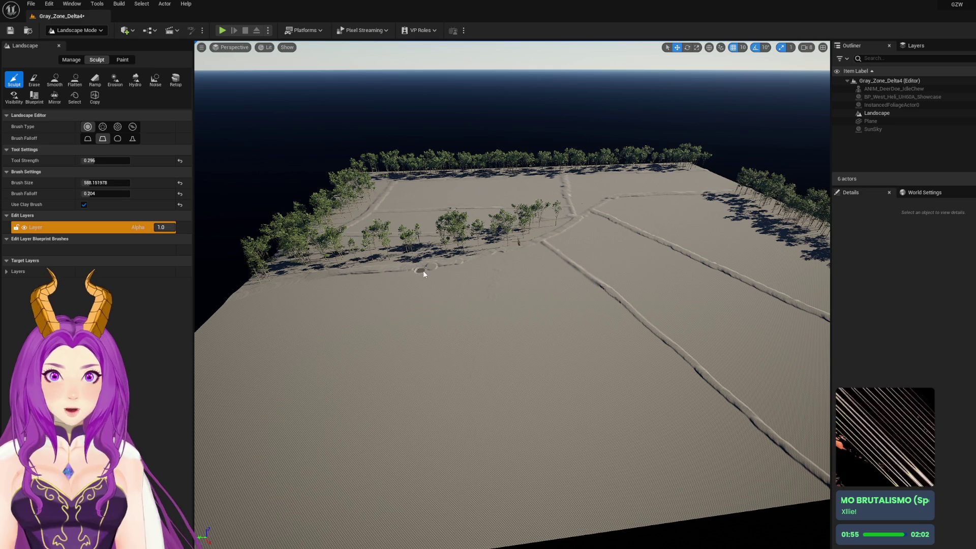
pyautogui.click(415, 268)
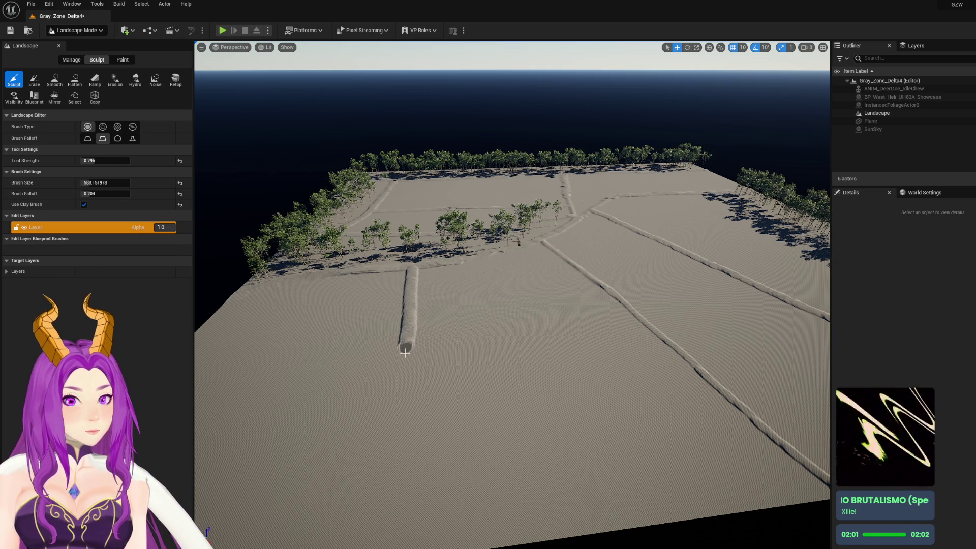
pyautogui.moveTo(396, 406); pyautogui.dragTo(381, 545)
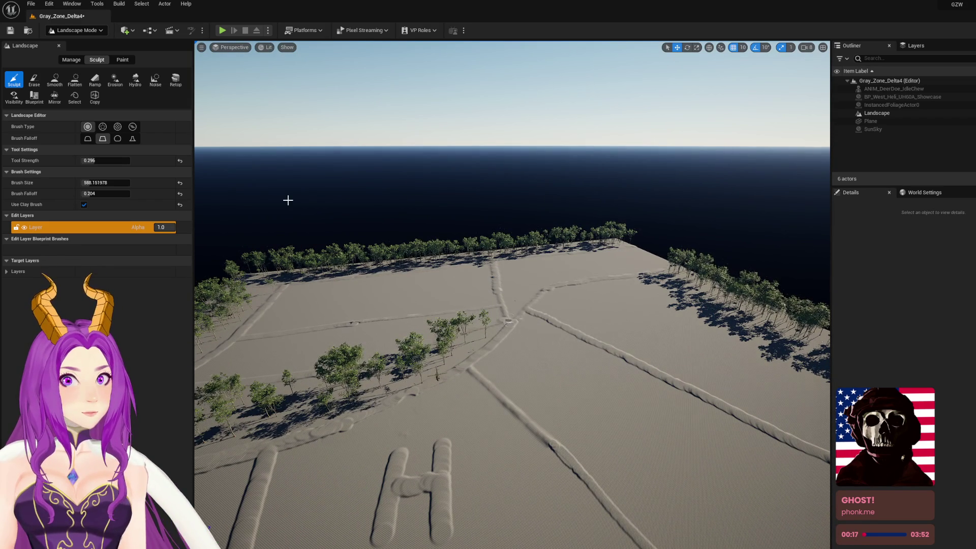
pyautogui.click(86, 30)
pyautogui.click(89, 55)
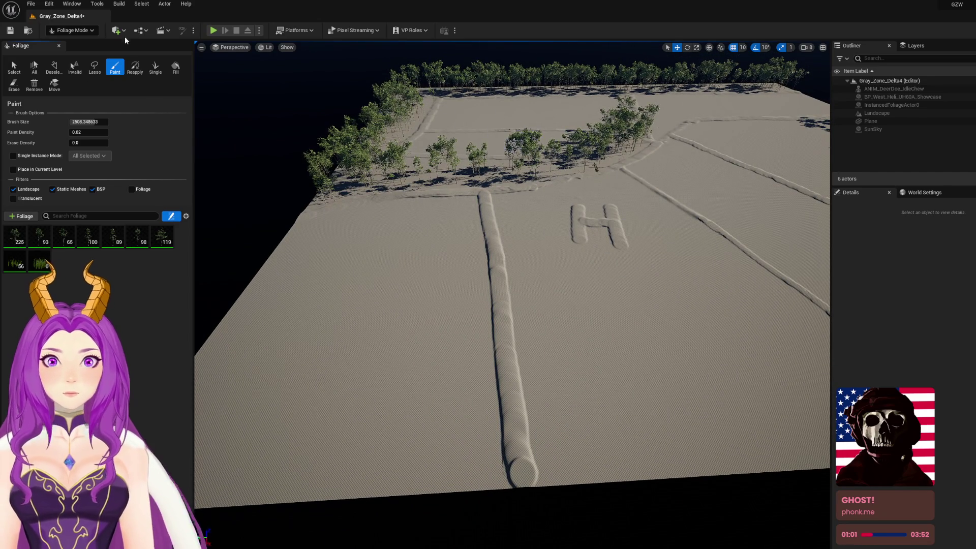
pyautogui.click(71, 30)
# Select and focus the helicopter, then experiment with stretching its Y-axis scale
pyautogui.click(76, 39)
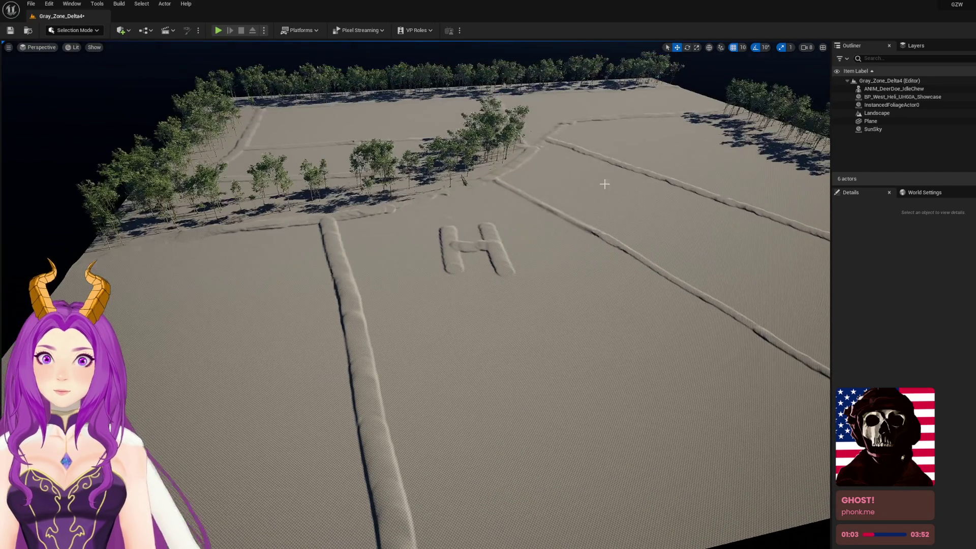
pyautogui.click(463, 181)
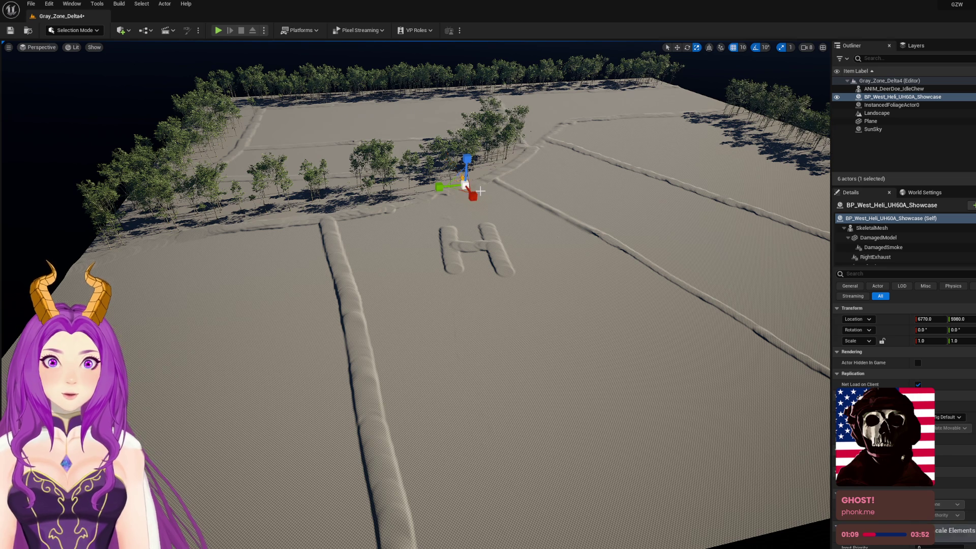
pyautogui.press('f')
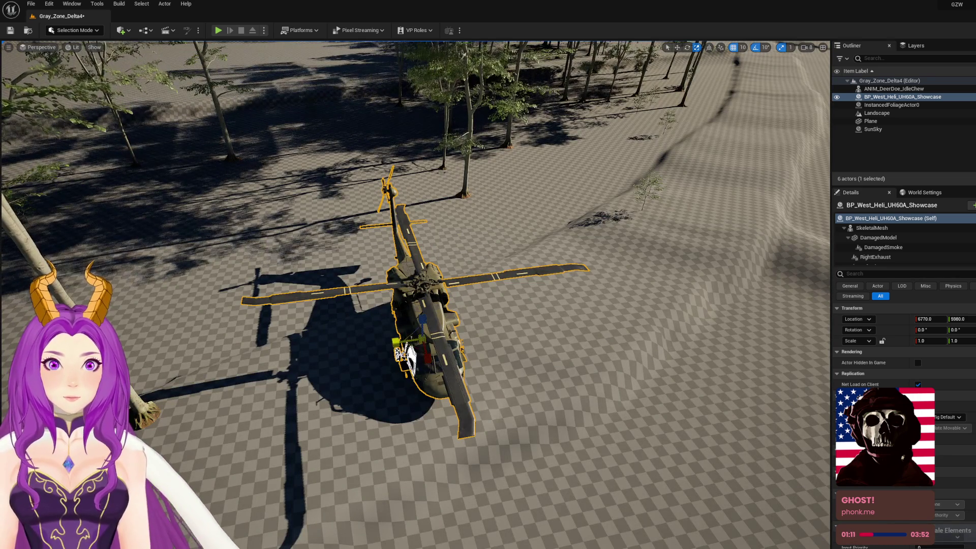
pyautogui.moveTo(395, 341)
pyautogui.mouseDown()
pyautogui.moveTo(407, 350)
pyautogui.moveTo(407, 270)
pyautogui.moveTo(554, 326)
pyautogui.moveTo(457, 300)
pyautogui.moveTo(468, 305)
pyautogui.moveTo(422, 305)
pyautogui.mouseUp()
pyautogui.hotkey('ctrl', 'z')
pyautogui.moveTo(445, 363)
pyautogui.mouseDown()
pyautogui.moveTo(387, 363)
pyautogui.moveTo(414, 364)
pyautogui.mouseUp()
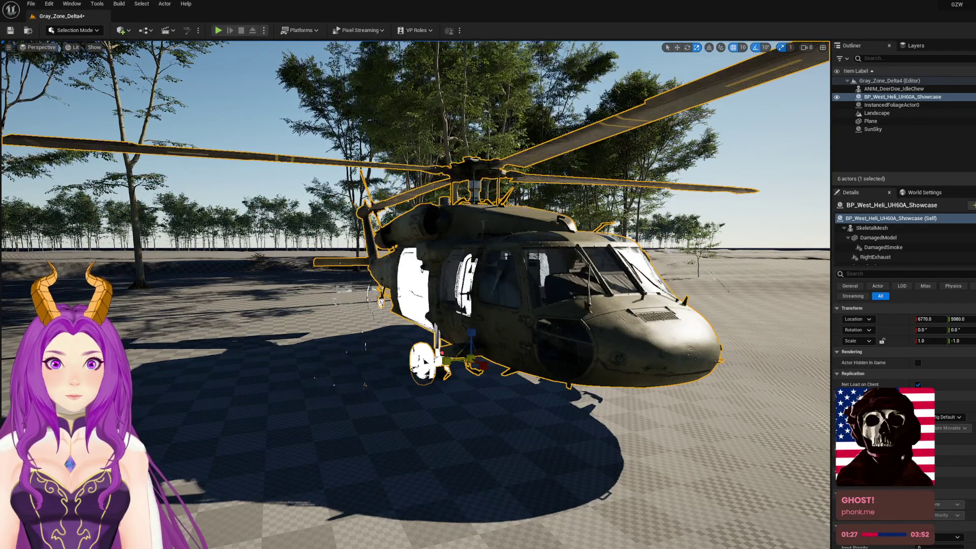
pyautogui.scroll(-5, 469, 366)
pyautogui.moveTo(469, 366)
pyautogui.mouseDown()
pyautogui.moveTo(514, 366)
pyautogui.moveTo(457, 377)
pyautogui.moveTo(427, 407)
pyautogui.moveTo(566, 299)
pyautogui.mouseUp()
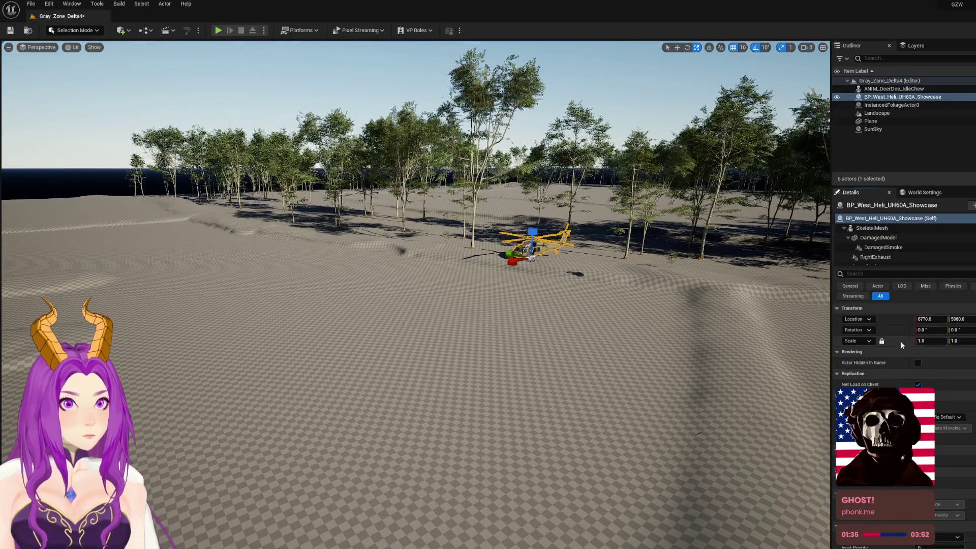
# Enlarge the helicopter uniformly to about 2.2 scale in the Details panel
pyautogui.click(931, 341)
pyautogui.moveTo(930, 340); pyautogui.dragTo(951, 340)
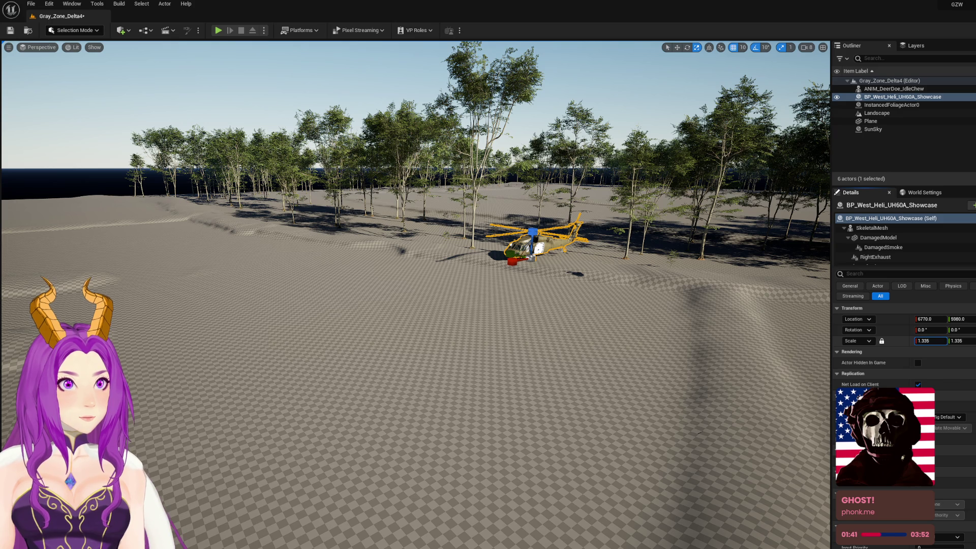
pyautogui.moveTo(930, 341); pyautogui.dragTo(951, 341)
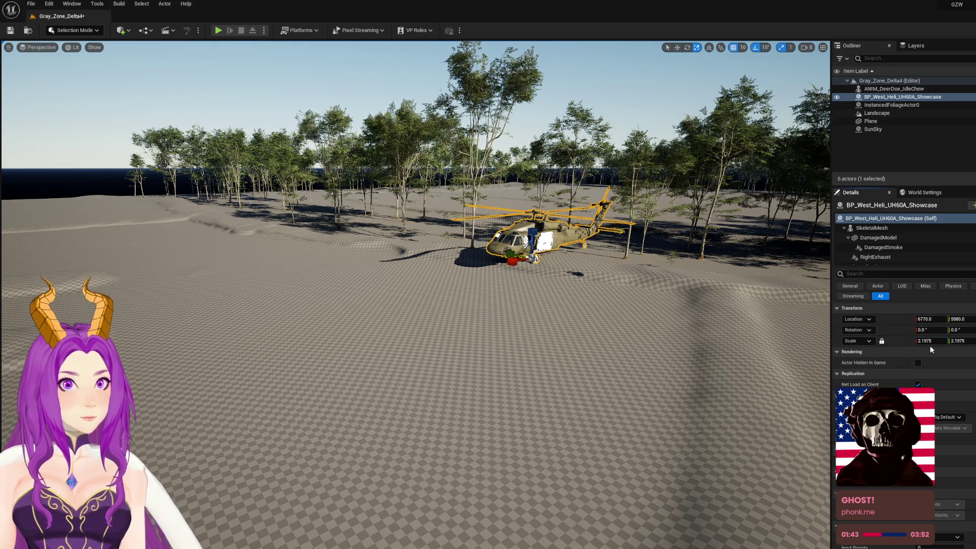
pyautogui.moveTo(457, 406); pyautogui.dragTo(433, 356)
pyautogui.moveTo(585, 274)
pyautogui.mouseDown()
pyautogui.moveTo(604, 290)
pyautogui.moveTo(196, 374)
pyautogui.mouseUp()
# Move the helicopter farther across the open ground to 16330, 8080, lifted slightly above it
pyautogui.press('w')
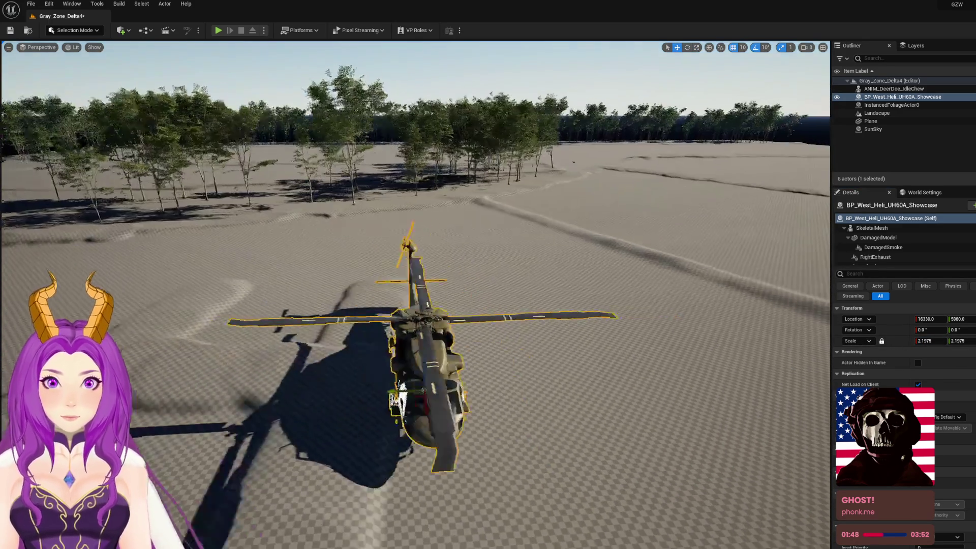
pyautogui.moveTo(402, 391)
pyautogui.mouseDown()
pyautogui.moveTo(283, 313)
pyautogui.moveTo(325, 300)
pyautogui.moveTo(335, 284)
pyautogui.moveTo(356, 326)
pyautogui.mouseUp()
pyautogui.moveTo(424, 269); pyautogui.dragTo(425, 260)
pyautogui.moveTo(411, 301)
pyautogui.mouseDown()
pyautogui.moveTo(413, 265)
pyautogui.moveTo(425, 336)
pyautogui.mouseUp()
pyautogui.click(84, 29)
# Save the map and set the landscape Flatten brush size to about 1252.88
pyautogui.click(84, 49)
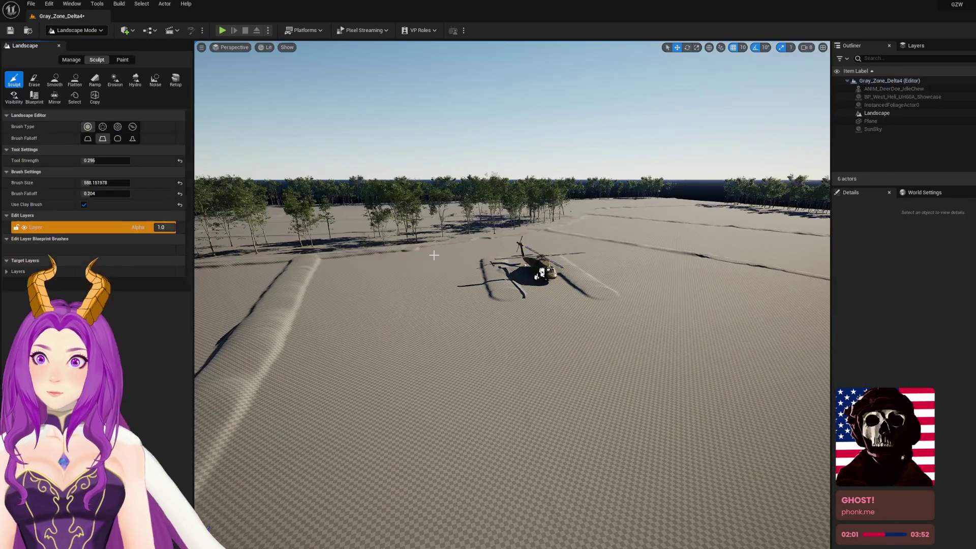
pyautogui.hotkey('ctrl', 's')
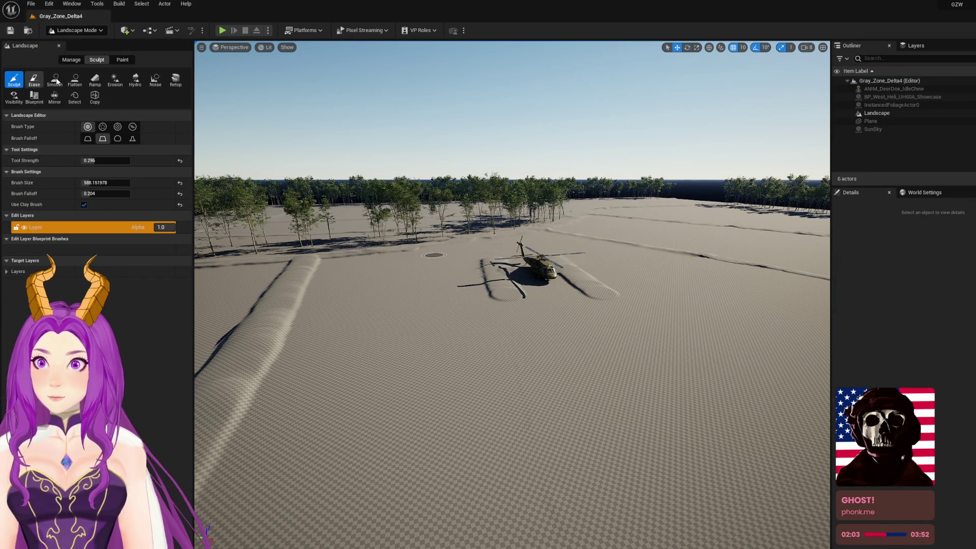
pyautogui.click(75, 79)
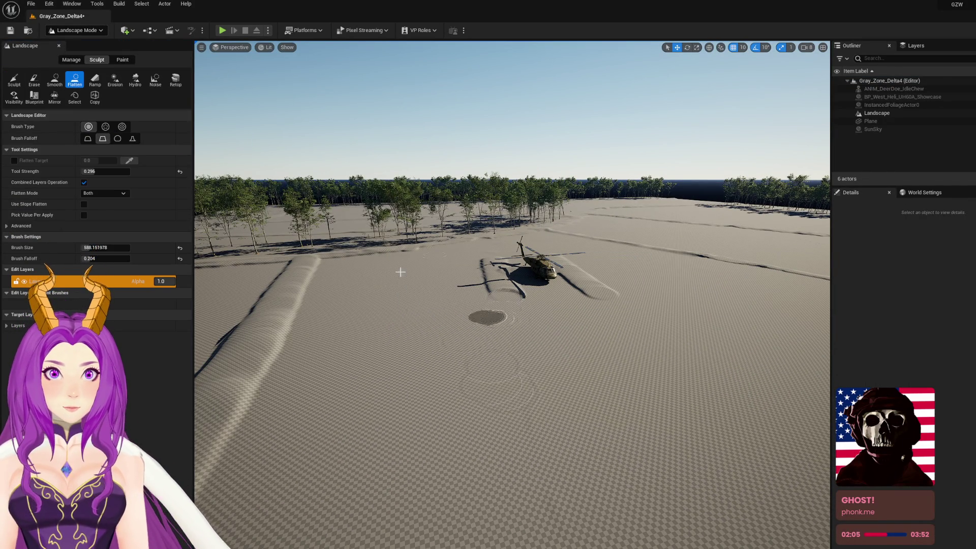
pyautogui.moveTo(104, 248); pyautogui.dragTo(132, 248)
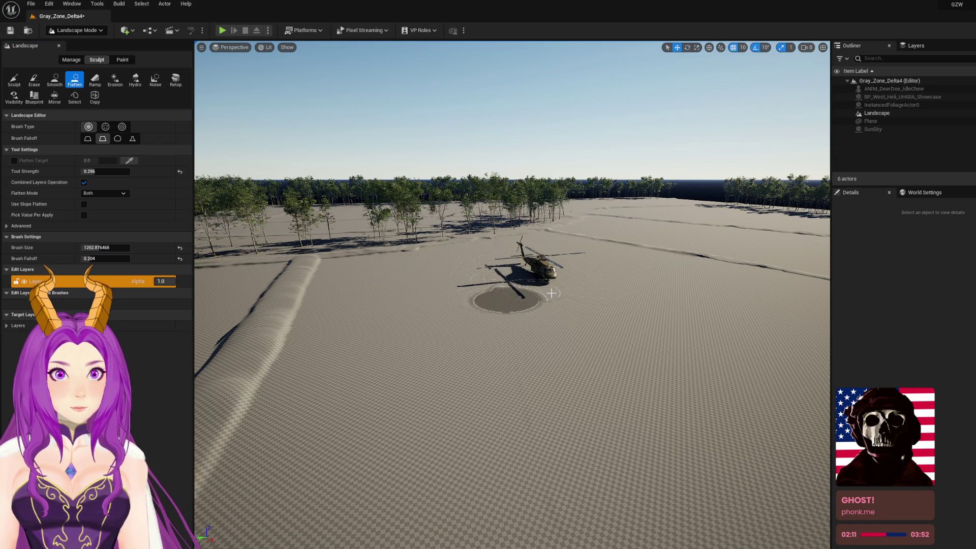
pyautogui.scroll(-10, 533, 299)
pyautogui.scroll(-2, 446, 305)
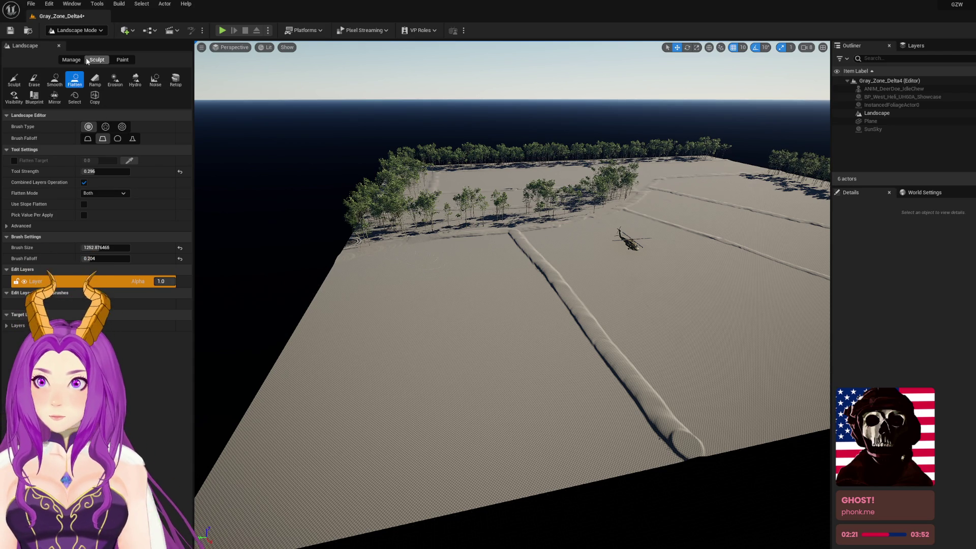
pyautogui.click(99, 32)
# Place a new Plane from Quick Add and select it in Selection mode
pyautogui.click(126, 30)
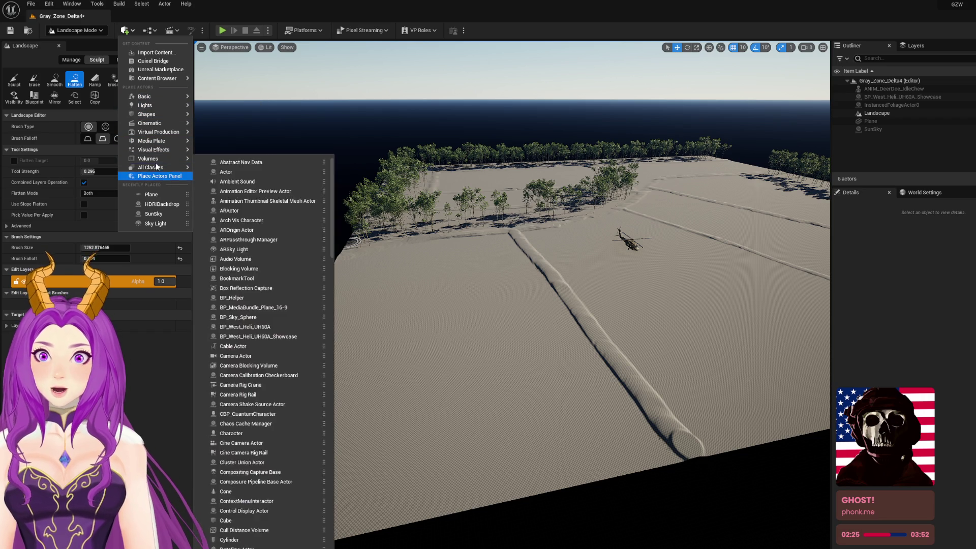
pyautogui.click(157, 192)
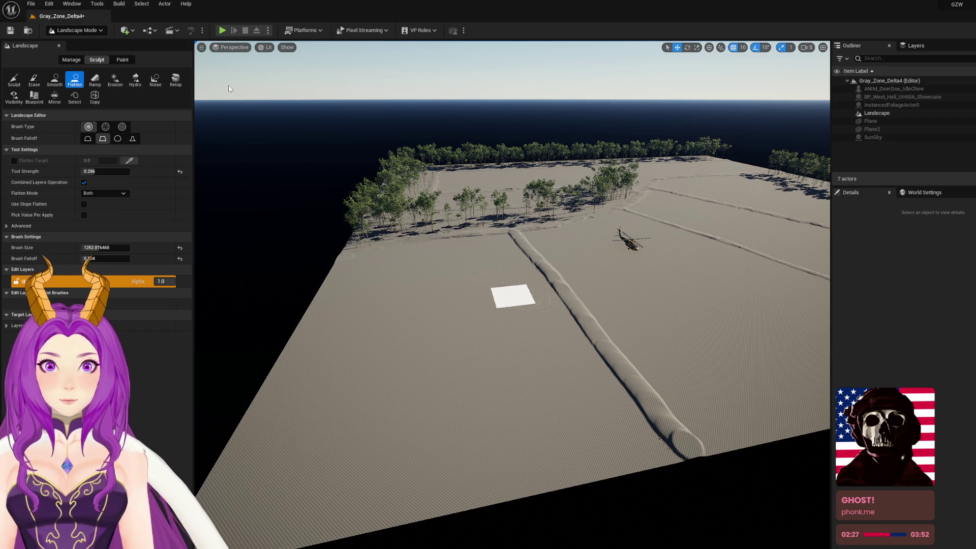
pyautogui.click(86, 32)
pyautogui.click(73, 39)
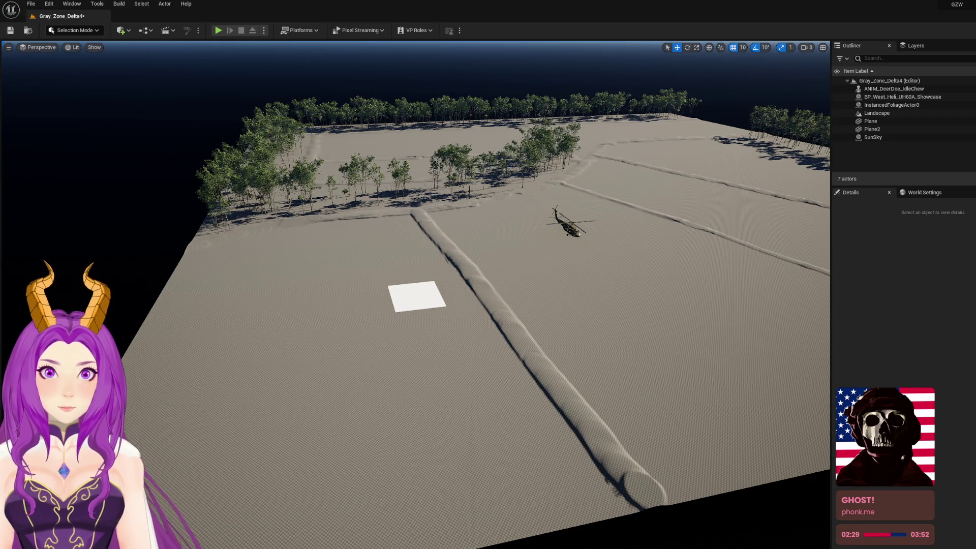
pyautogui.click(417, 296)
# Stretch the plane into a long, wide strip and move it next to the ridge
pyautogui.press('r')
pyautogui.moveTo(421, 311); pyautogui.dragTo(478, 396)
pyautogui.moveTo(458, 305); pyautogui.dragTo(575, 305)
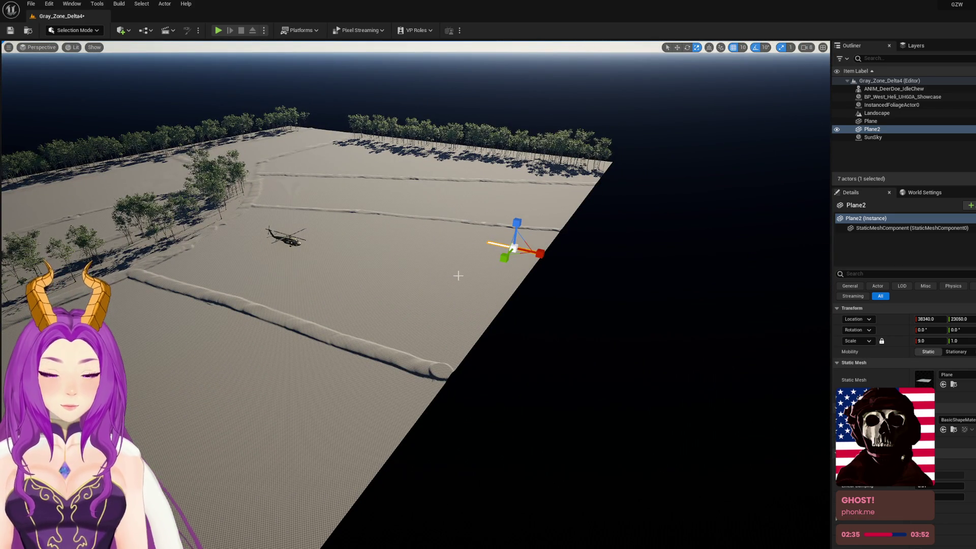
pyautogui.press('w')
pyautogui.moveTo(546, 255)
pyautogui.mouseDown()
pyautogui.moveTo(178, 153)
pyautogui.moveTo(197, 151)
pyautogui.moveTo(249, 321)
pyautogui.moveTo(229, 359)
pyautogui.mouseUp()
pyautogui.press('r')
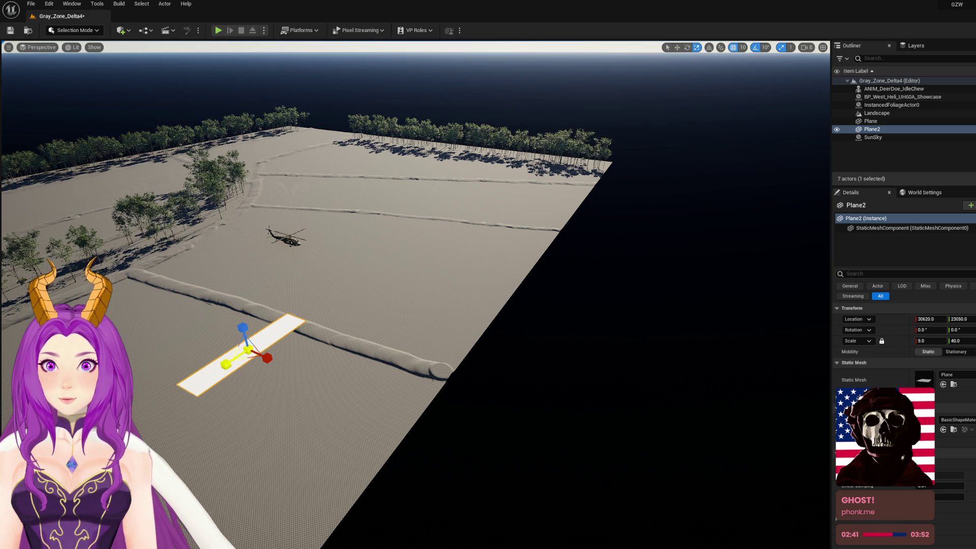
pyautogui.moveTo(630, 256); pyautogui.dragTo(581, 275)
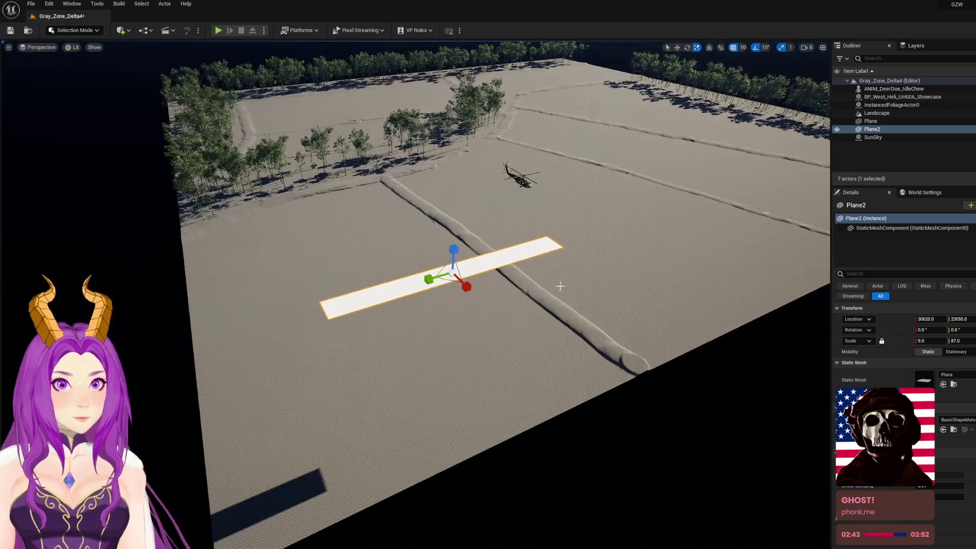
pyautogui.moveTo(461, 286); pyautogui.dragTo(590, 361)
# Lower the plane onto the landscape and widen its scale to about 211 by 130
pyautogui.moveTo(356, 203)
pyautogui.mouseDown()
pyautogui.moveTo(366, 193)
pyautogui.moveTo(366, 153)
pyautogui.moveTo(376, 193)
pyautogui.mouseUp()
pyautogui.press('w')
pyautogui.moveTo(500, 226)
pyautogui.mouseDown()
pyautogui.moveTo(505, 331)
pyautogui.moveTo(504, 296)
pyautogui.moveTo(505, 305)
pyautogui.moveTo(505, 296)
pyautogui.moveTo(359, 331)
pyautogui.mouseUp()
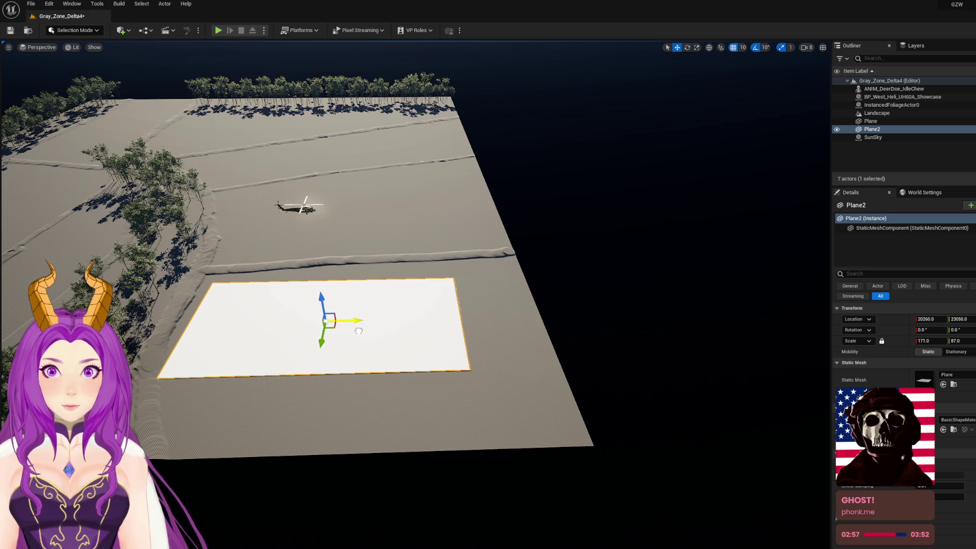
pyautogui.moveTo(931, 340); pyautogui.dragTo(953, 341)
pyautogui.moveTo(335, 319); pyautogui.dragTo(575, 319)
pyautogui.scroll(-3, 391, 317)
pyautogui.press('r')
pyautogui.moveTo(951, 341); pyautogui.dragTo(972, 341)
# Fine-tune the plane, ending at scale 228 × 183 at location 22030, 25890
pyautogui.moveTo(661, 214); pyautogui.dragTo(682, 208)
pyautogui.press('e')
pyautogui.moveTo(506, 319)
pyautogui.mouseDown()
pyautogui.moveTo(493, 321)
pyautogui.moveTo(506, 320)
pyautogui.mouseUp()
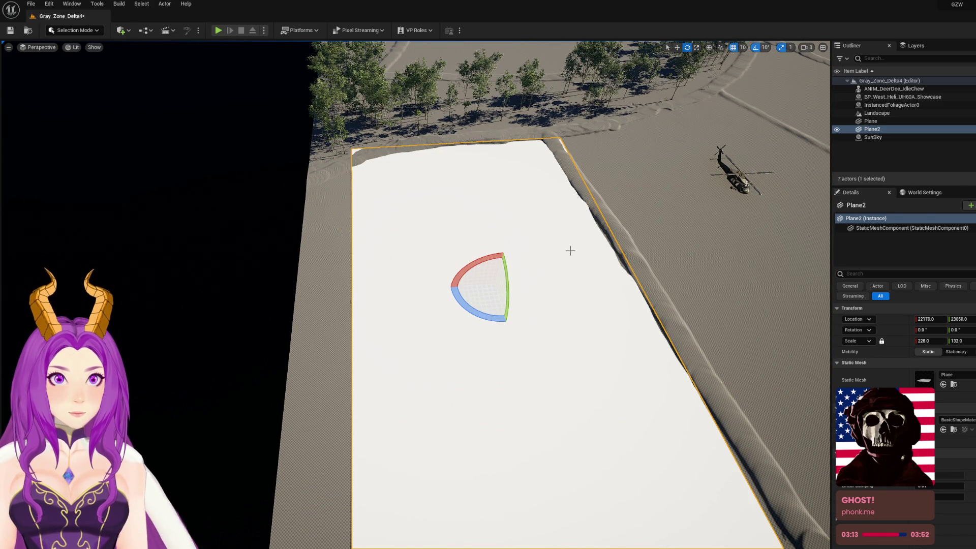
pyautogui.press('r')
pyautogui.moveTo(517, 270)
pyautogui.mouseDown()
pyautogui.moveTo(467, 248)
pyautogui.moveTo(427, 246)
pyautogui.mouseUp()
pyautogui.moveTo(498, 269)
pyautogui.mouseDown()
pyautogui.moveTo(496, 277)
pyautogui.moveTo(483, 251)
pyautogui.moveTo(467, 265)
pyautogui.moveTo(411, 248)
pyautogui.mouseUp()
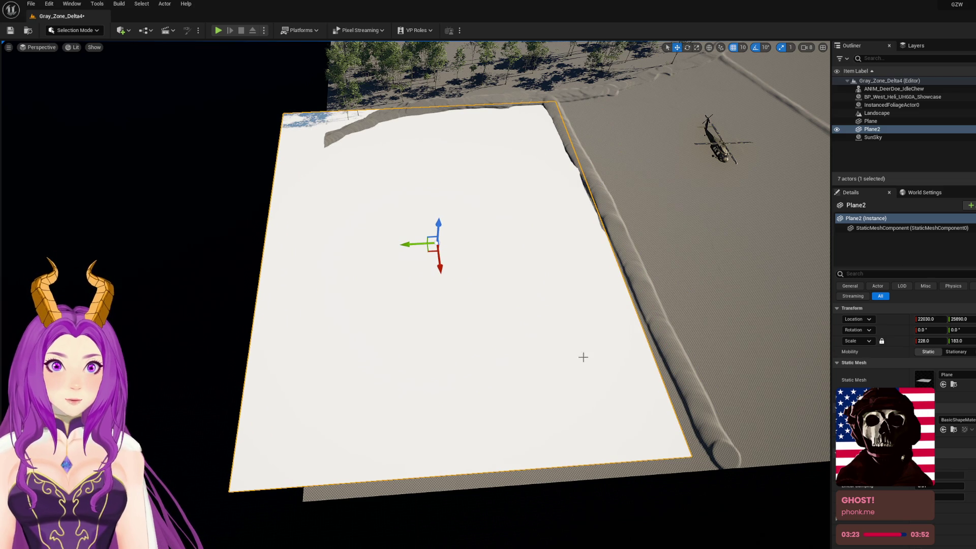
pyautogui.rightClick(421, 284)
pyautogui.click(461, 310)
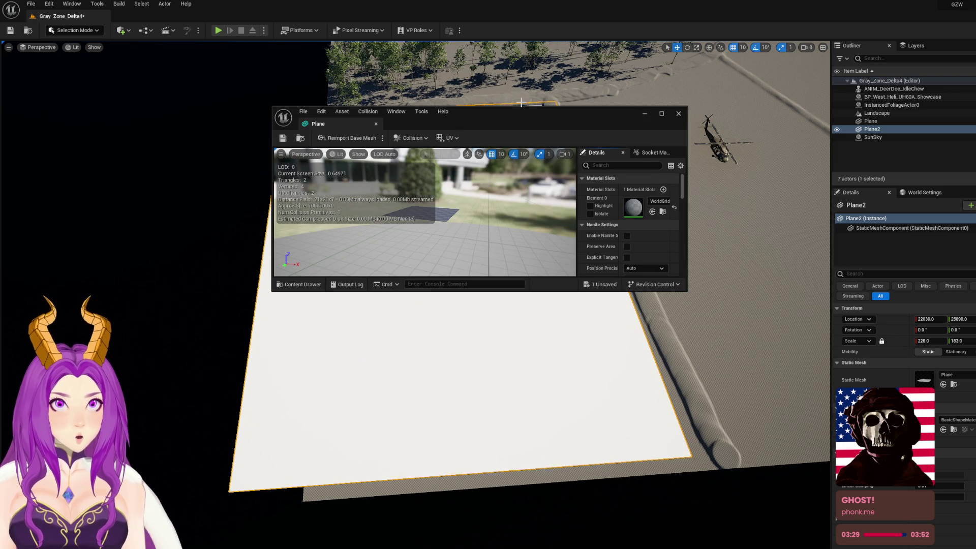
pyautogui.moveTo(517, 106); pyautogui.dragTo(422, 99)
pyautogui.moveTo(589, 286)
pyautogui.mouseDown()
pyautogui.moveTo(559, 305)
pyautogui.moveTo(600, 295)
pyautogui.moveTo(594, 287)
pyautogui.moveTo(749, 459)
pyautogui.moveTo(770, 520)
pyautogui.mouseUp()
pyautogui.moveTo(397, 326)
pyautogui.mouseDown()
pyautogui.moveTo(478, 326)
pyautogui.moveTo(202, 153)
pyautogui.mouseUp()
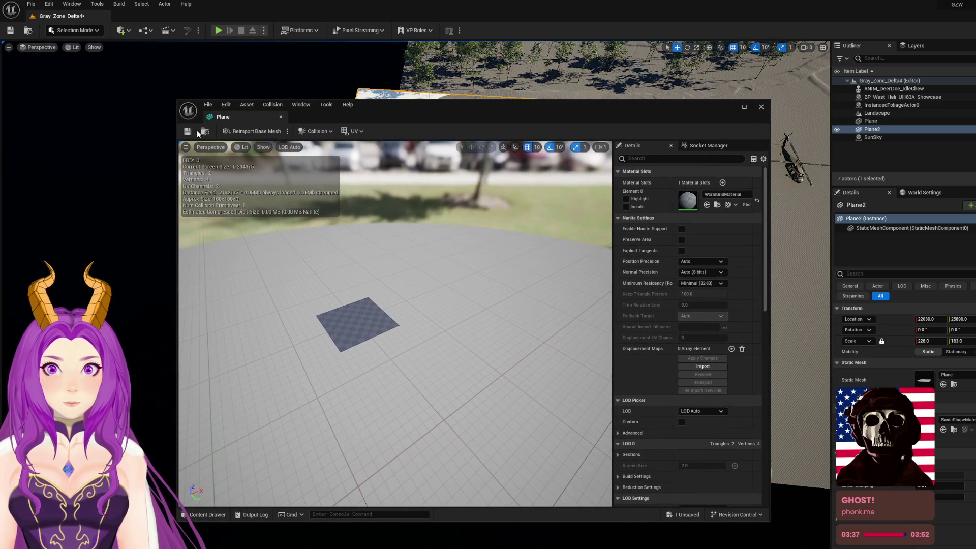
pyautogui.click(332, 131)
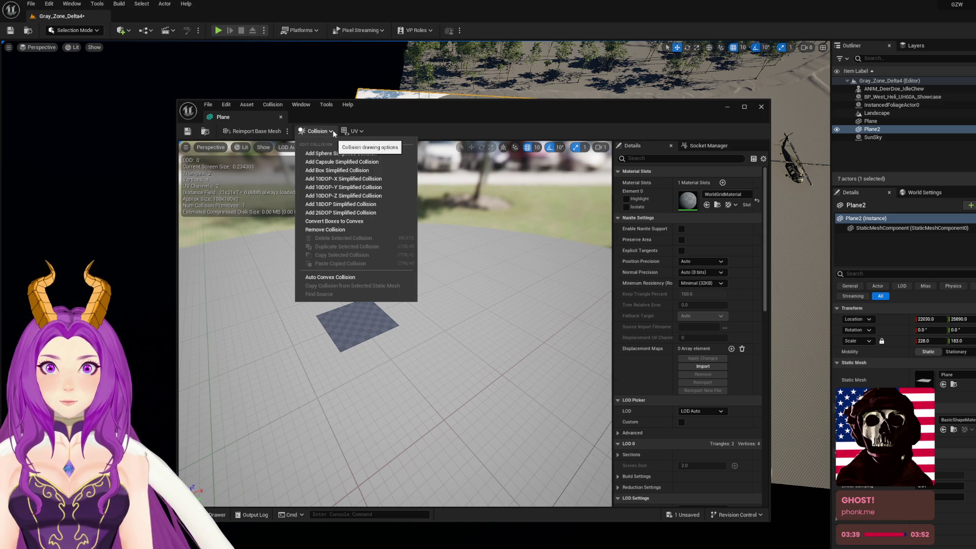
pyautogui.click(332, 131)
pyautogui.scroll(-12, 681, 352)
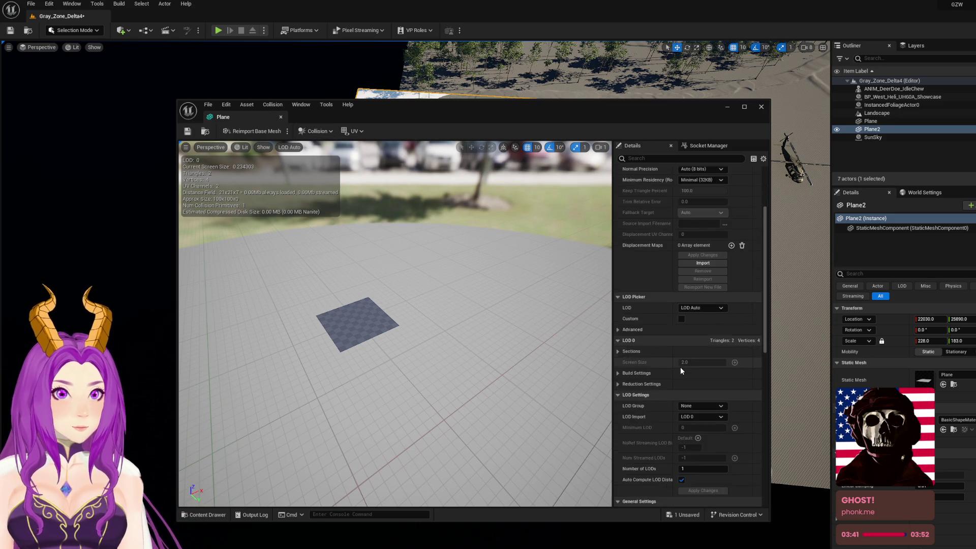
pyautogui.scroll(-5, 660, 364)
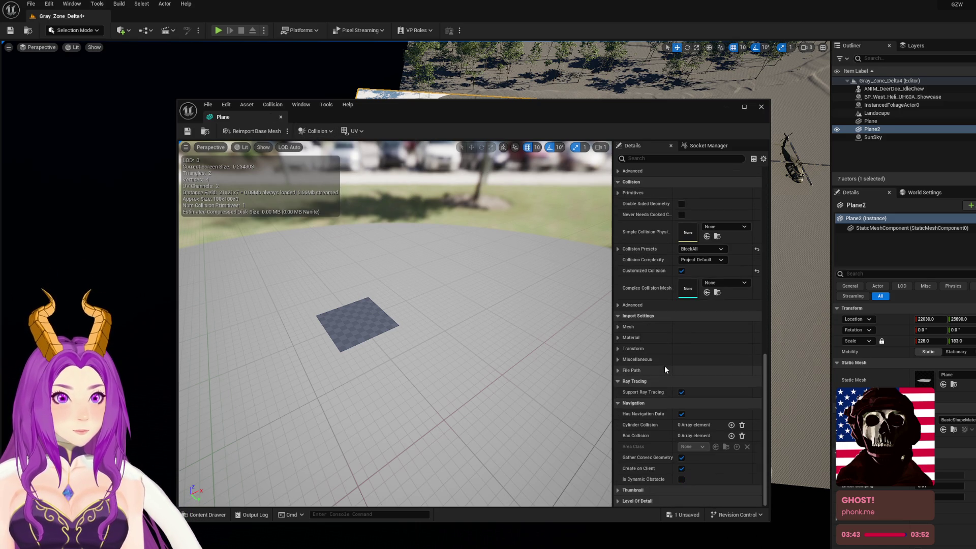
pyautogui.click(618, 327)
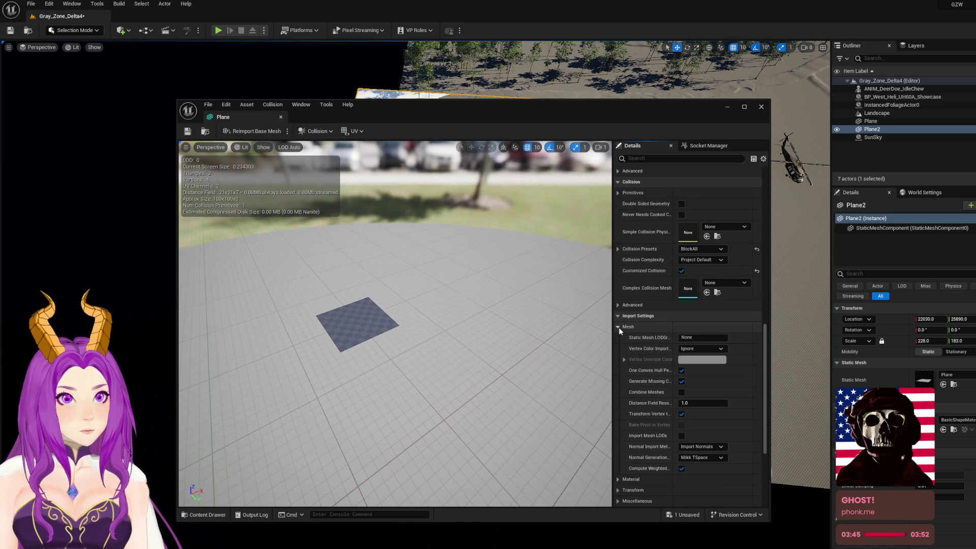
pyautogui.click(729, 107)
pyautogui.click(99, 32)
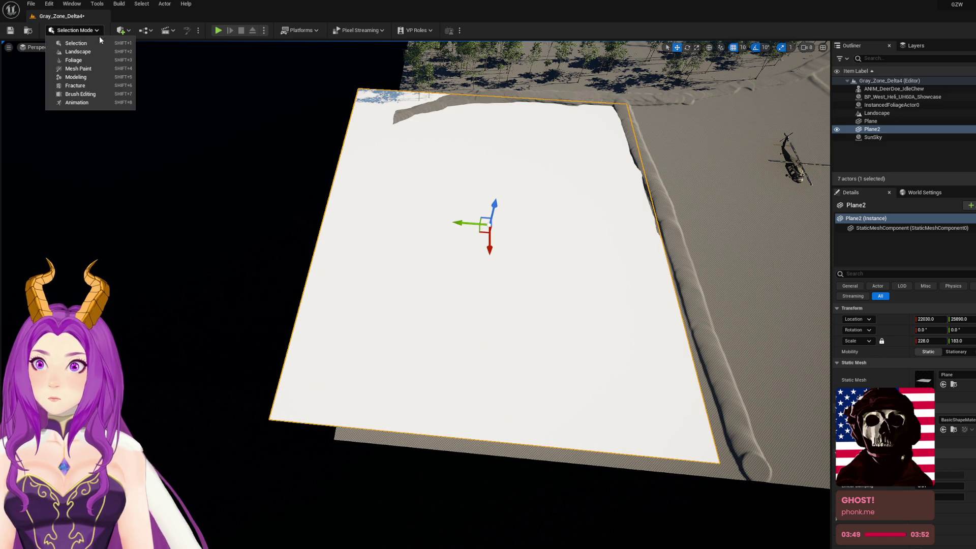
# Enter Modeling Mode and start the Create Rectangle tool for a 100 × 100 Static Mesh
pyautogui.click(77, 76)
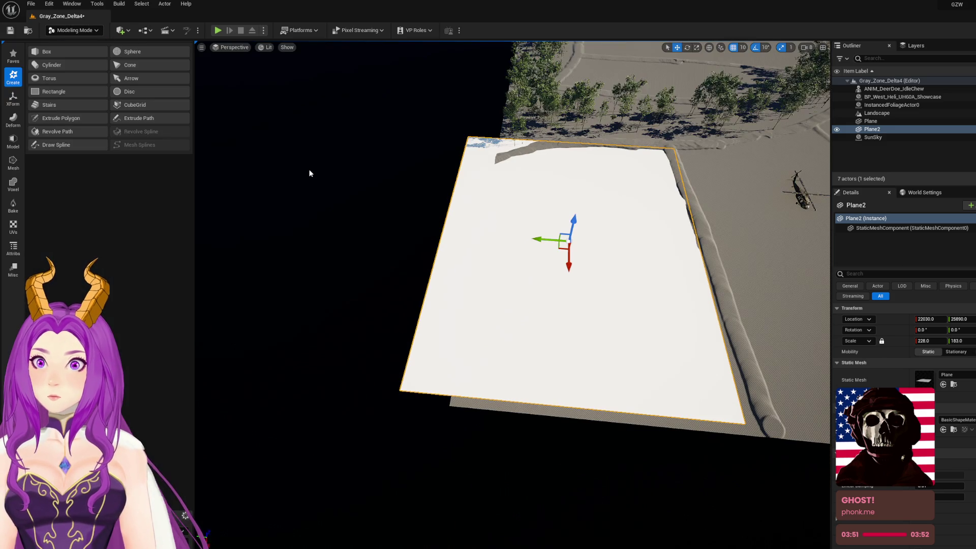
pyautogui.moveTo(342, 196); pyautogui.dragTo(376, 198)
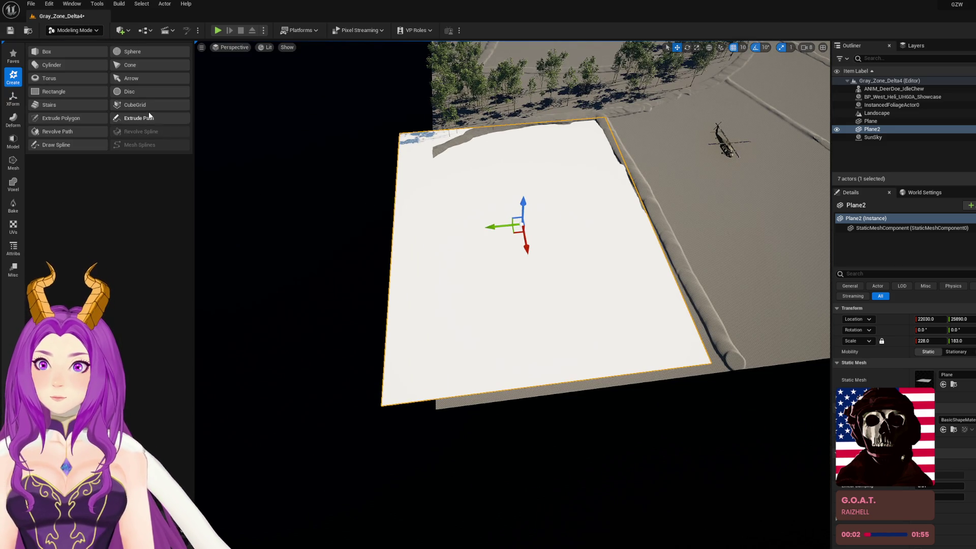
pyautogui.click(54, 91)
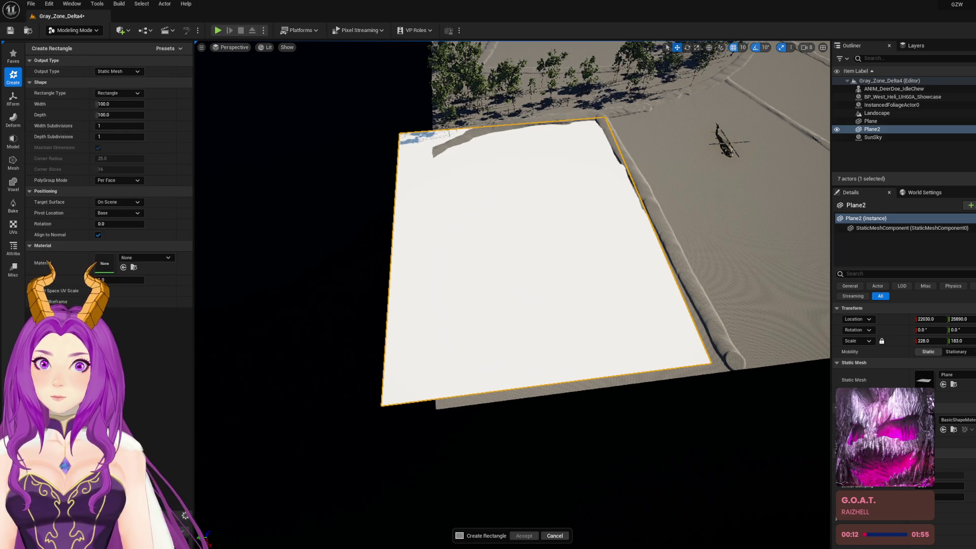
pyautogui.scroll(8, 553, 270)
pyautogui.moveTo(509, 185)
pyautogui.mouseDown()
pyautogui.moveTo(510, 303)
pyautogui.moveTo(510, 264)
pyautogui.moveTo(554, 285)
pyautogui.moveTo(553, 249)
pyautogui.moveTo(553, 271)
pyautogui.mouseUp()
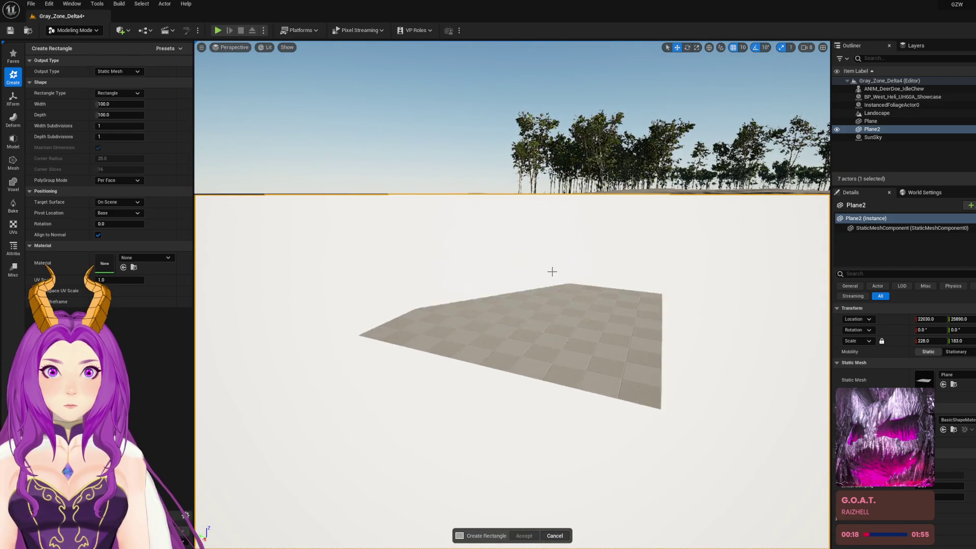
pyautogui.moveTo(505, 318)
pyautogui.mouseDown()
pyautogui.moveTo(488, 285)
pyautogui.moveTo(507, 243)
pyautogui.moveTo(216, 227)
pyautogui.mouseUp()
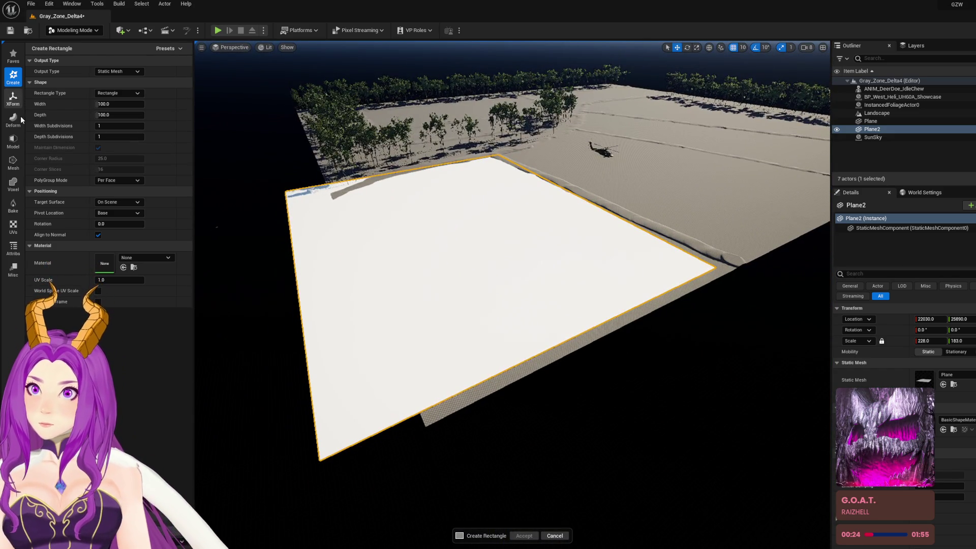
pyautogui.click(13, 140)
pyautogui.click(129, 131)
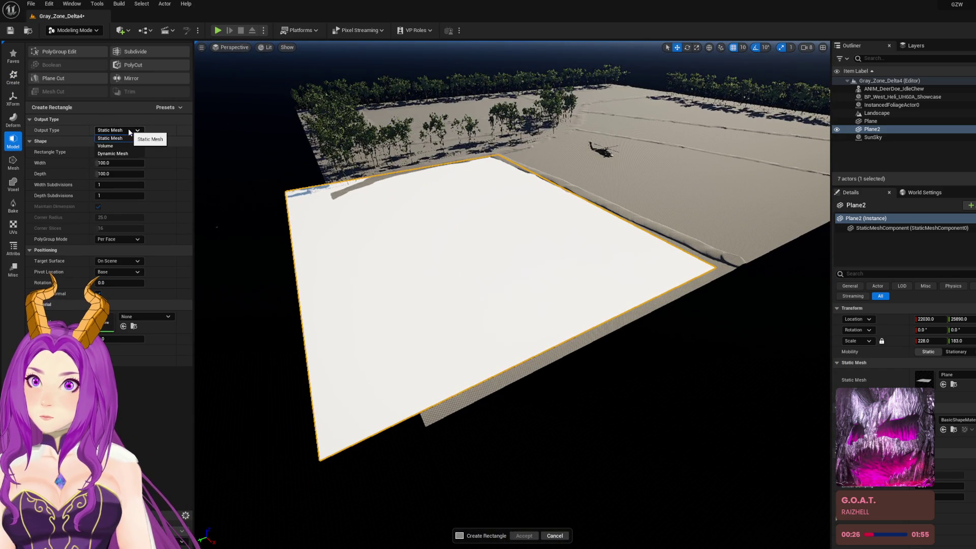
# Select Plane2's face in PolyGroup Edit, frame it, then preview Catmull-Clark subdivision at level 2
pyautogui.click(81, 52)
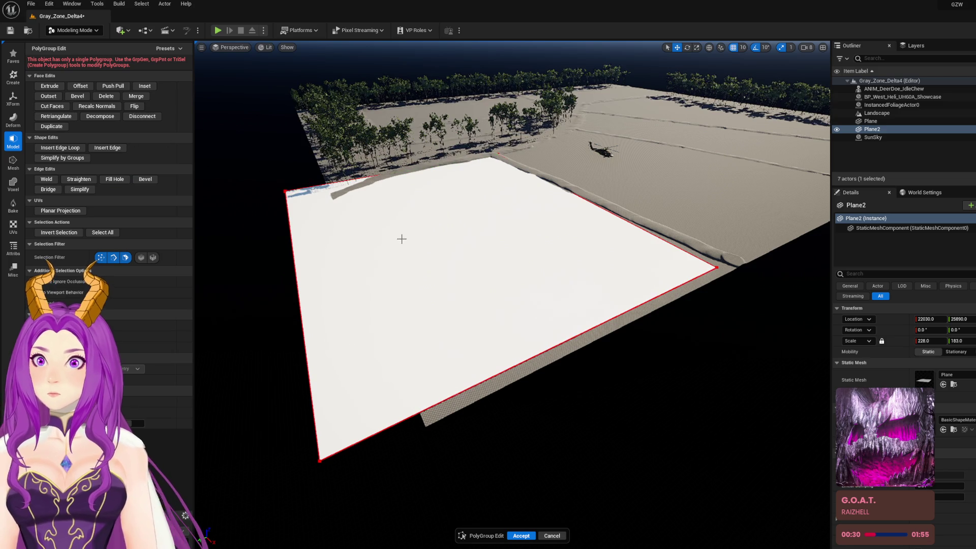
pyautogui.click(14, 162)
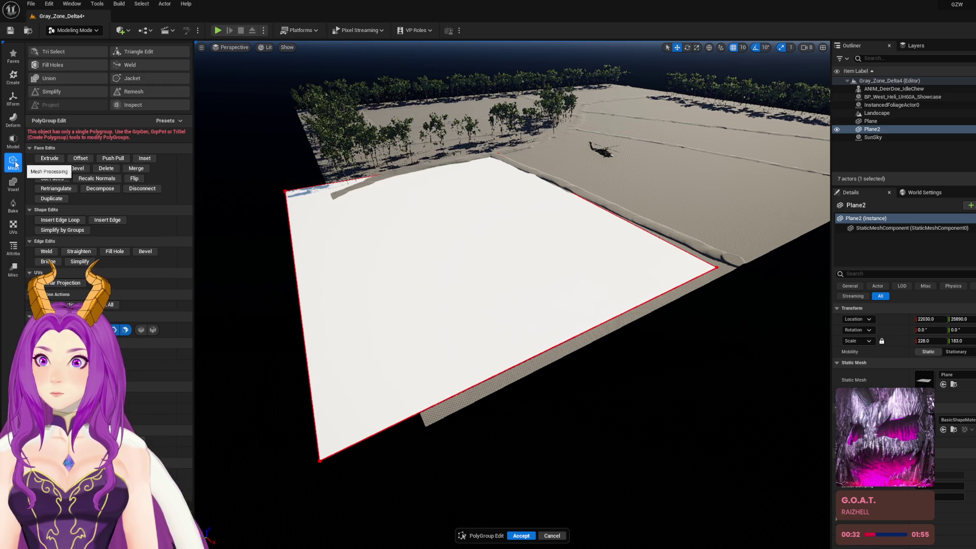
pyautogui.click(16, 142)
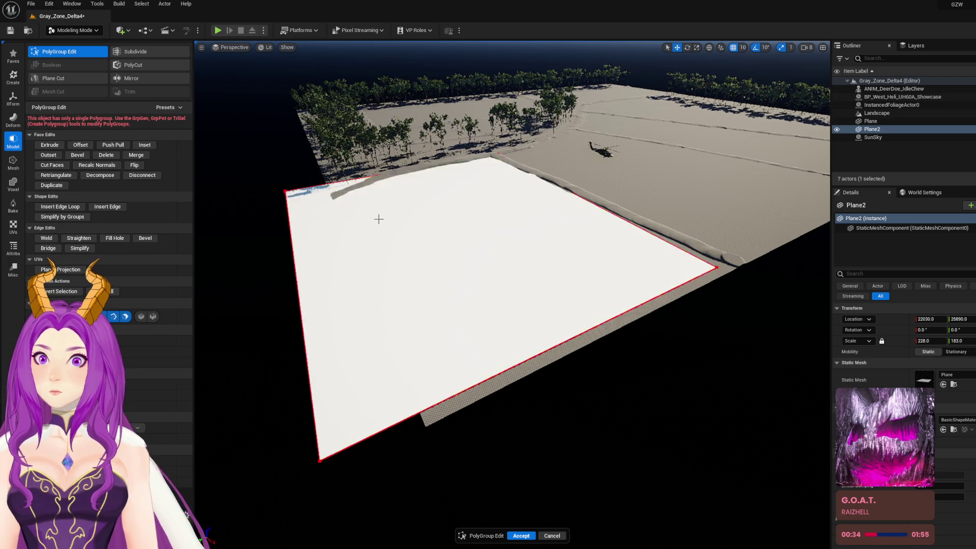
pyautogui.click(462, 239)
pyautogui.press('f')
pyautogui.moveTo(539, 254); pyautogui.dragTo(602, 255)
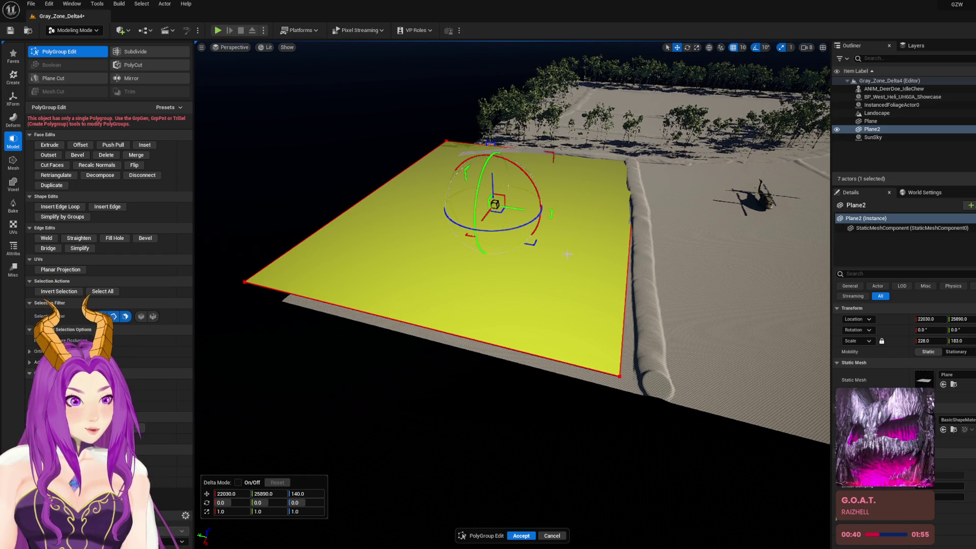
pyautogui.moveTo(325, 252)
pyautogui.mouseDown()
pyautogui.moveTo(325, 265)
pyautogui.moveTo(331, 254)
pyautogui.mouseUp()
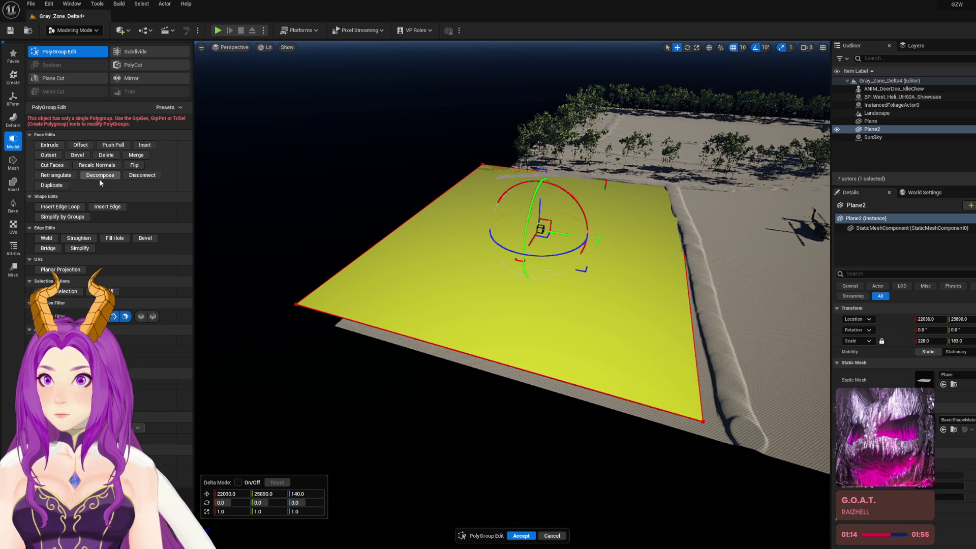
pyautogui.click(133, 51)
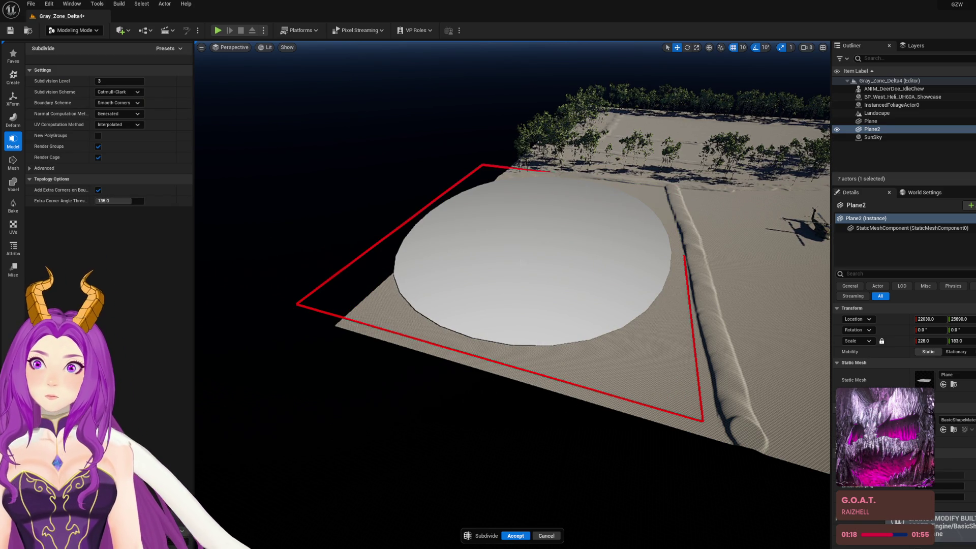
# Cancel the Subdivide preview and reselect Plane2's flat face in PolyGroup Edit
pyautogui.press('Escape')
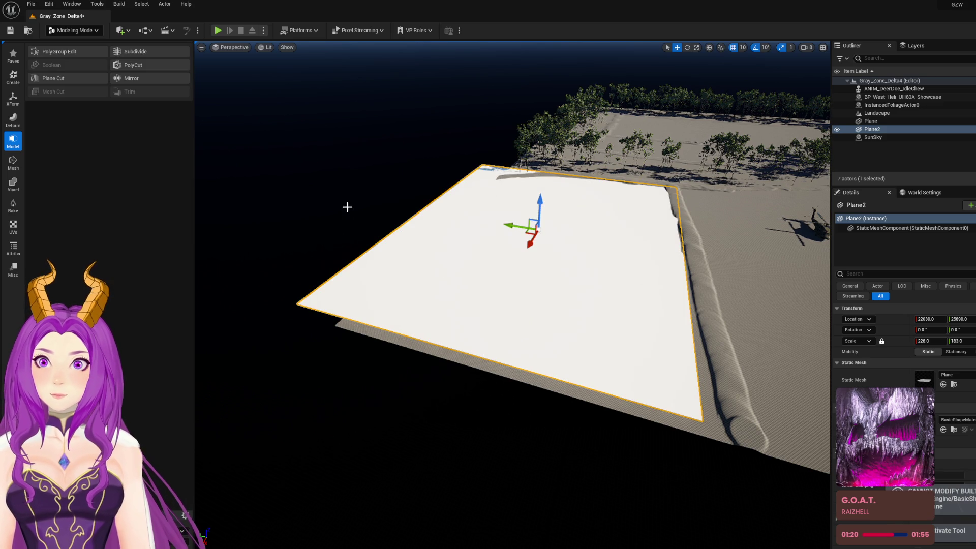
pyautogui.click(77, 52)
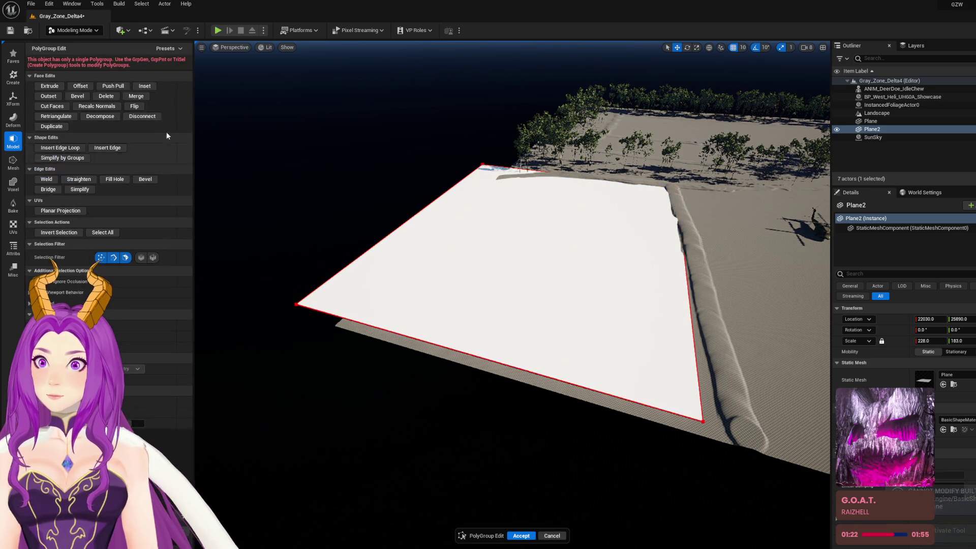
pyautogui.click(170, 50)
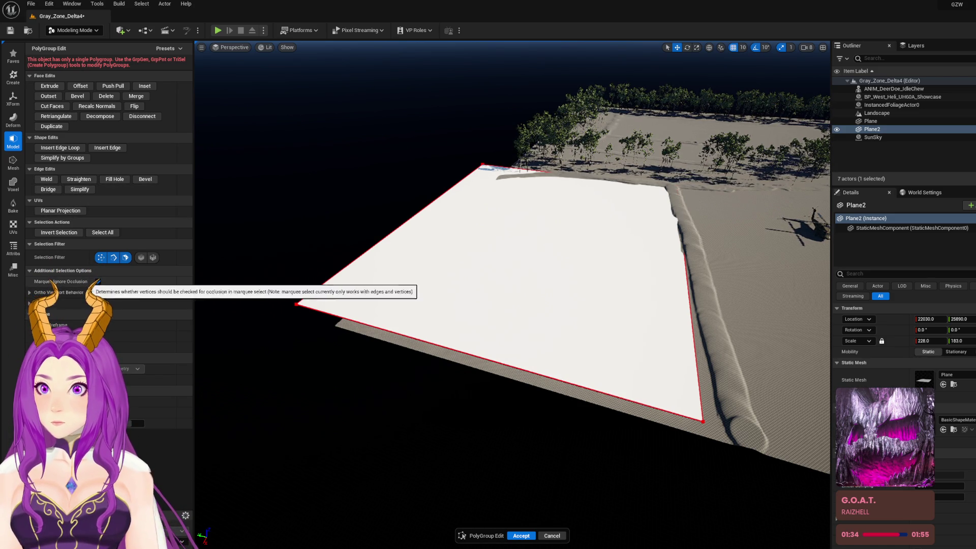
pyautogui.click(429, 329)
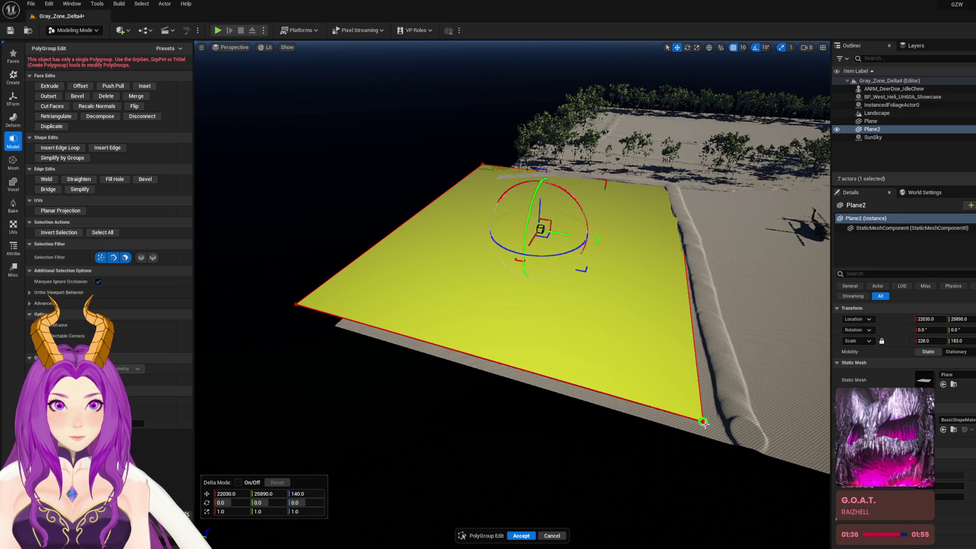
# Drag three of Plane2's corner points outward so the slab reaches under the tree line
pyautogui.click(703, 422)
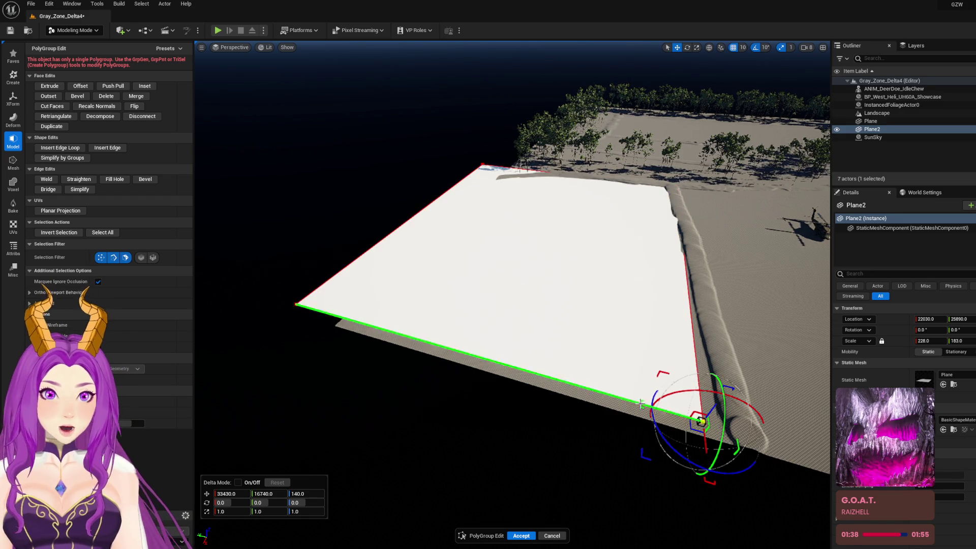
pyautogui.press('f')
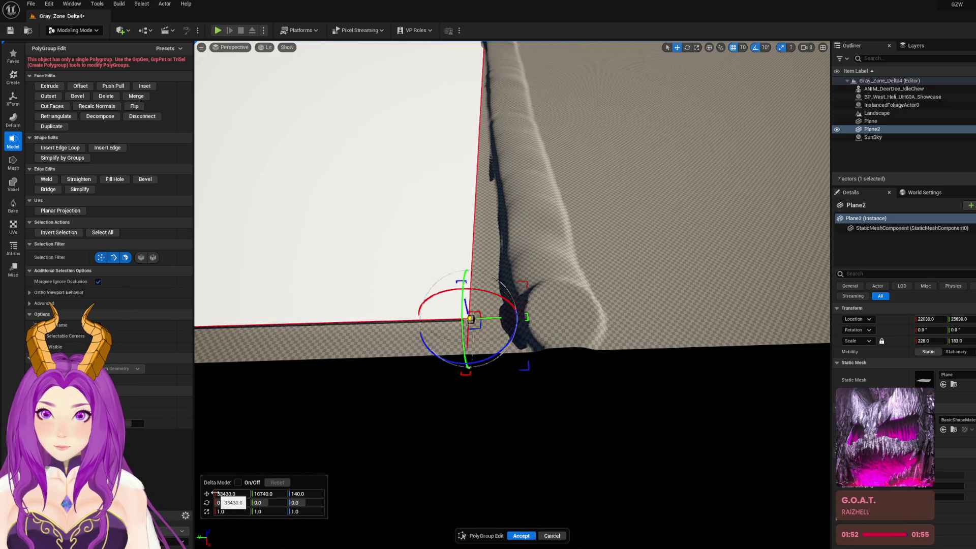
pyautogui.moveTo(469, 339)
pyautogui.mouseDown()
pyautogui.moveTo(469, 376)
pyautogui.moveTo(509, 359)
pyautogui.moveTo(585, 360)
pyautogui.moveTo(560, 378)
pyautogui.moveTo(558, 409)
pyautogui.moveTo(368, 376)
pyautogui.moveTo(356, 394)
pyautogui.moveTo(457, 392)
pyautogui.moveTo(493, 378)
pyautogui.moveTo(541, 398)
pyautogui.moveTo(458, 386)
pyautogui.mouseUp()
pyautogui.click(378, 381)
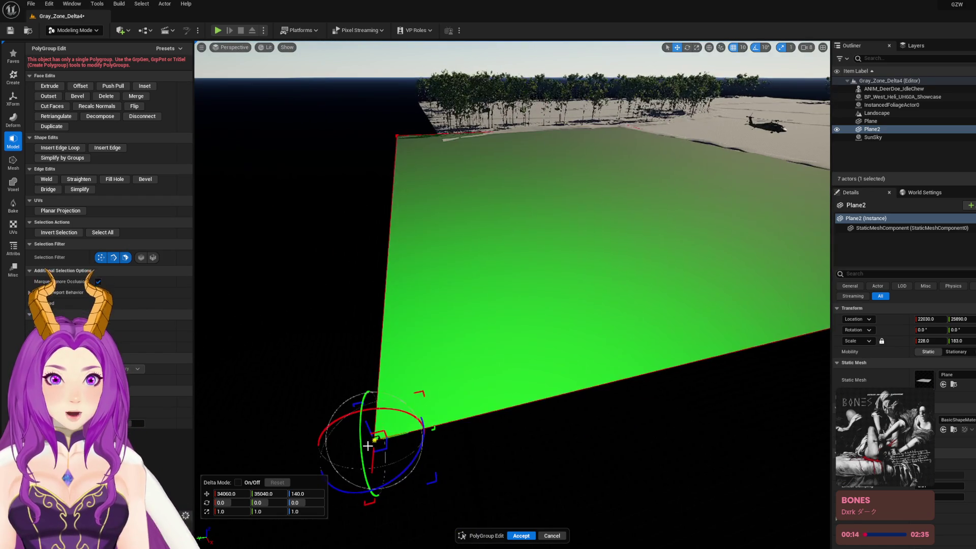
pyautogui.moveTo(472, 421); pyautogui.dragTo(531, 391)
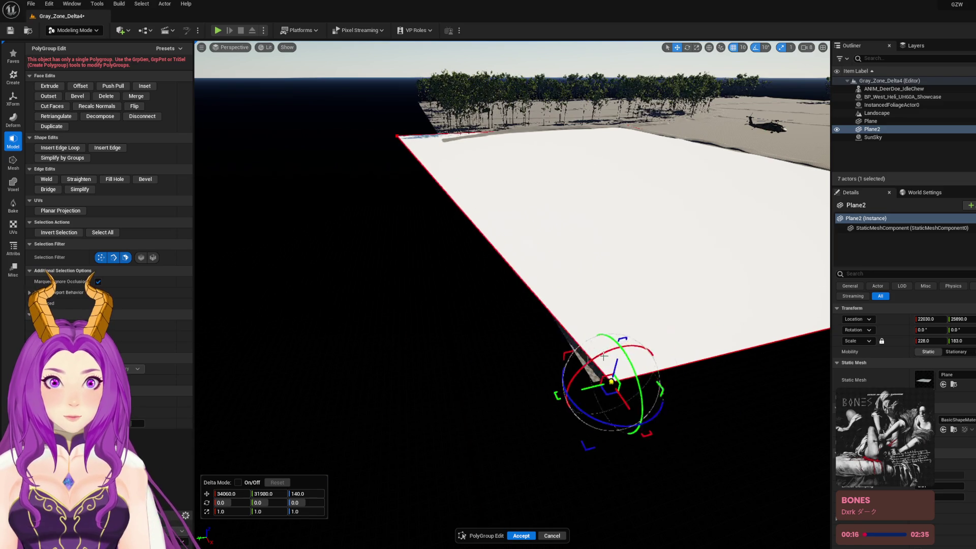
pyautogui.moveTo(625, 356)
pyautogui.mouseDown()
pyautogui.moveTo(625, 305)
pyautogui.moveTo(544, 336)
pyautogui.moveTo(285, 399)
pyautogui.mouseUp()
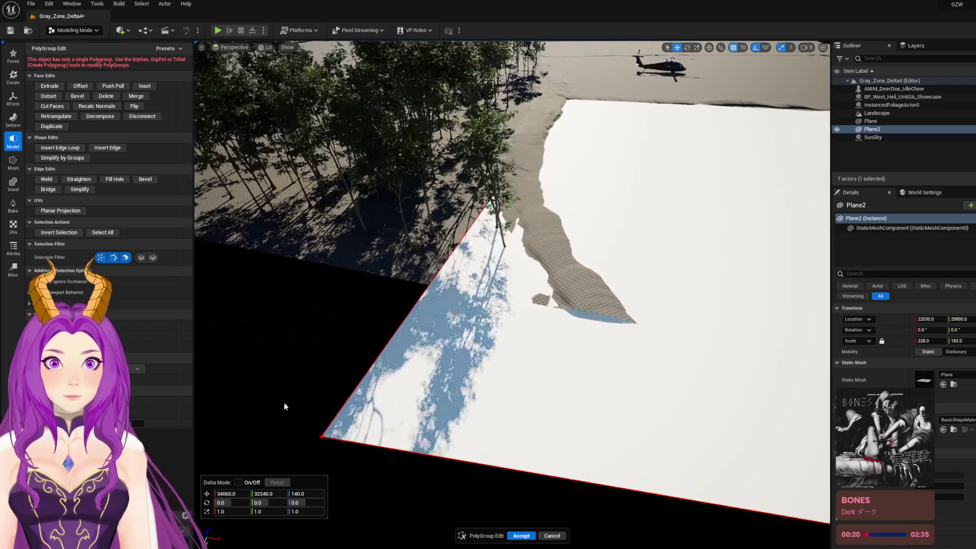
pyautogui.click(321, 436)
pyautogui.moveTo(303, 456)
pyautogui.mouseDown()
pyautogui.moveTo(346, 366)
pyautogui.moveTo(432, 297)
pyautogui.mouseUp()
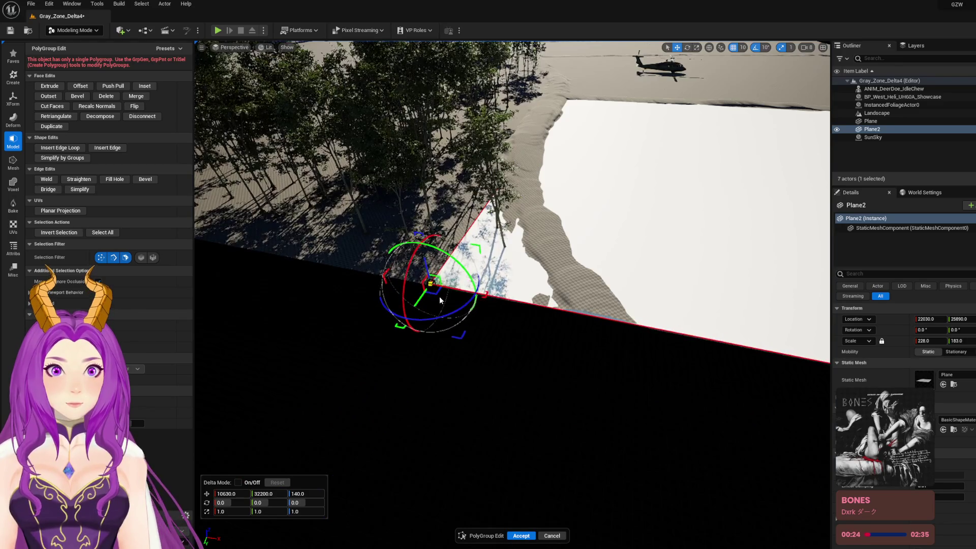
pyautogui.scroll(5, 433, 298)
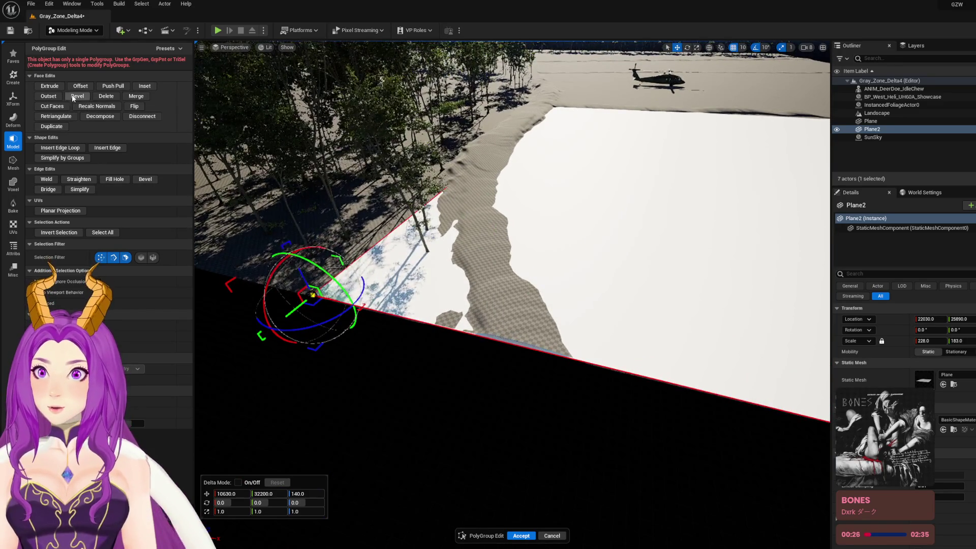
# Cut three parallel edge loops across Plane2's near end, splitting the slab into strips
pyautogui.click(59, 148)
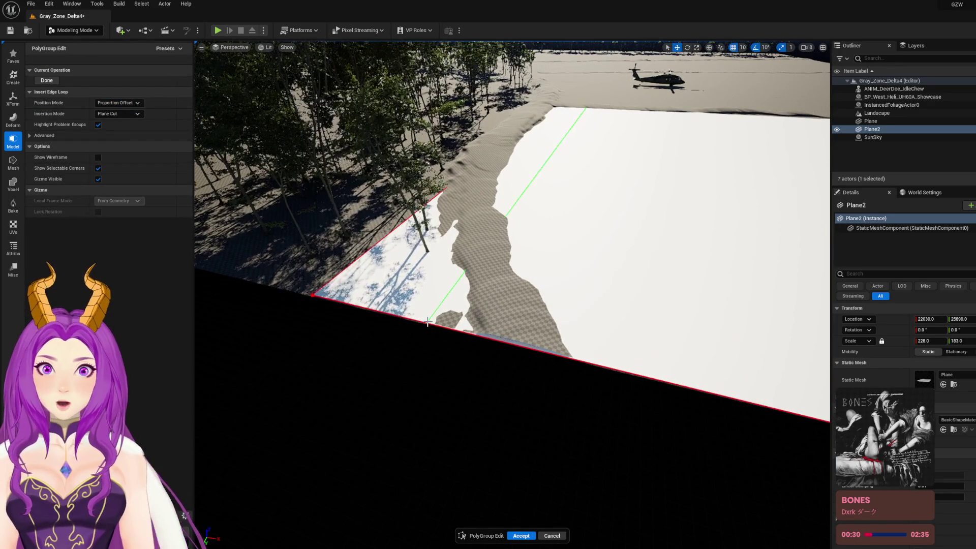
pyautogui.click(427, 323)
pyautogui.click(507, 342)
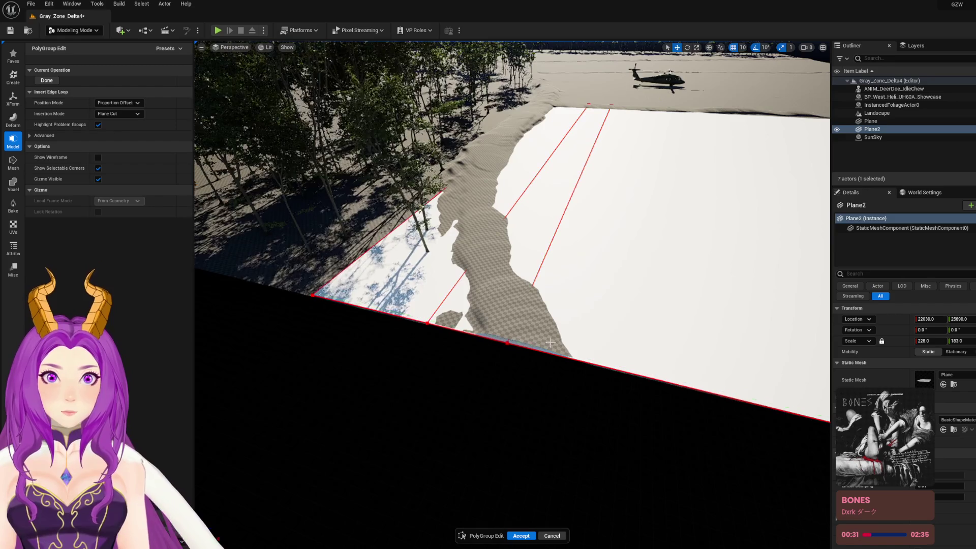
pyautogui.click(577, 356)
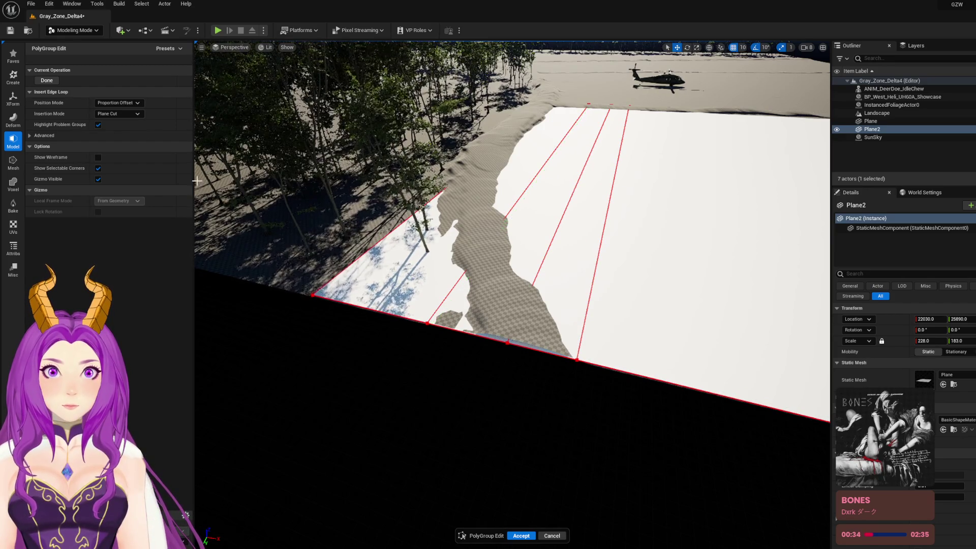
pyautogui.click(46, 82)
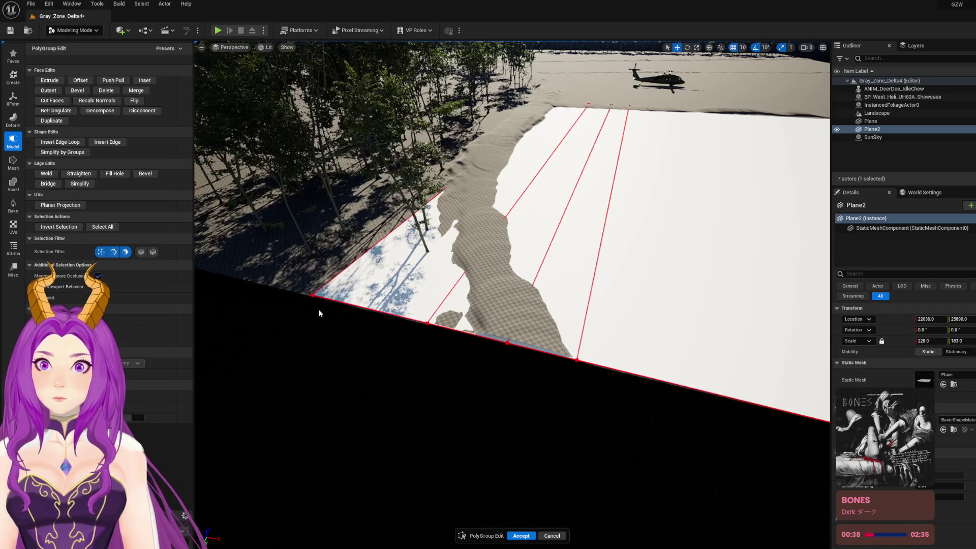
# Move the plane's near corners along Y and X, undoing one misplaced corner move
pyautogui.click(312, 293)
pyautogui.moveTo(295, 312)
pyautogui.mouseDown()
pyautogui.moveTo(415, 239)
pyautogui.moveTo(381, 245)
pyautogui.moveTo(448, 231)
pyautogui.mouseUp()
pyautogui.click(428, 324)
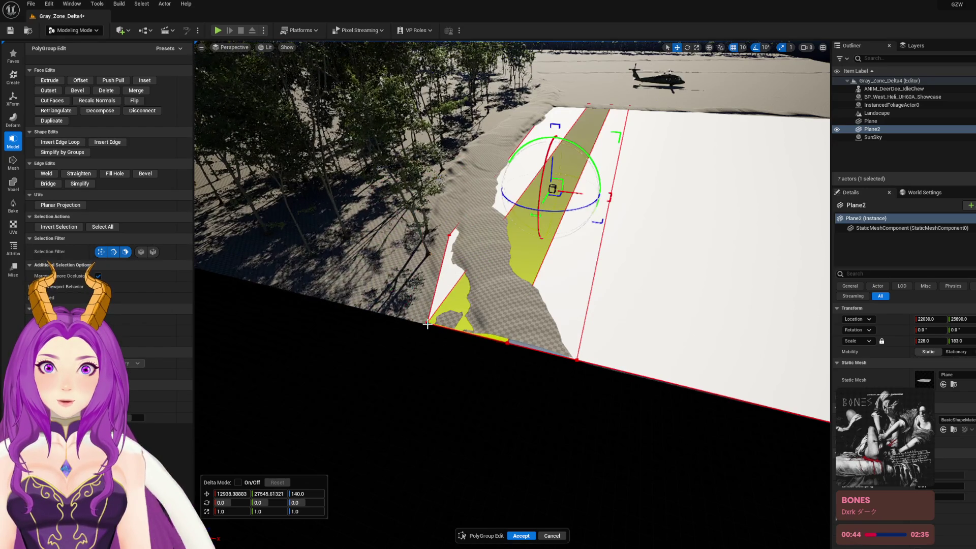
pyautogui.moveTo(429, 325)
pyautogui.mouseDown()
pyautogui.moveTo(447, 318)
pyautogui.moveTo(466, 285)
pyautogui.mouseUp()
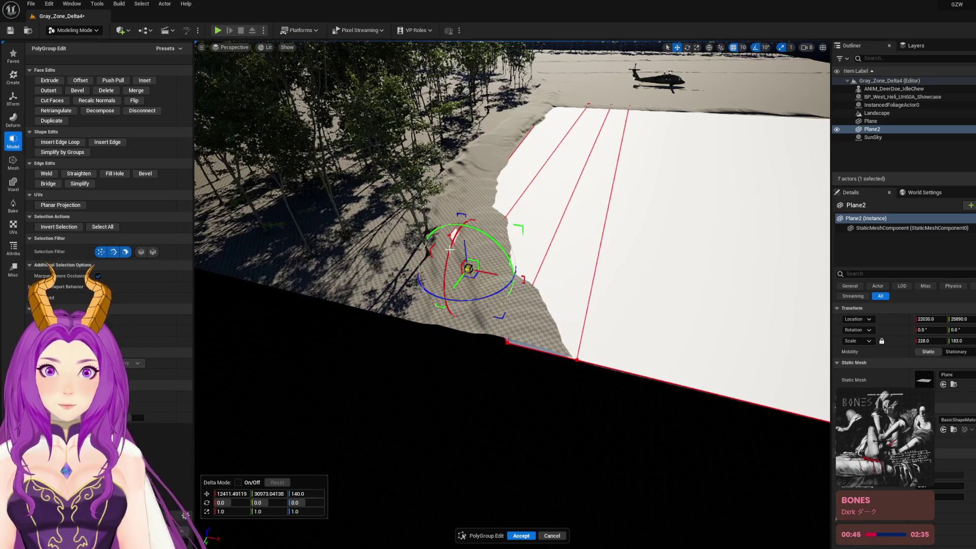
pyautogui.hotkey('ctrl', 'z')
pyautogui.moveTo(464, 239)
pyautogui.mouseDown()
pyautogui.moveTo(492, 241)
pyautogui.moveTo(472, 232)
pyautogui.moveTo(486, 209)
pyautogui.moveTo(479, 194)
pyautogui.mouseUp()
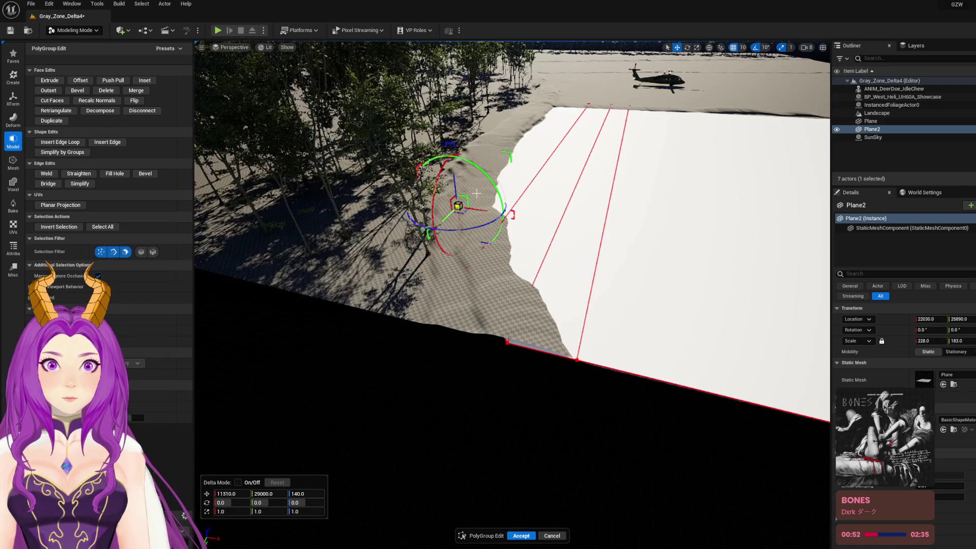
pyautogui.moveTo(508, 343)
pyautogui.mouseDown()
pyautogui.moveTo(468, 321)
pyautogui.moveTo(533, 333)
pyautogui.mouseUp()
# Save the level, search 'water' materials and try M_River_Cheaper on the plane
pyautogui.hotkey('ctrl', 's')
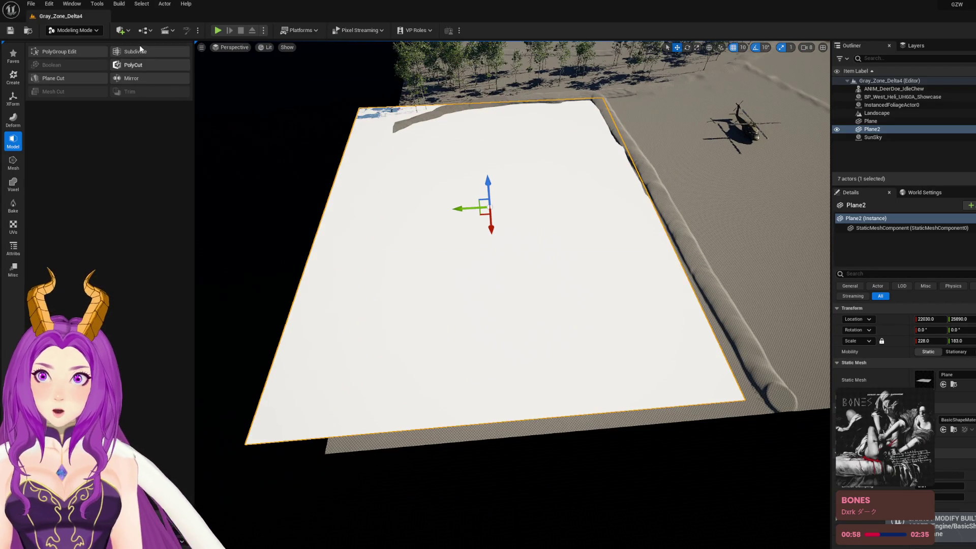
pyautogui.hotkey('ctrl', 'space')
pyautogui.write('wate')
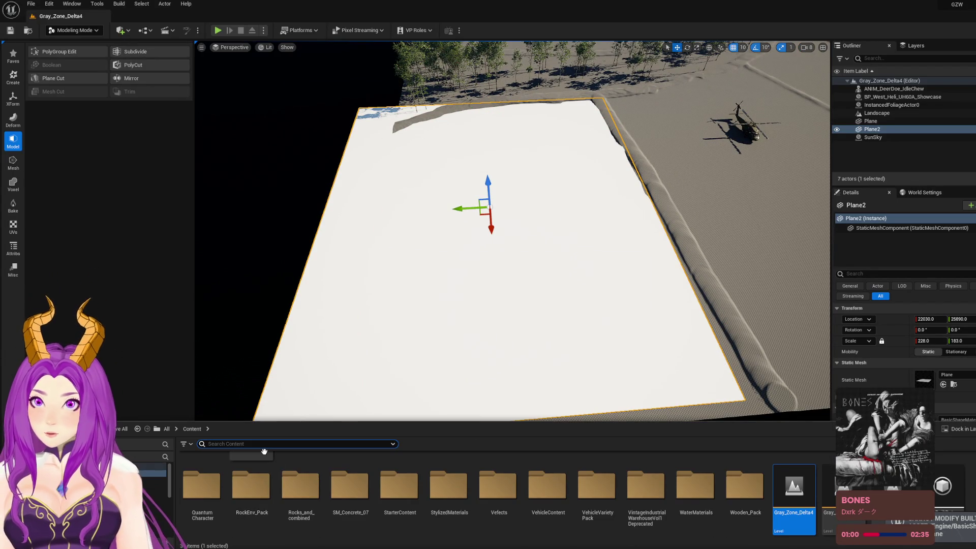
pyautogui.write('r')
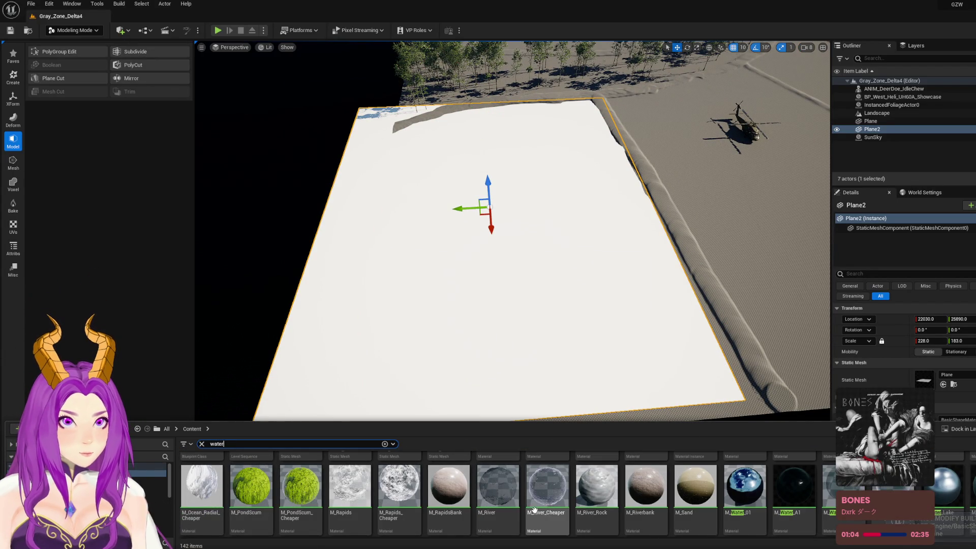
pyautogui.click(550, 488)
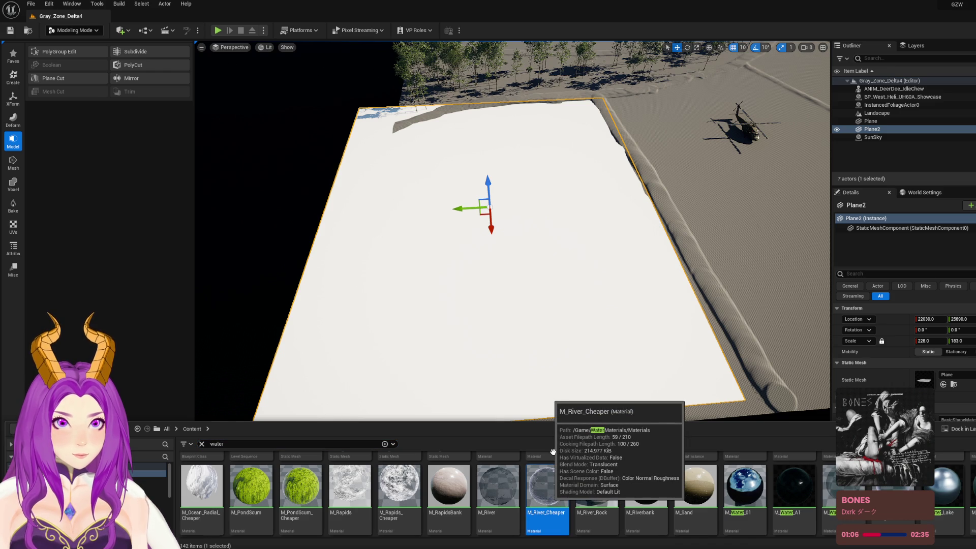
pyautogui.moveTo(533, 296)
pyautogui.mouseDown()
pyautogui.moveTo(551, 290)
pyautogui.moveTo(544, 523)
pyautogui.moveTo(540, 513)
pyautogui.mouseUp()
pyautogui.click(76, 53)
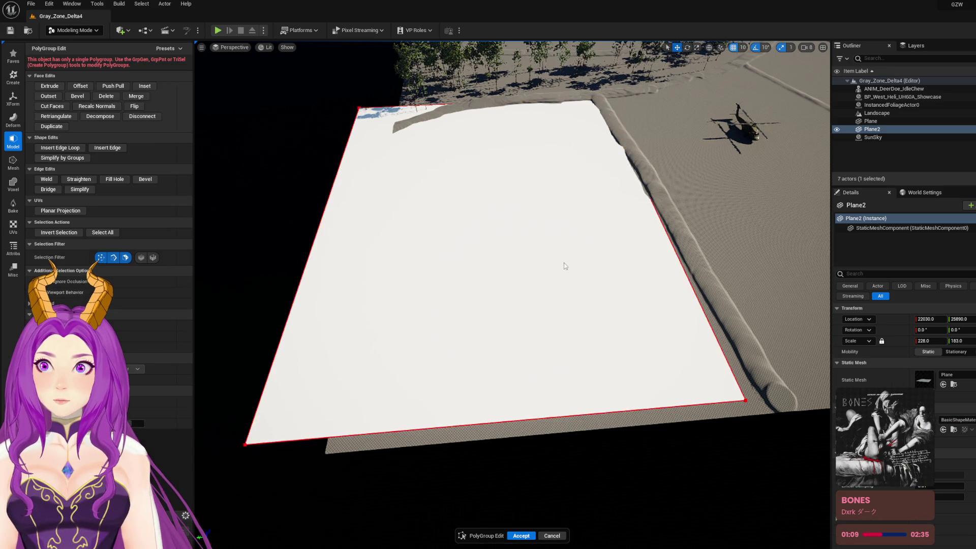
# Stretch Plane2's right corner outward along X and Y, then accept the polygroup edits
pyautogui.click(748, 400)
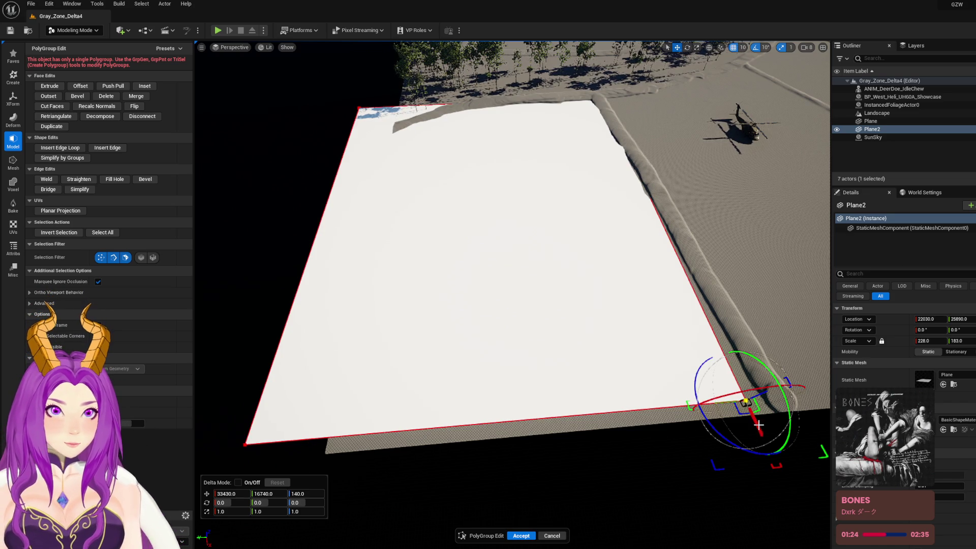
pyautogui.moveTo(759, 426); pyautogui.dragTo(783, 460)
pyautogui.moveTo(719, 439); pyautogui.dragTo(776, 429)
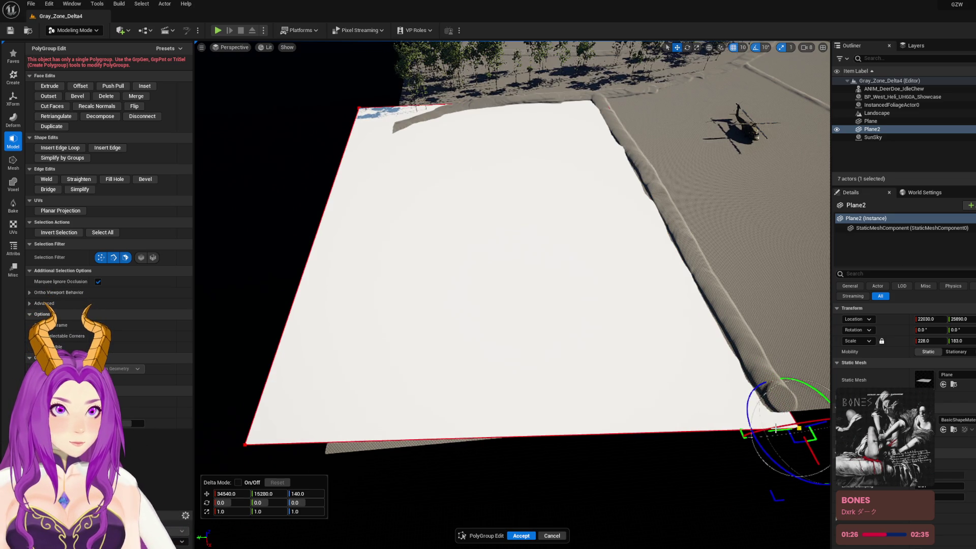
pyautogui.click(520, 536)
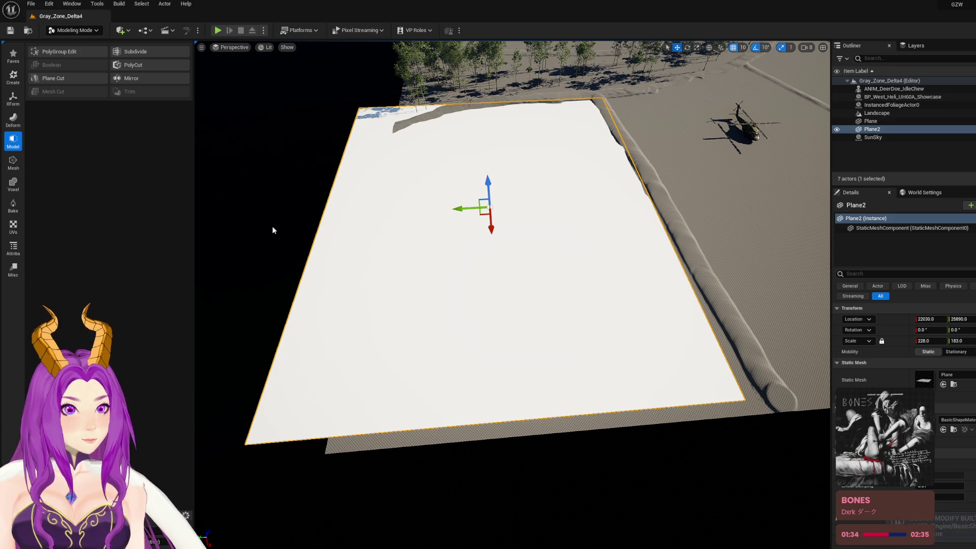
pyautogui.click(14, 76)
pyautogui.click(411, 272)
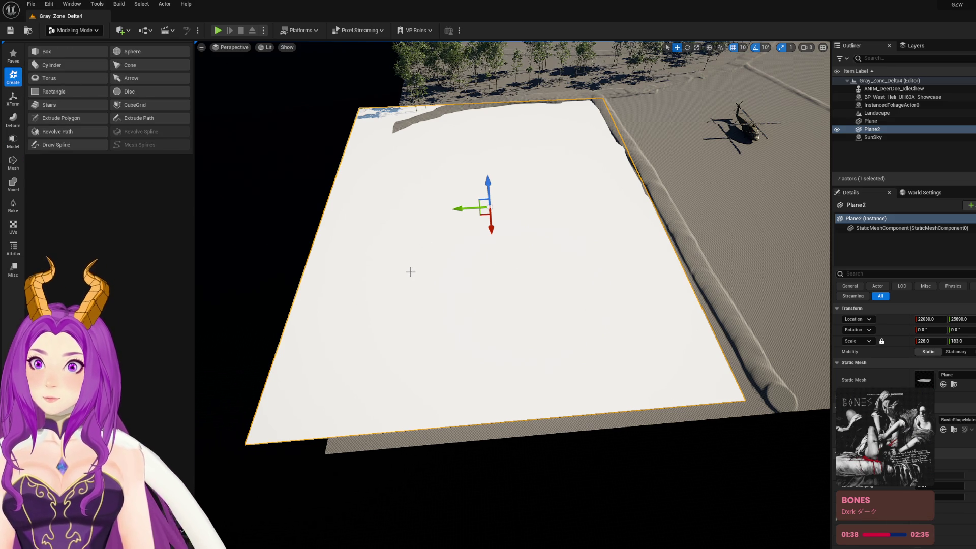
# Delete Plane2 and place a new Rectangle on the landscape raised to Z 250
pyautogui.press('Delete')
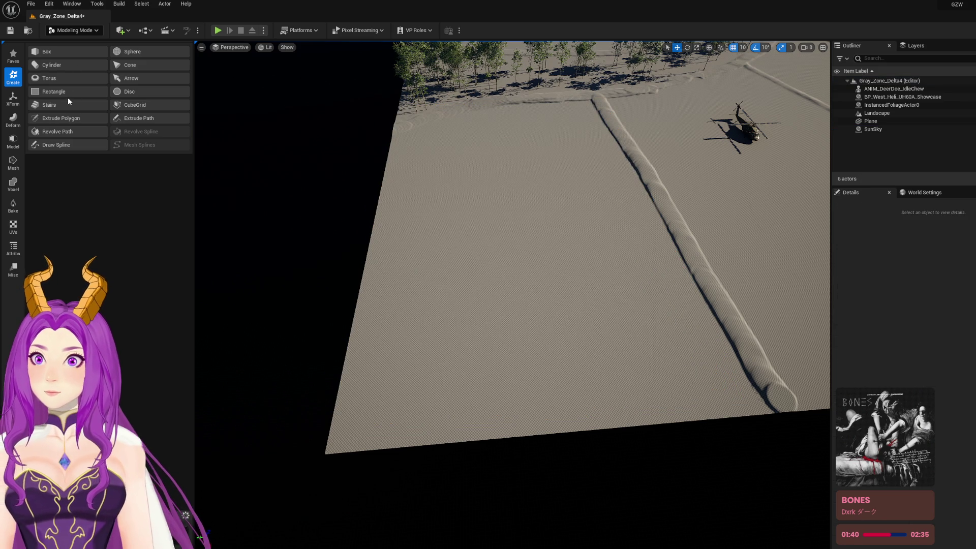
pyautogui.click(66, 96)
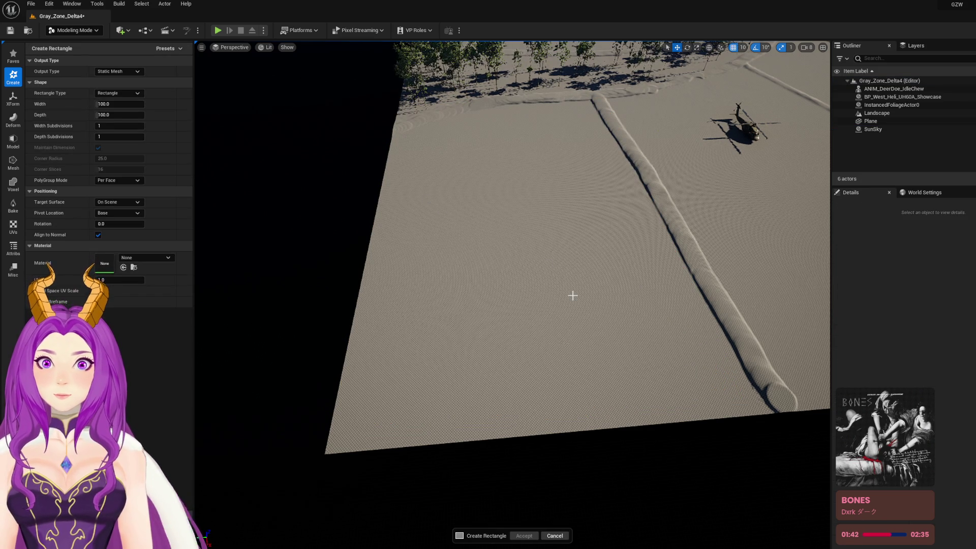
pyautogui.click(554, 287)
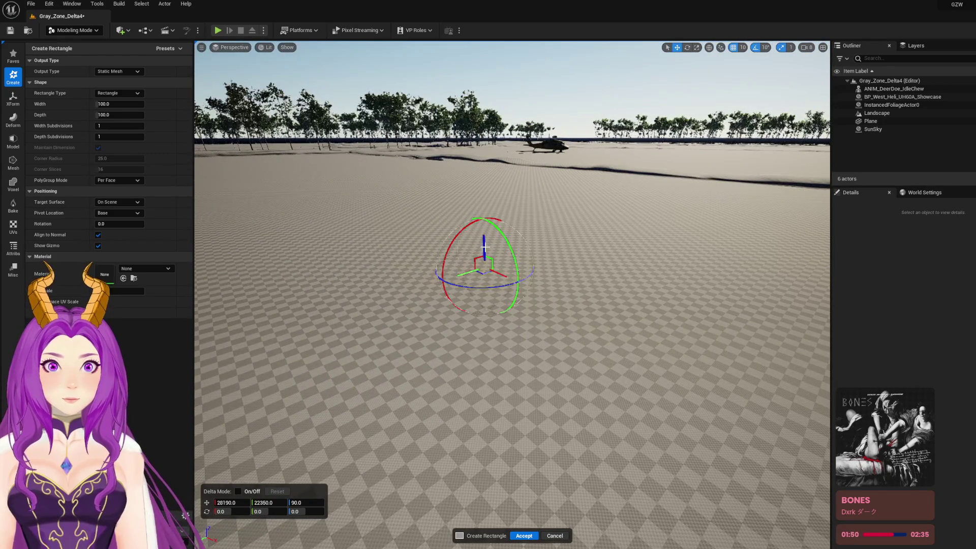
pyautogui.moveTo(485, 247)
pyautogui.mouseDown()
pyautogui.moveTo(485, 205)
pyautogui.moveTo(486, 220)
pyautogui.mouseUp()
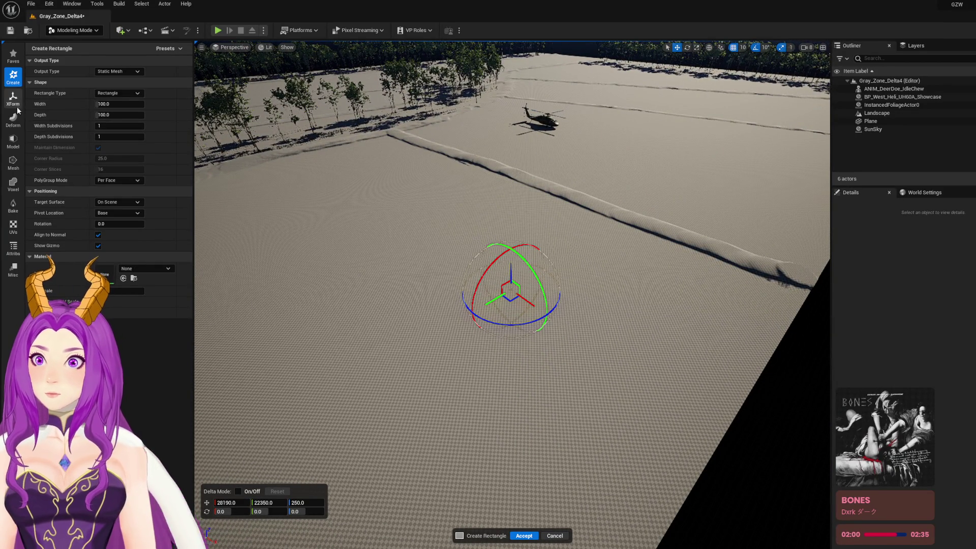
# Set the rectangle's width and depth, first to 1000 and then to 5000 by 5000
pyautogui.click(111, 105)
pyautogui.write('1000')
pyautogui.press('Return')
pyautogui.click(110, 115)
pyautogui.write('1000')
pyautogui.press('Return')
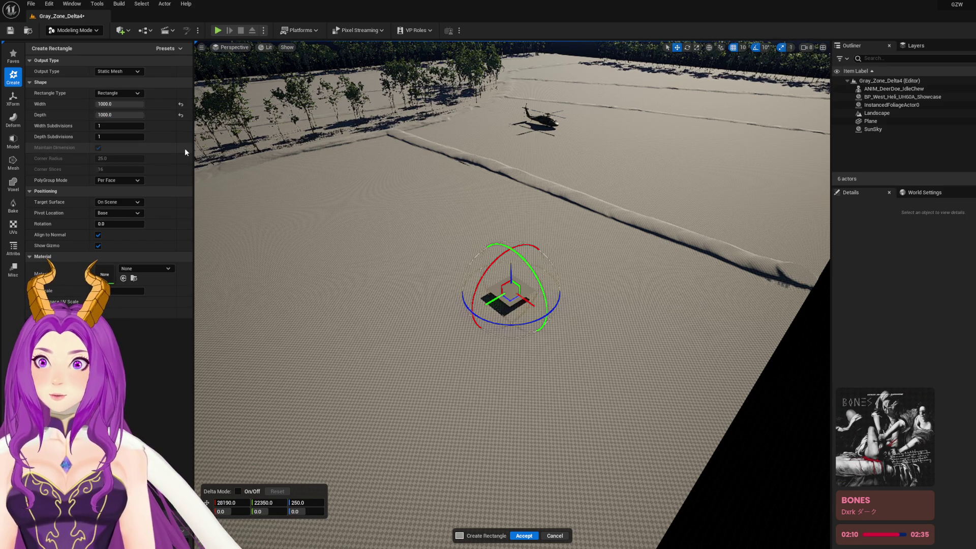
pyautogui.click(124, 103)
pyautogui.write('5000')
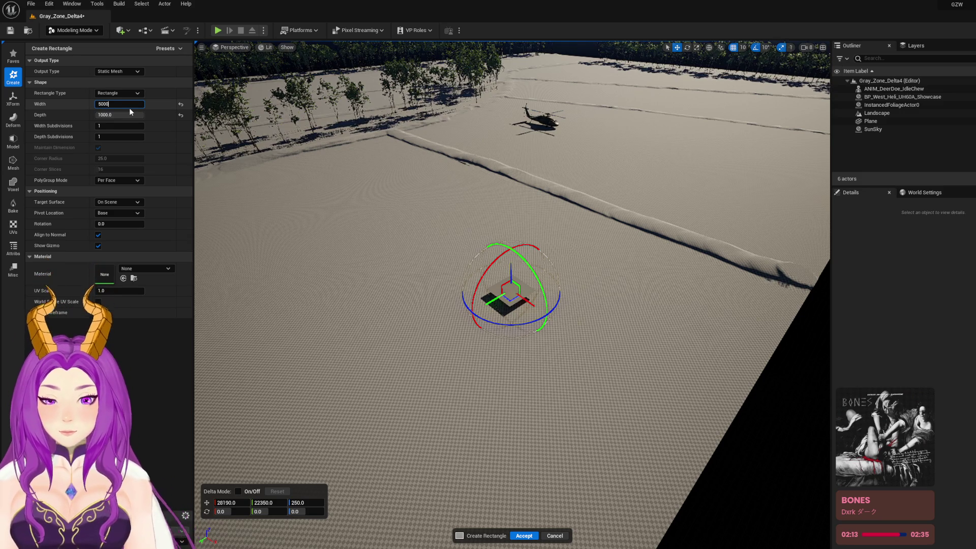
pyautogui.press('Return')
pyautogui.click(119, 116)
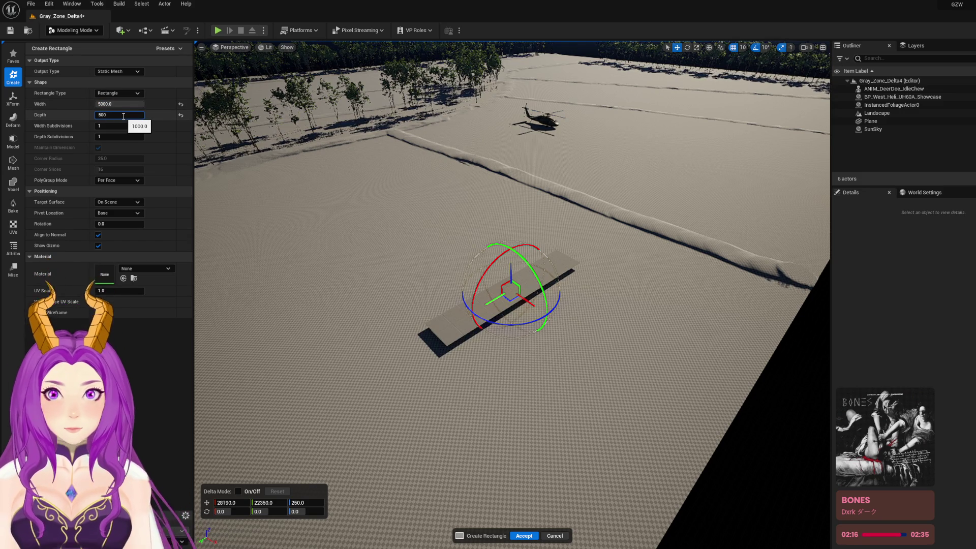
pyautogui.write('0')
pyautogui.press('Return')
# Browse the Transform, Shape and Mesh tool categories, then cancel the rectangle
pyautogui.moveTo(427, 340); pyautogui.dragTo(269, 248)
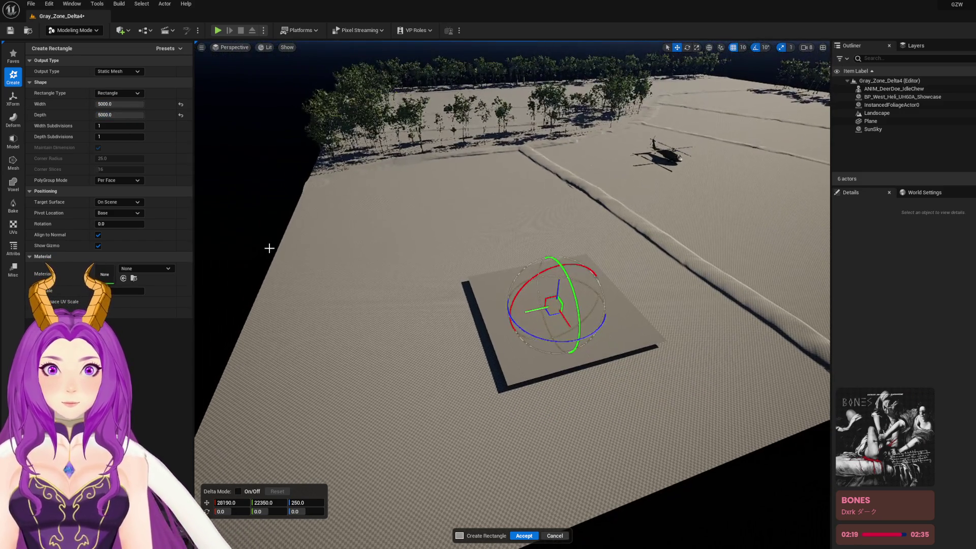
pyautogui.click(13, 98)
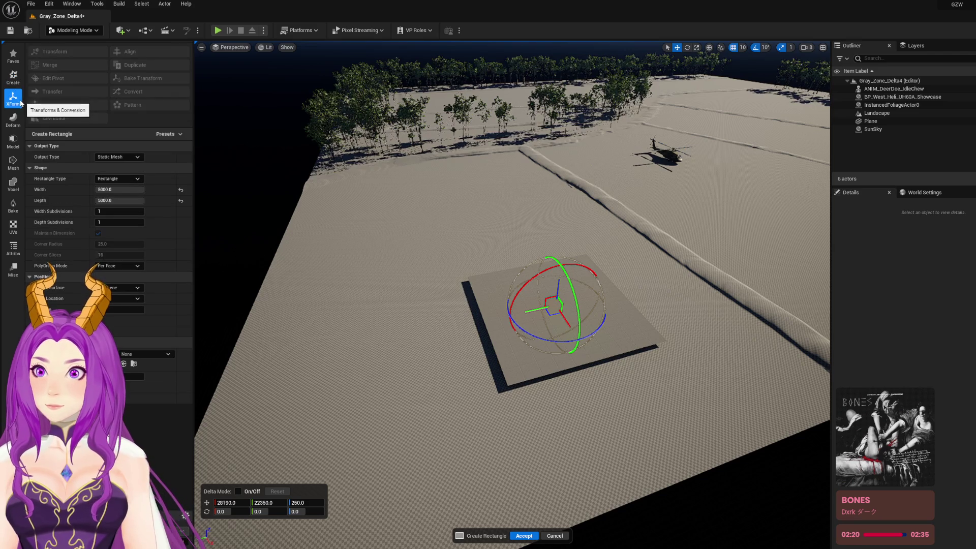
pyautogui.click(13, 140)
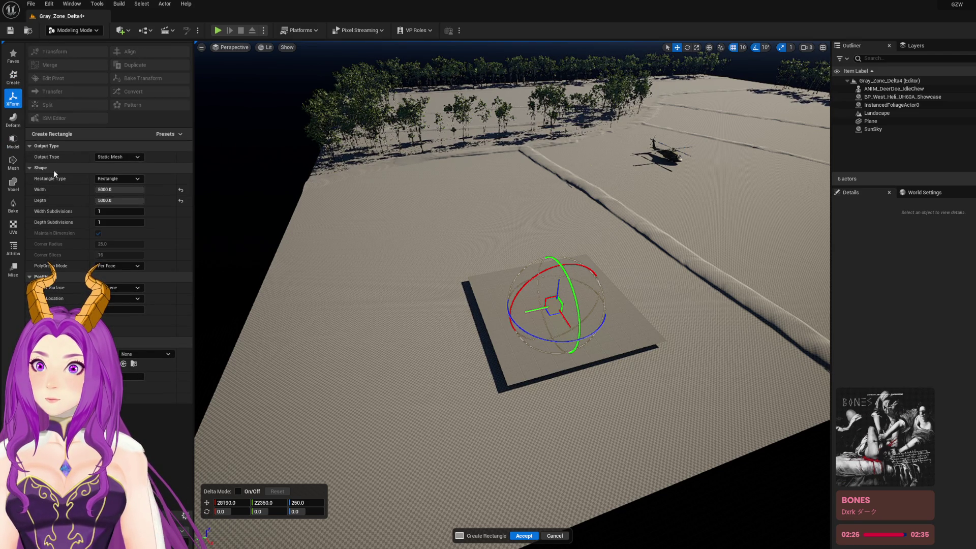
pyautogui.click(7, 166)
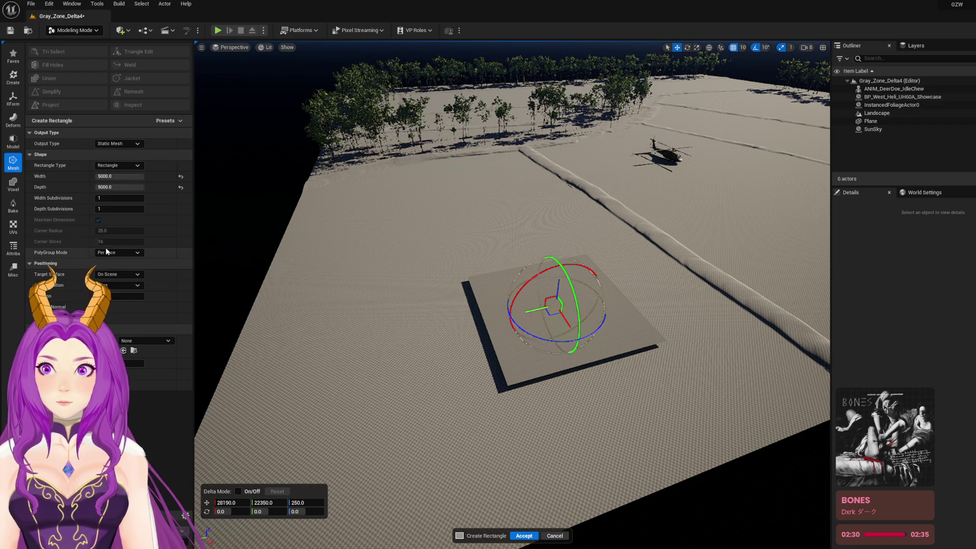
pyautogui.click(13, 141)
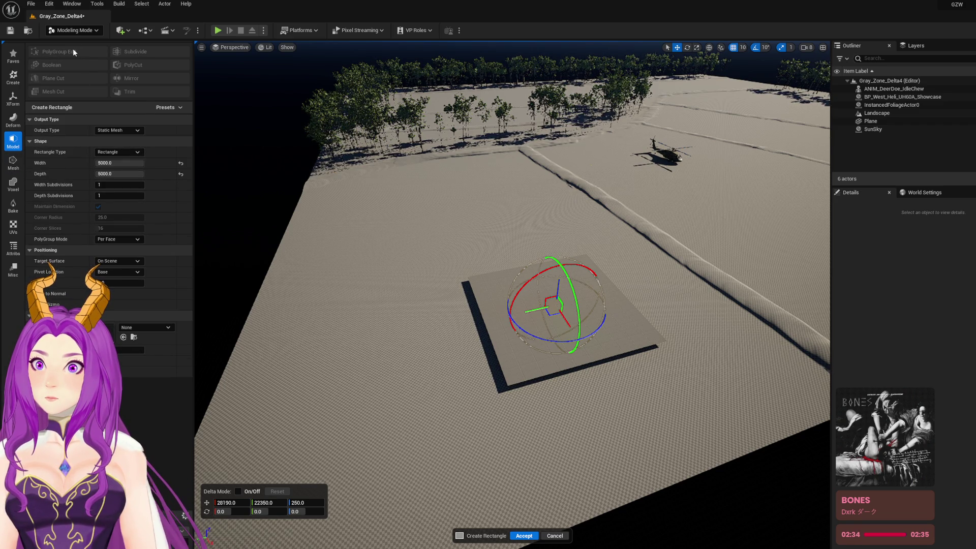
pyautogui.click(56, 121)
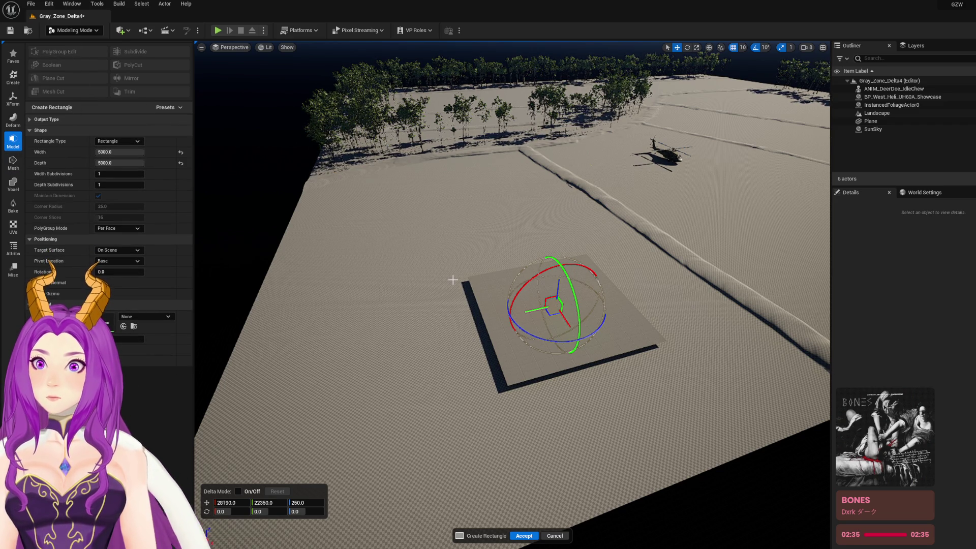
pyautogui.press('Escape')
pyautogui.press('Escape')
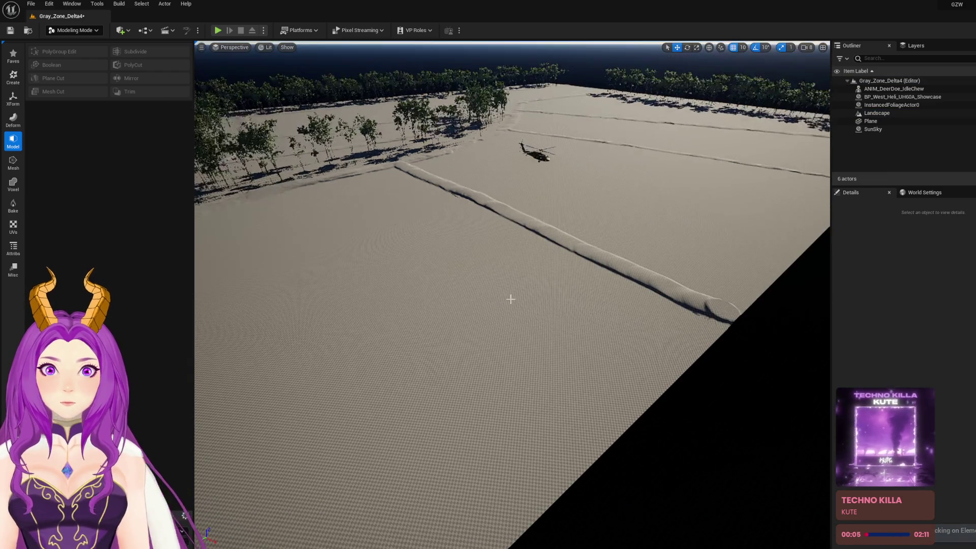
# Undo to restore Plane2 and start PolyGroup Edit on it
pyautogui.hotkey('ctrl', 'z')
pyautogui.scroll(-5, 512, 306)
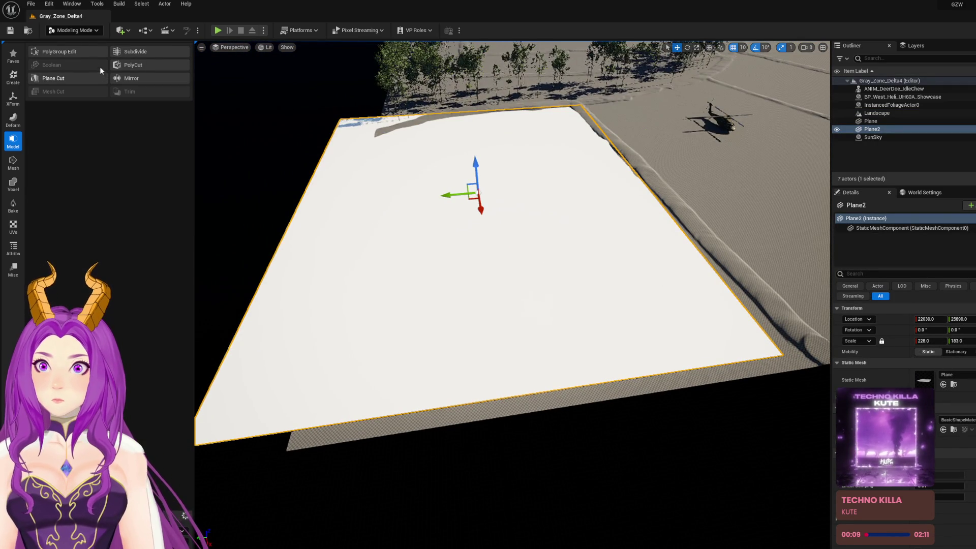
pyautogui.click(79, 54)
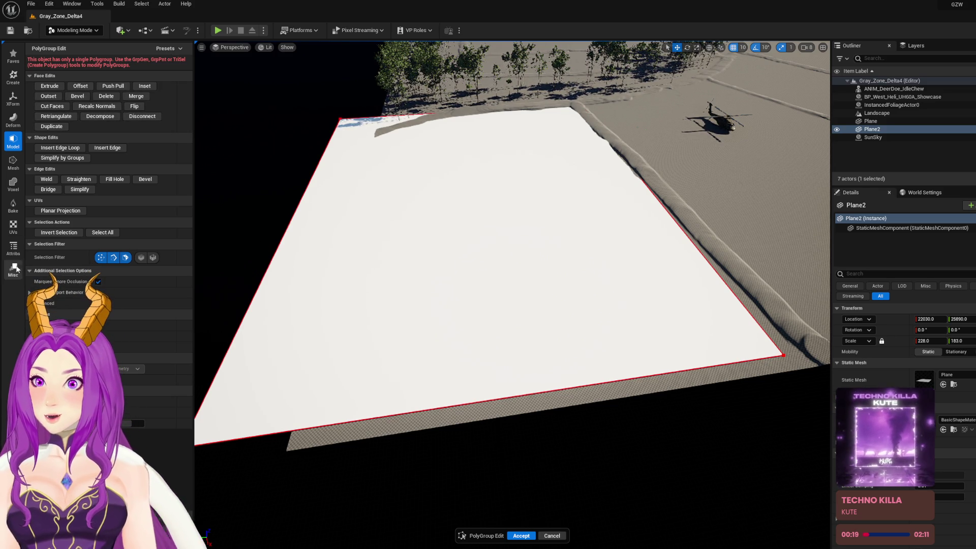
pyautogui.click(13, 55)
pyautogui.click(14, 77)
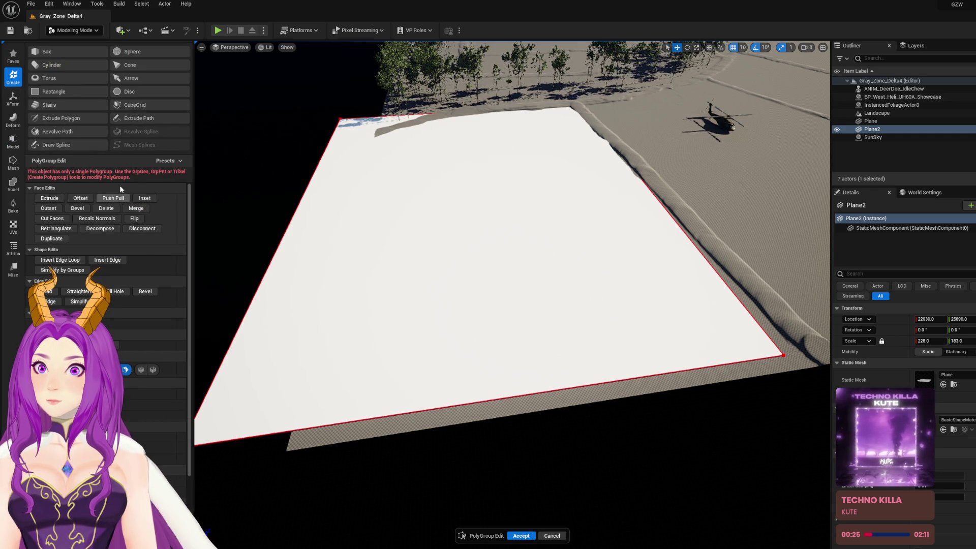
pyautogui.click(14, 98)
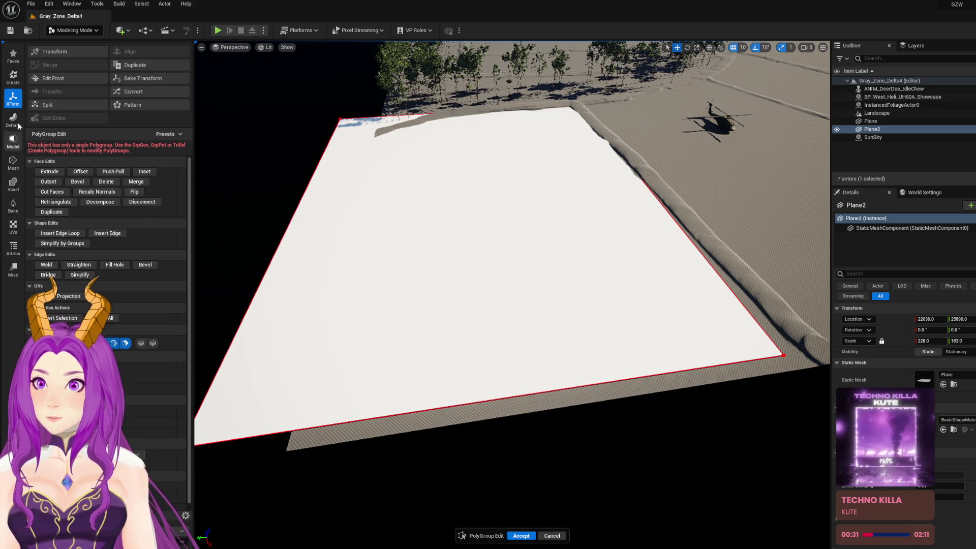
pyautogui.click(13, 76)
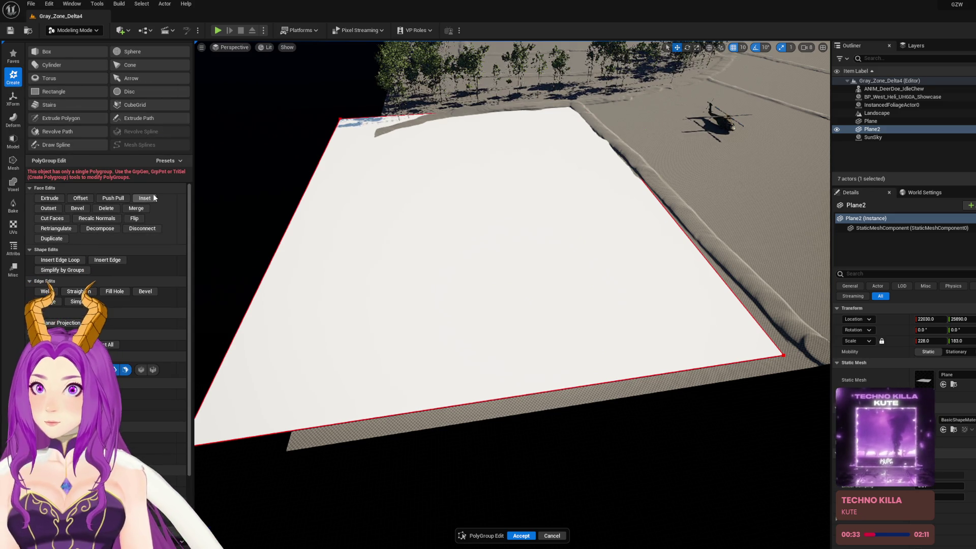
# Select the plane's face, bottom-right corner and bottom edge, then accept the edits
pyautogui.click(436, 240)
pyautogui.click(449, 266)
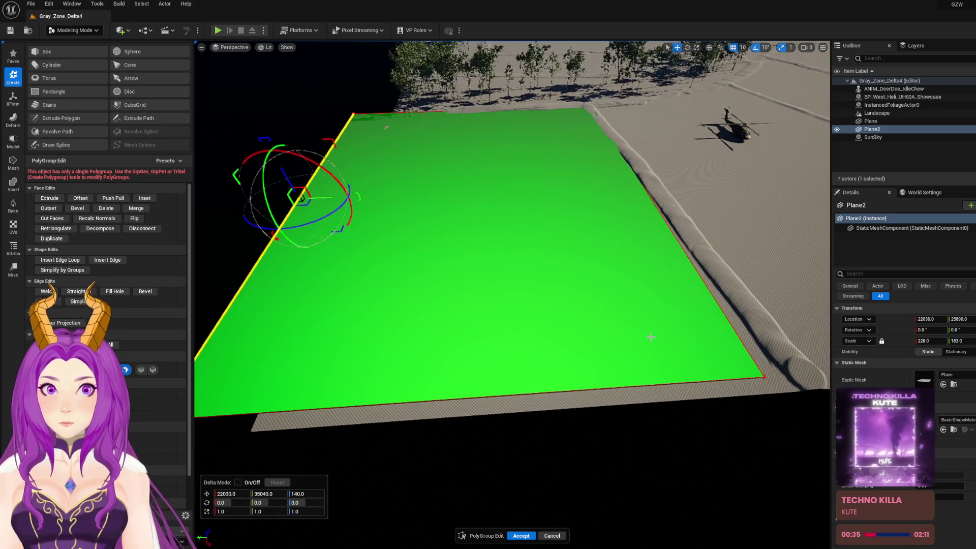
pyautogui.click(766, 378)
pyautogui.click(534, 392)
pyautogui.click(521, 536)
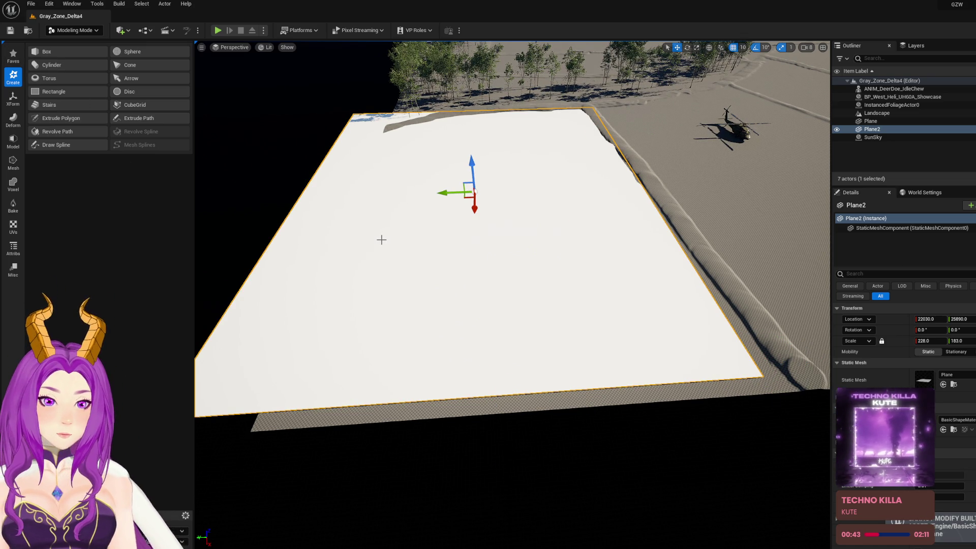
# Delete Plane2 again, browse the tool categories, then bring the slab back
pyautogui.press('Delete')
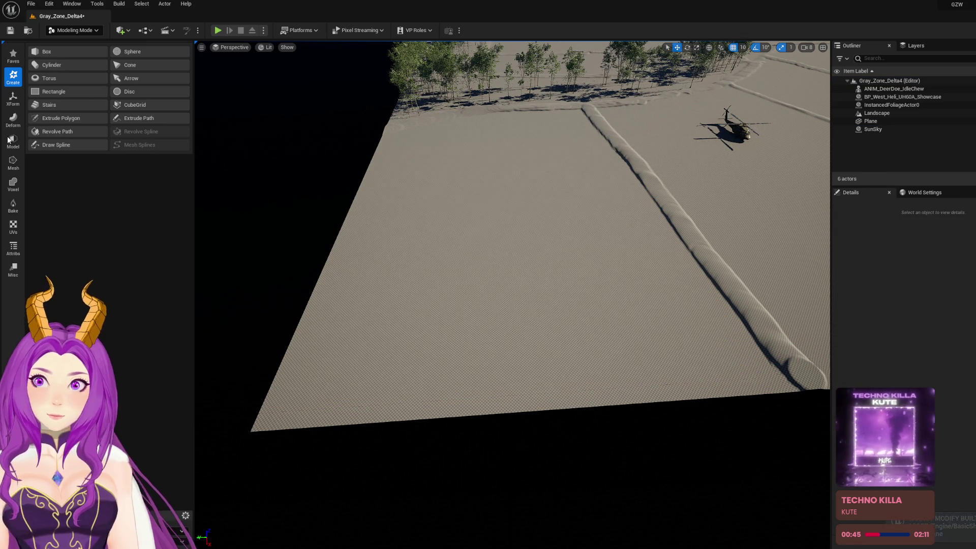
pyautogui.click(13, 120)
pyautogui.click(14, 56)
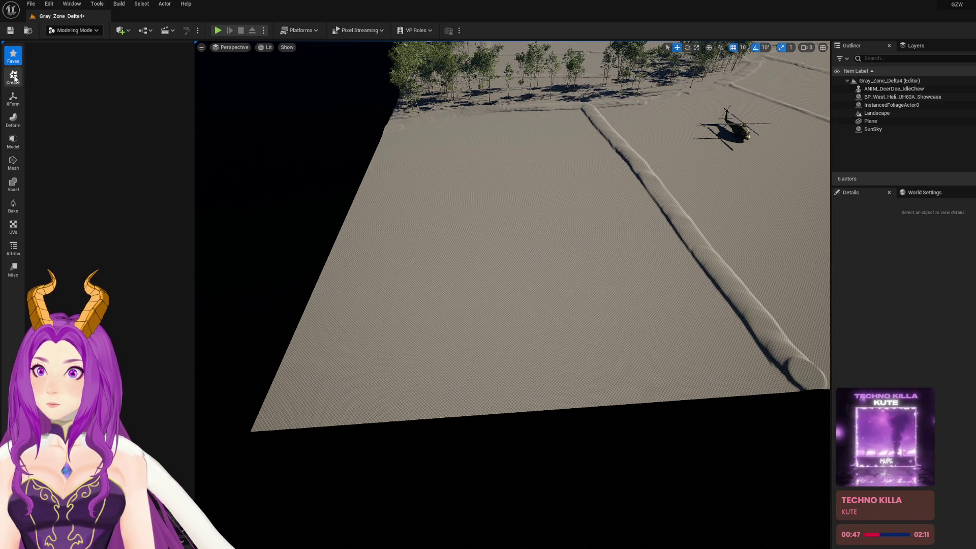
pyautogui.click(13, 77)
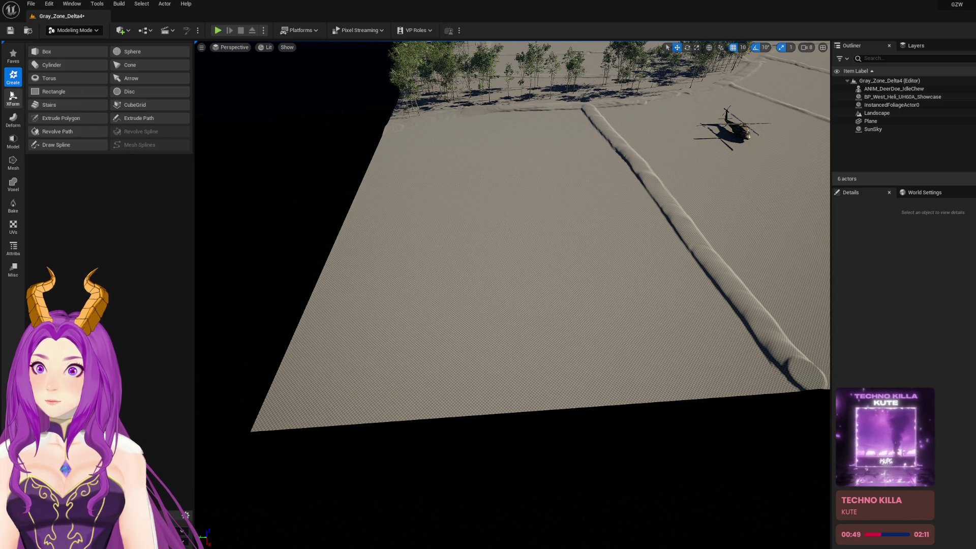
pyautogui.click(13, 98)
pyautogui.click(13, 140)
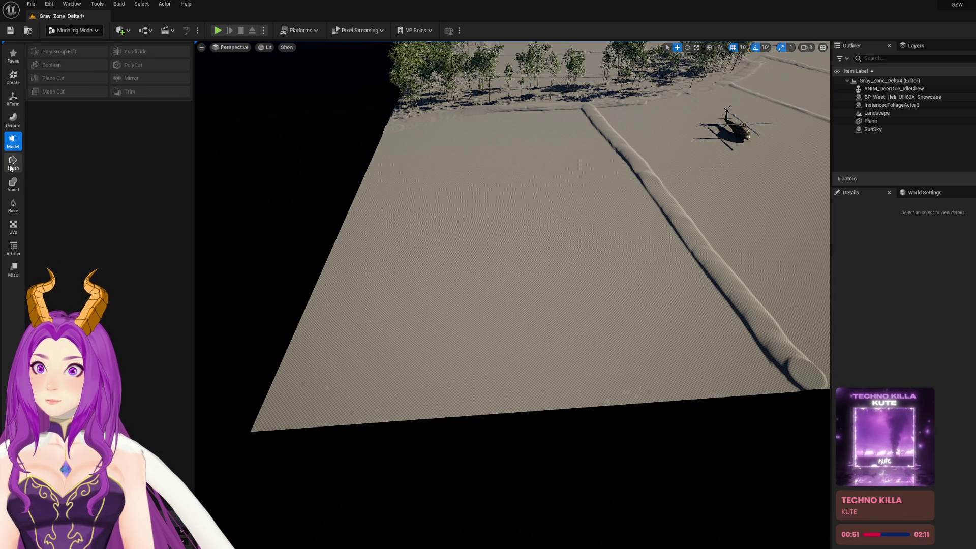
pyautogui.click(14, 164)
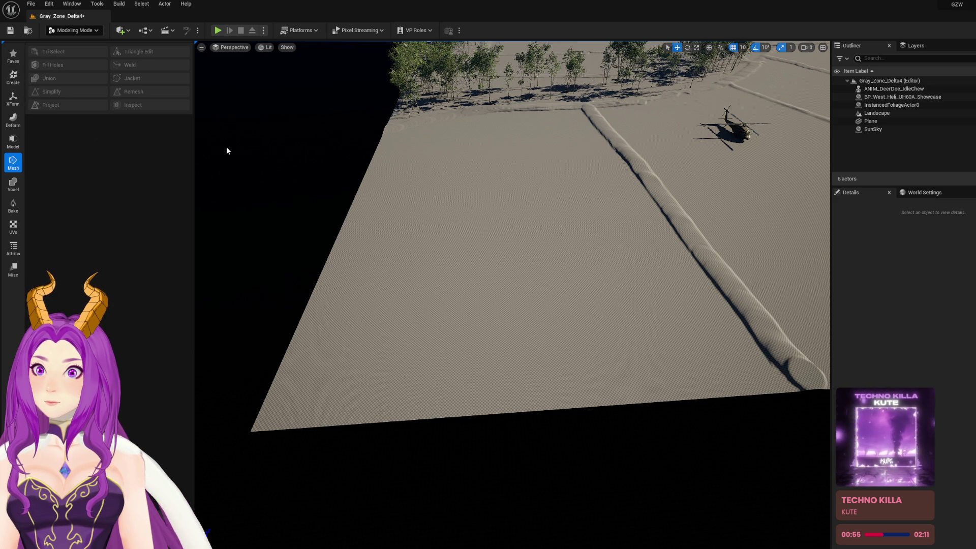
pyautogui.hotkey('ctrl', 'v')
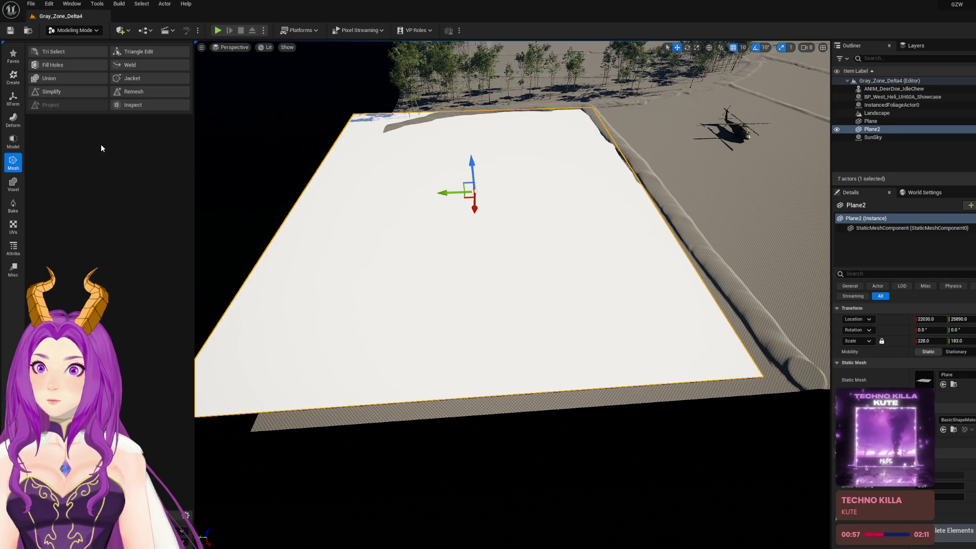
# Try deleting Plane2's face in PolyGroup Edit, cancel, then delete the whole Plane2 actor
pyautogui.click(13, 143)
pyautogui.click(75, 52)
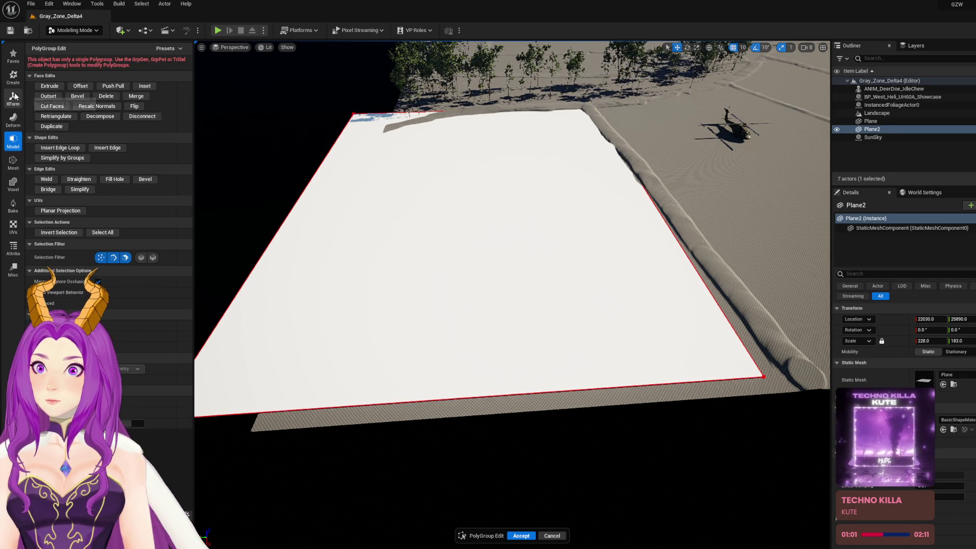
pyautogui.click(13, 78)
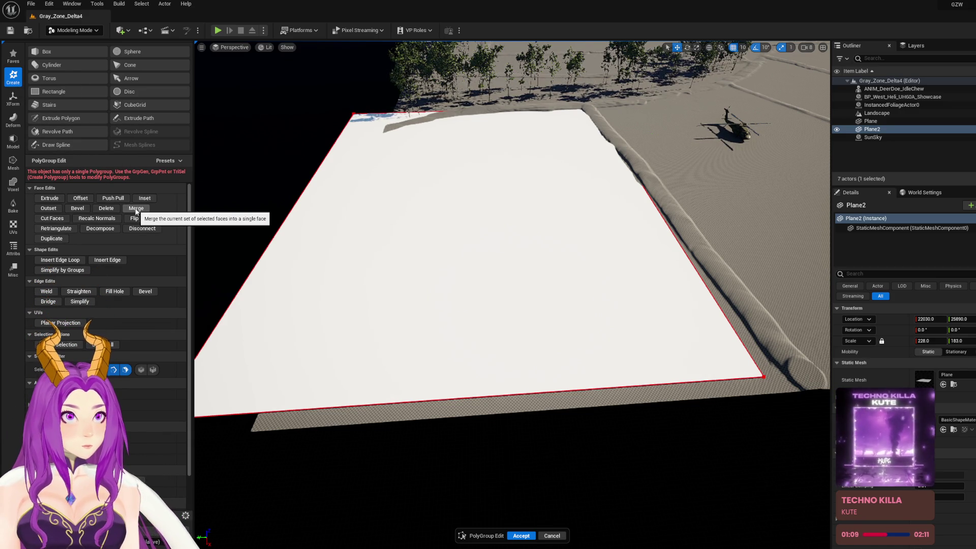
pyautogui.click(397, 221)
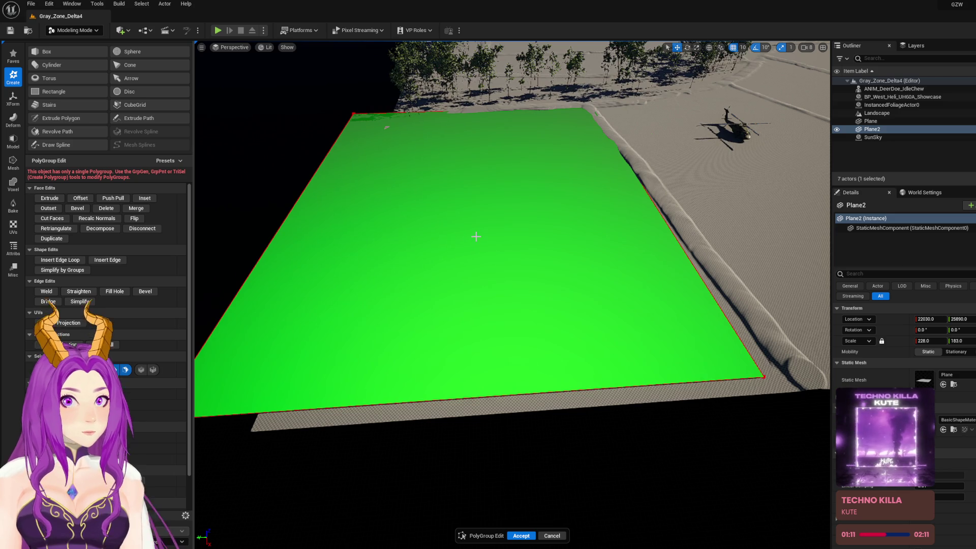
pyautogui.click(476, 236)
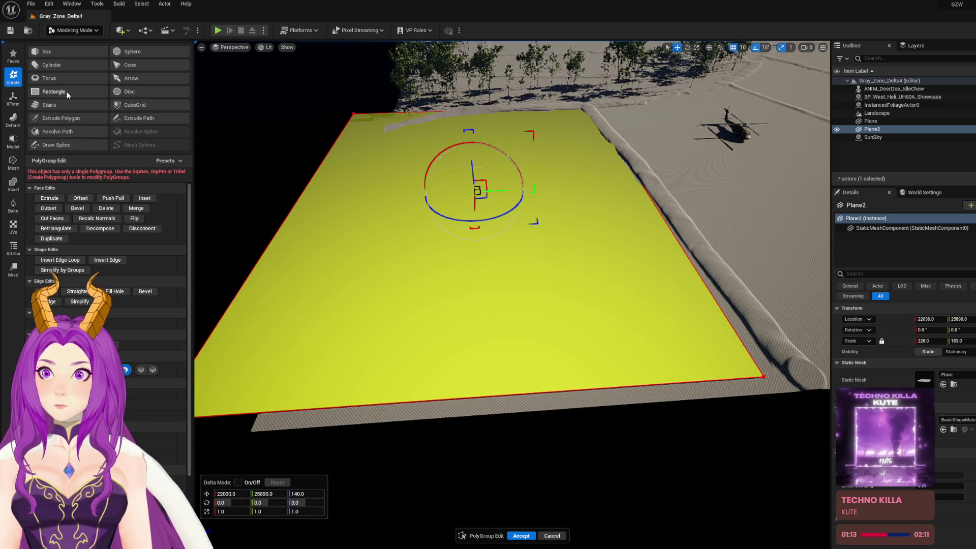
pyautogui.press('Delete')
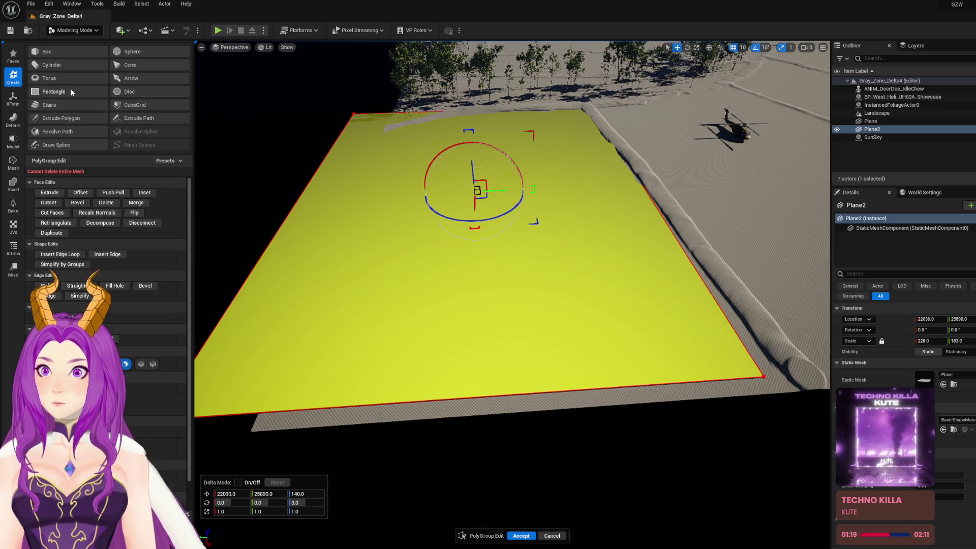
pyautogui.click(552, 535)
pyautogui.press('Delete')
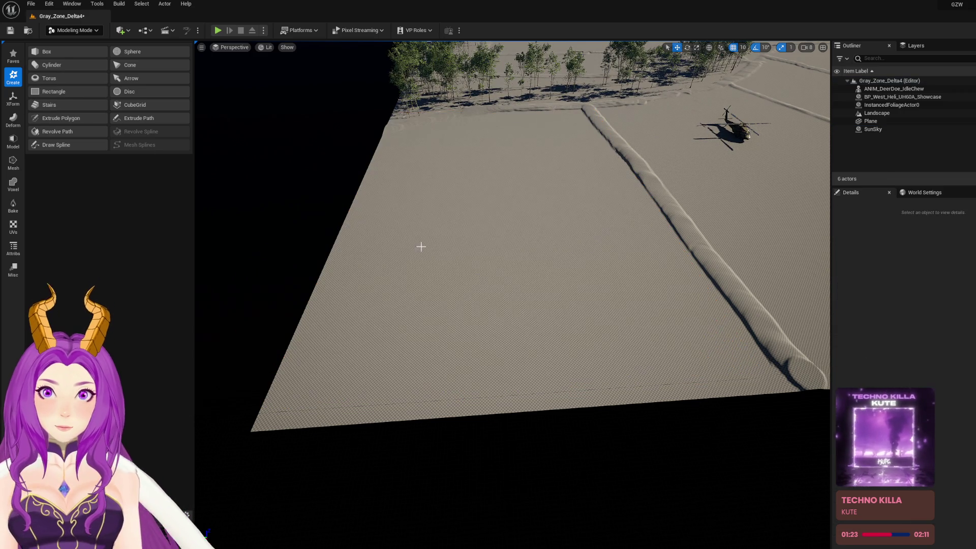
# Create a flat 5000 by 5000 Rectangle just off the landscape edge
pyautogui.click(80, 92)
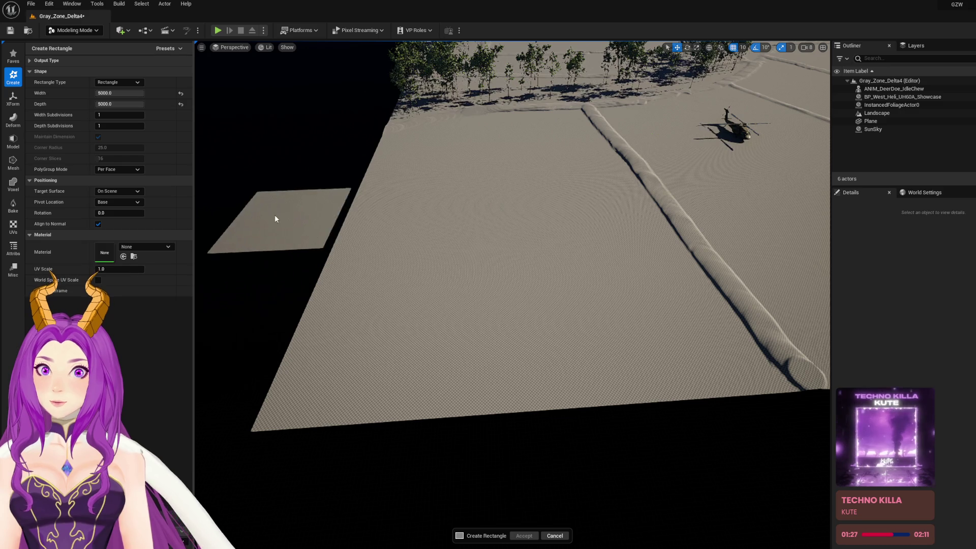
pyautogui.click(280, 215)
pyautogui.moveTo(351, 257); pyautogui.dragTo(318, 215)
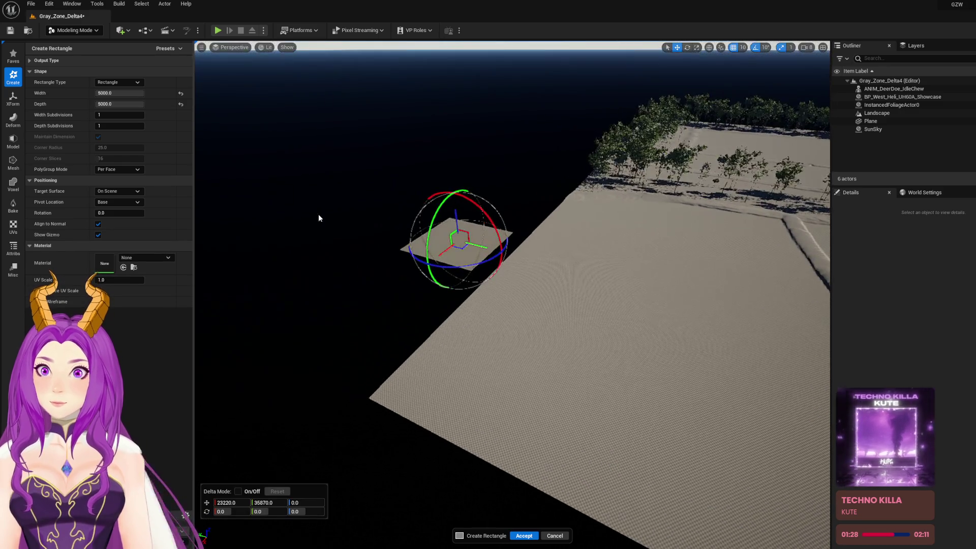
pyautogui.click(13, 98)
pyautogui.click(15, 120)
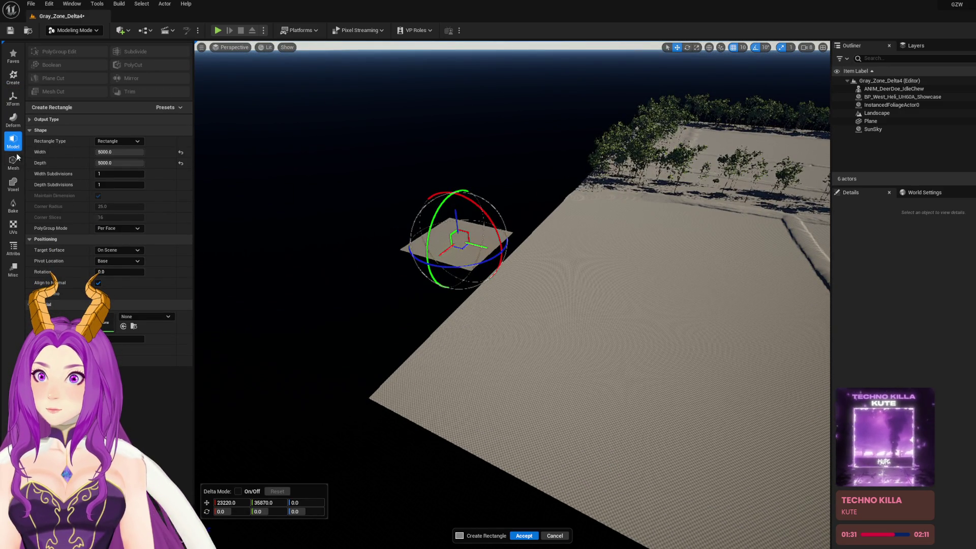
pyautogui.click(13, 163)
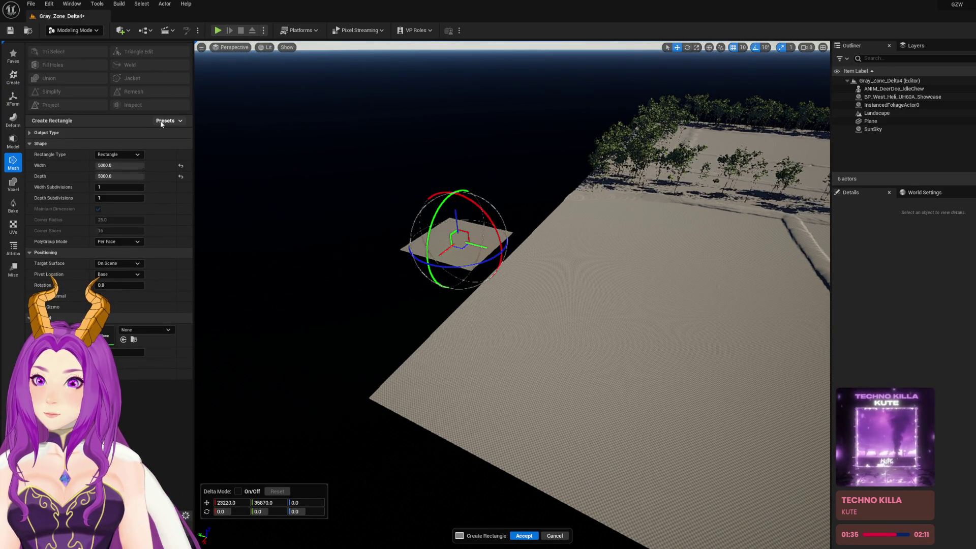
pyautogui.click(523, 536)
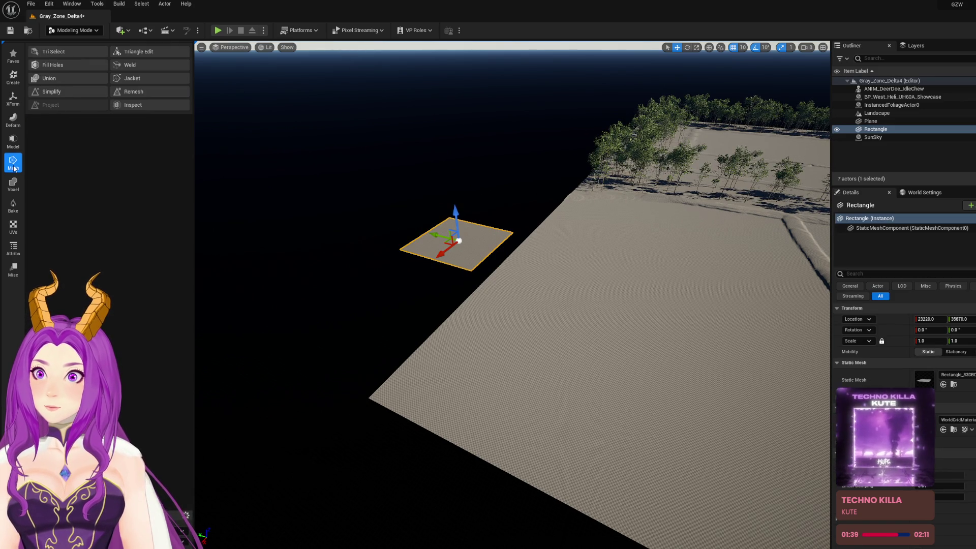
# In PolyGroup Edit, select the rectangle's face and focus on it, undoing one move
pyautogui.scroll(1, 15, 168)
pyautogui.click(78, 53)
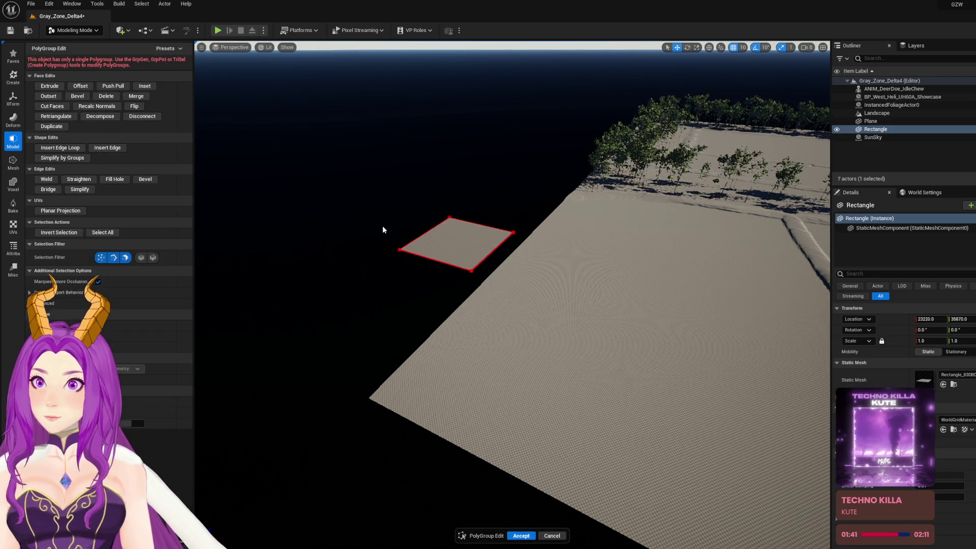
pyautogui.click(469, 268)
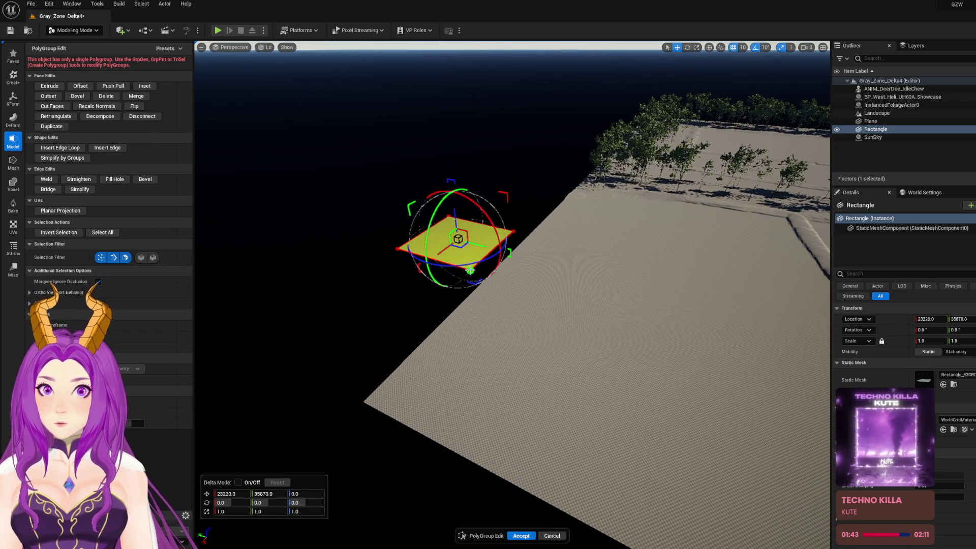
pyautogui.moveTo(491, 277)
pyautogui.mouseDown()
pyautogui.moveTo(693, 374)
pyautogui.moveTo(556, 305)
pyautogui.moveTo(512, 325)
pyautogui.mouseUp()
pyautogui.hotkey('ctrl', 'z')
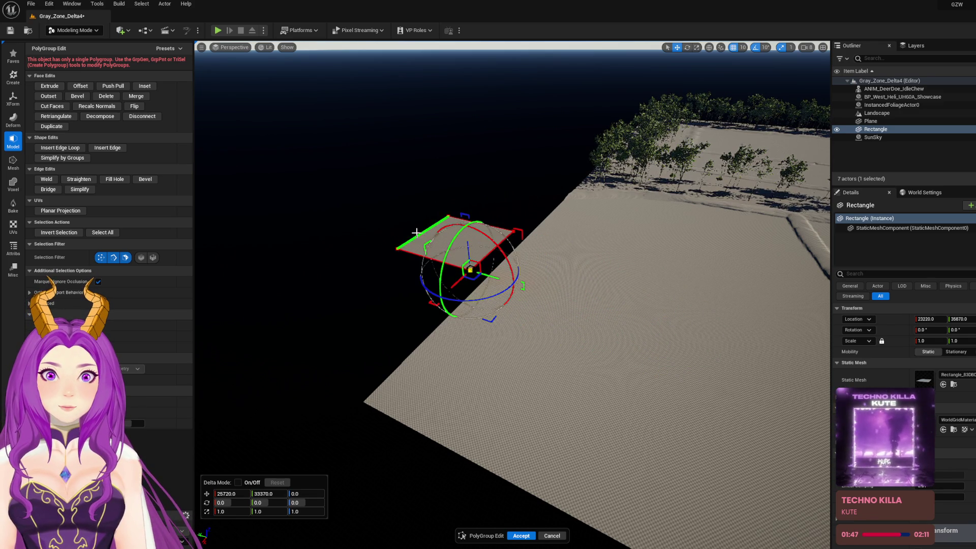
pyautogui.click(433, 240)
pyautogui.press('f')
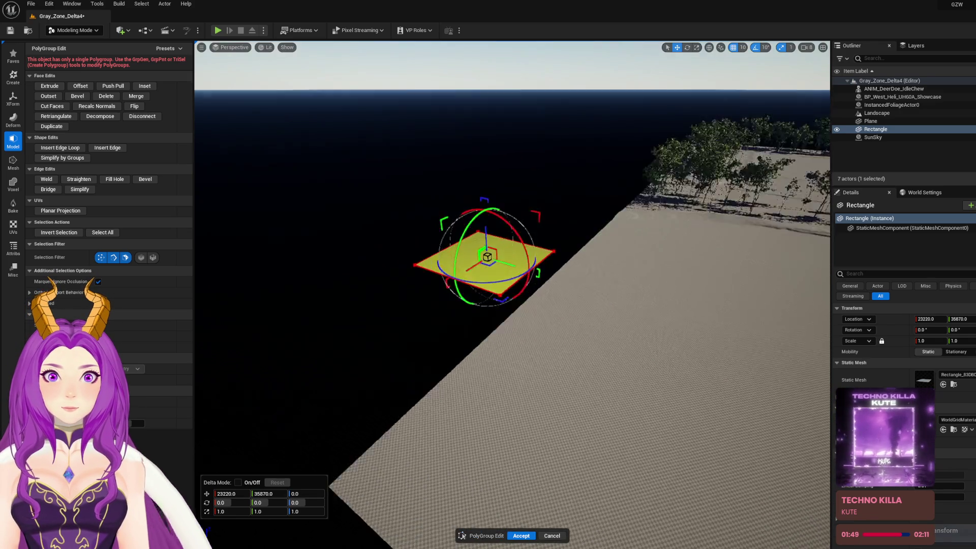
# Reselect the face, try deleting it, then start the Cube Grid tool on the rectangle
pyautogui.scroll(-5, 579, 348)
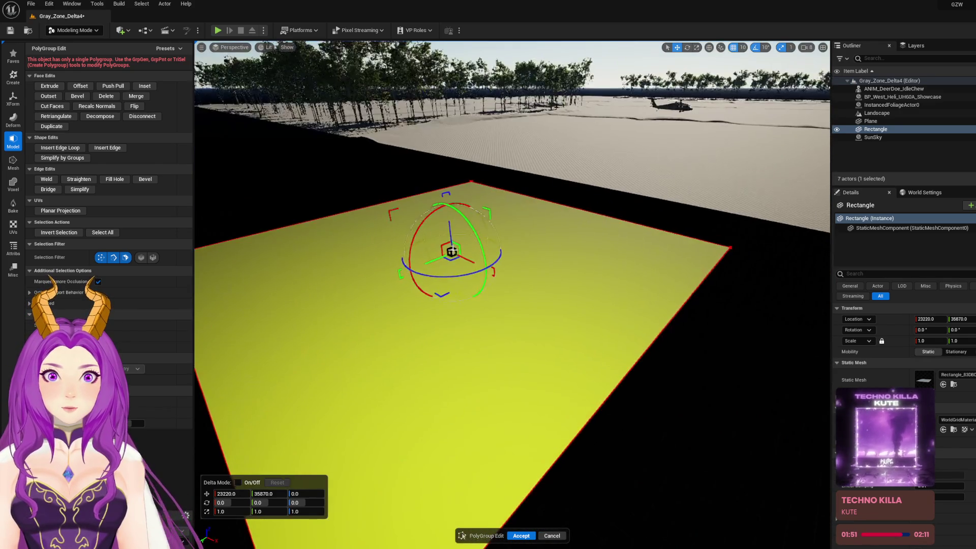
pyautogui.click(580, 348)
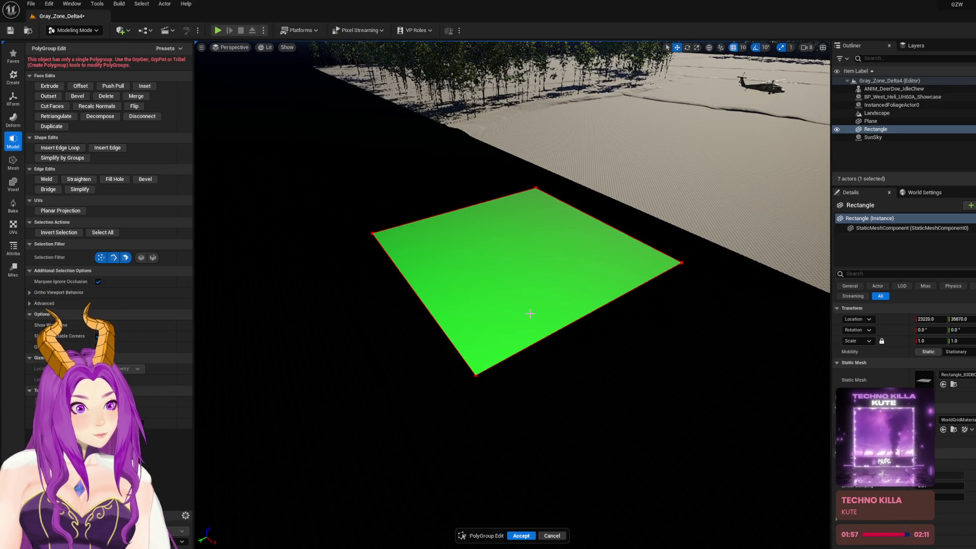
pyautogui.click(522, 315)
pyautogui.press('Delete')
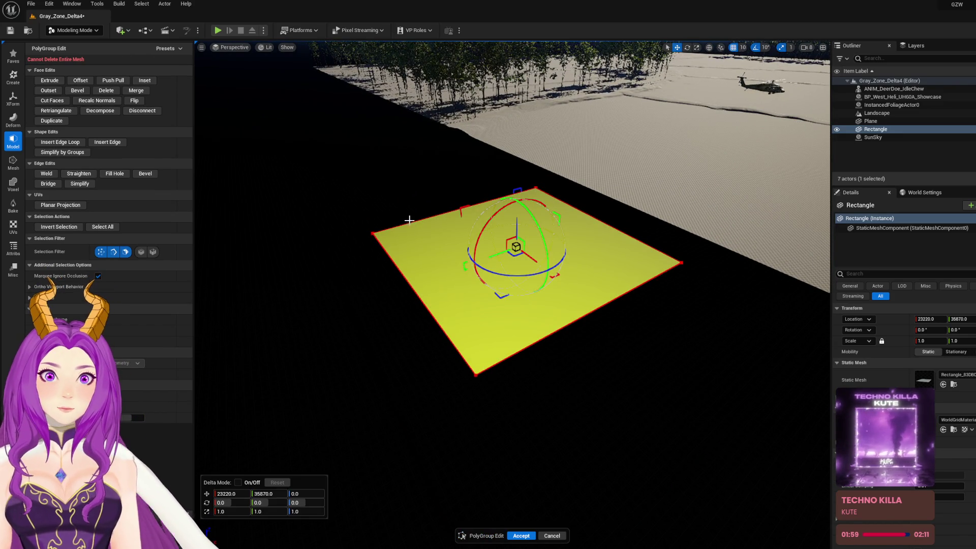
pyautogui.click(13, 77)
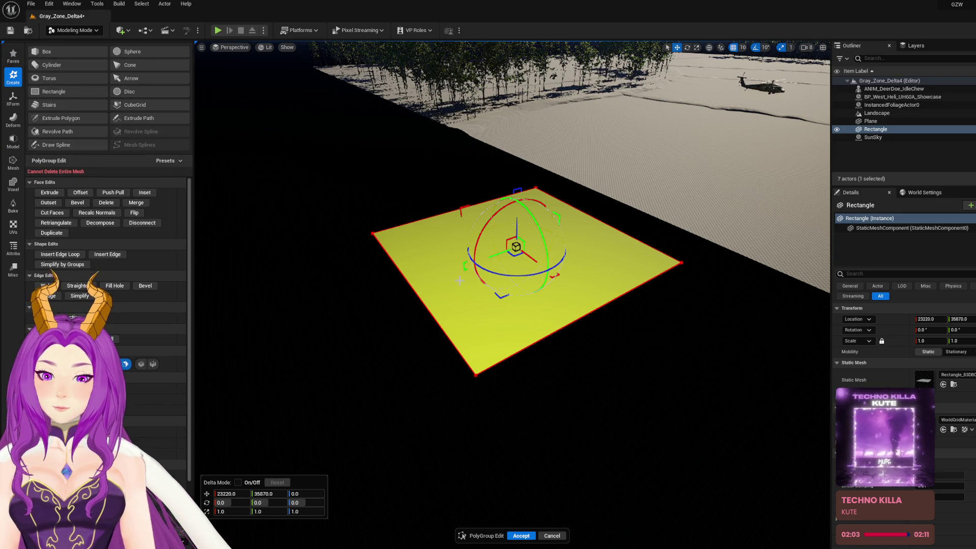
pyautogui.click(169, 107)
# Mark a trial block area over the rectangle, then exit Cube Grid and delete the Rectangle
pyautogui.moveTo(441, 196); pyautogui.dragTo(472, 232)
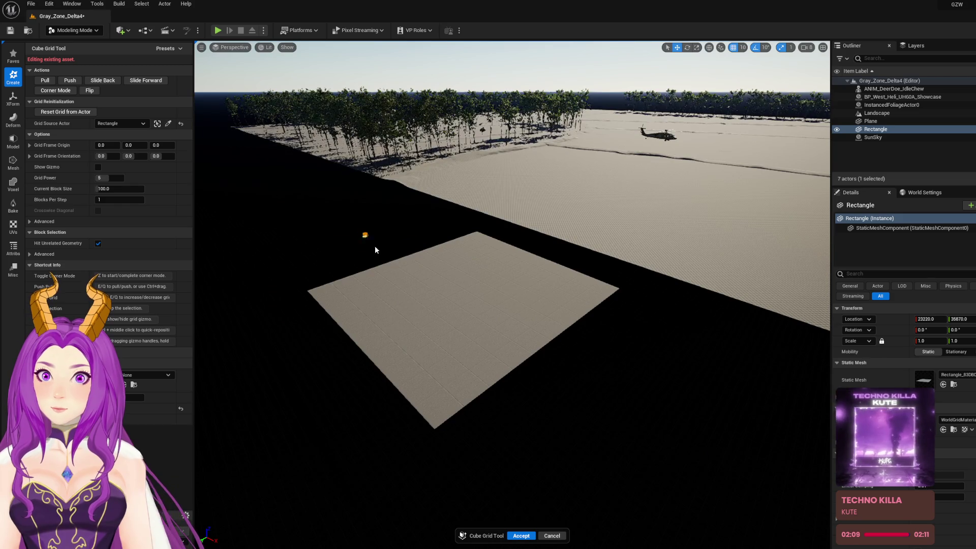
pyautogui.moveTo(373, 258)
pyautogui.mouseDown()
pyautogui.moveTo(343, 284)
pyautogui.moveTo(370, 468)
pyautogui.moveTo(330, 546)
pyautogui.mouseUp()
pyautogui.scroll(-3, 432, 450)
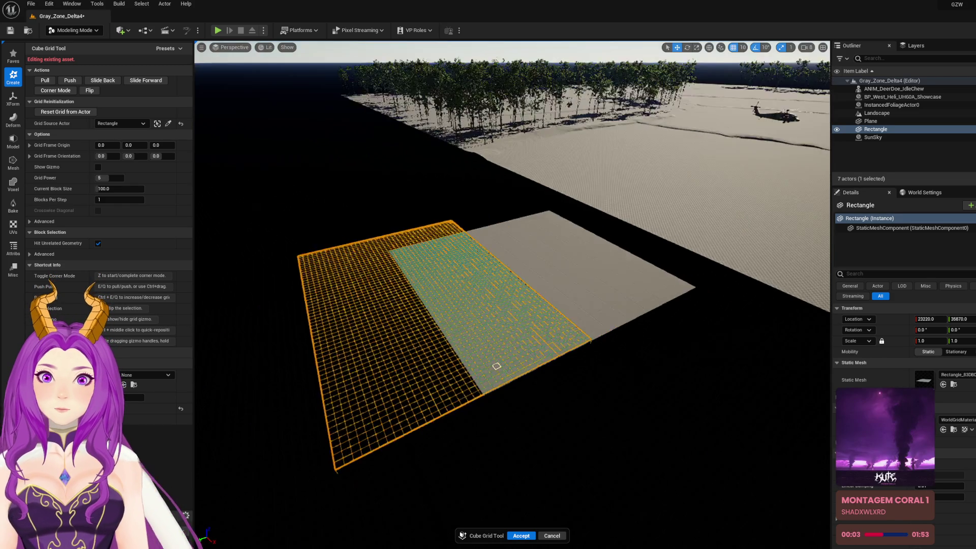
pyautogui.press('Escape')
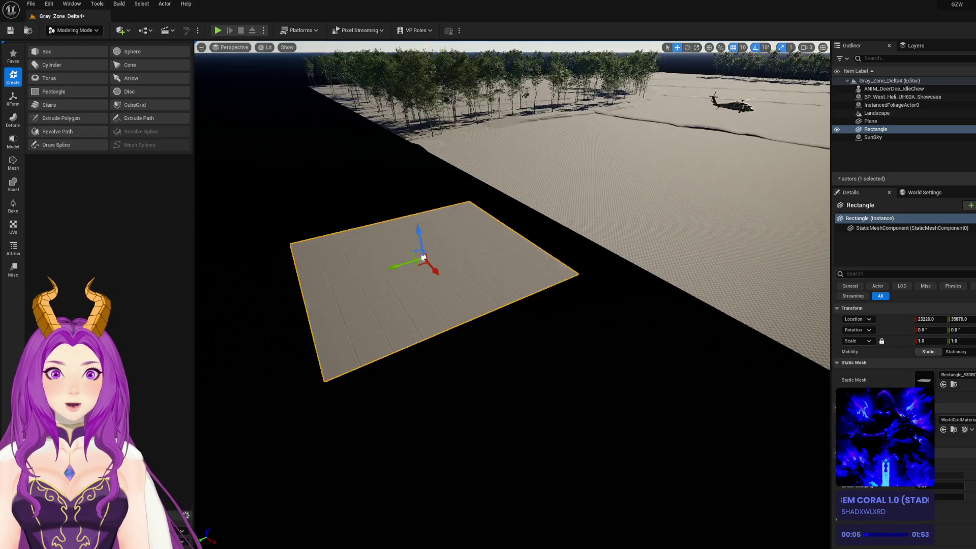
pyautogui.press('Delete')
# Start a new Cube Grid, mark a large block area across the flat landscape, and accept
pyautogui.moveTo(493, 313); pyautogui.dragTo(203, 118)
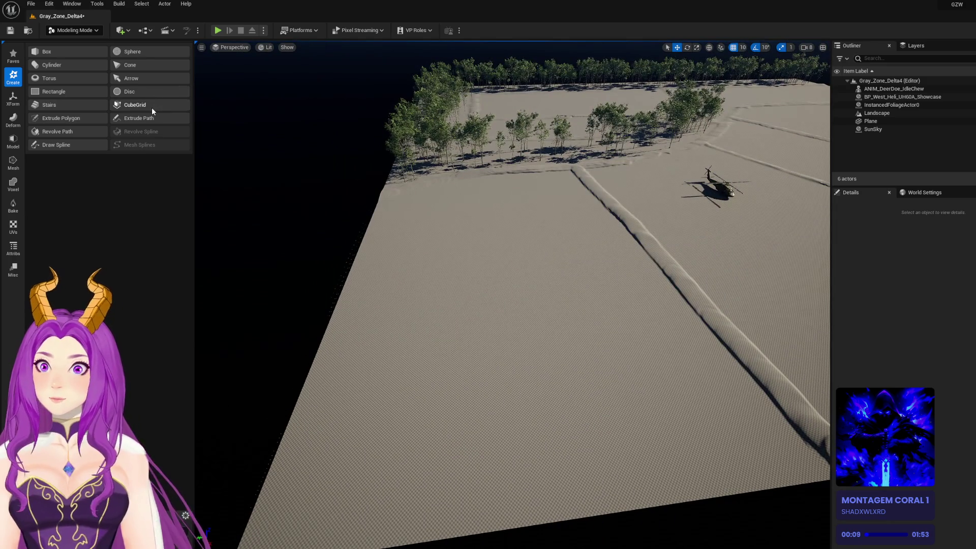
pyautogui.click(135, 105)
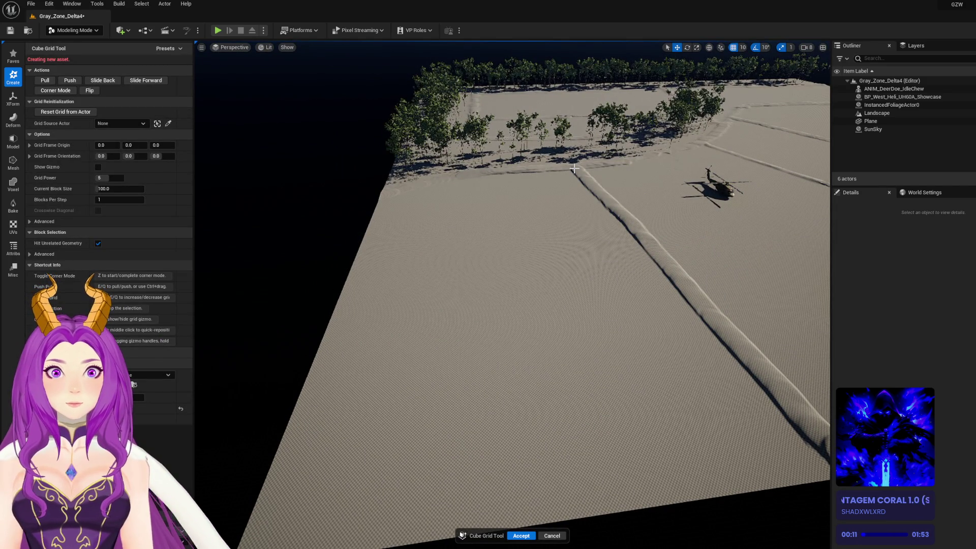
pyautogui.moveTo(753, 429)
pyautogui.mouseDown()
pyautogui.moveTo(524, 519)
pyautogui.moveTo(259, 523)
pyautogui.moveTo(198, 539)
pyautogui.moveTo(247, 524)
pyautogui.moveTo(249, 506)
pyautogui.moveTo(257, 541)
pyautogui.mouseUp()
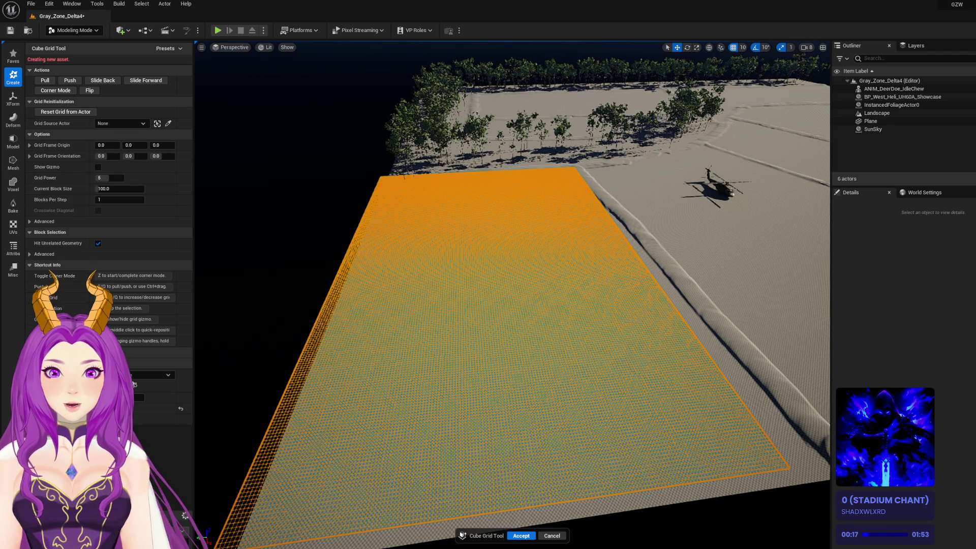
pyautogui.click(522, 536)
# Reframe the view toward the trees and ridge, then mark a large Cube Grid area beside the ridge
pyautogui.moveTo(512, 295); pyautogui.dragTo(528, 214)
pyautogui.moveTo(554, 381)
pyautogui.mouseDown()
pyautogui.moveTo(534, 406)
pyautogui.moveTo(554, 381)
pyautogui.mouseUp()
pyautogui.moveTo(416, 384)
pyautogui.mouseDown()
pyautogui.moveTo(527, 383)
pyautogui.moveTo(570, 345)
pyautogui.mouseUp()
pyautogui.moveTo(508, 305); pyautogui.dragTo(519, 377)
pyautogui.moveTo(508, 148)
pyautogui.mouseDown()
pyautogui.moveTo(507, 159)
pyautogui.moveTo(451, 138)
pyautogui.moveTo(452, 163)
pyautogui.mouseUp()
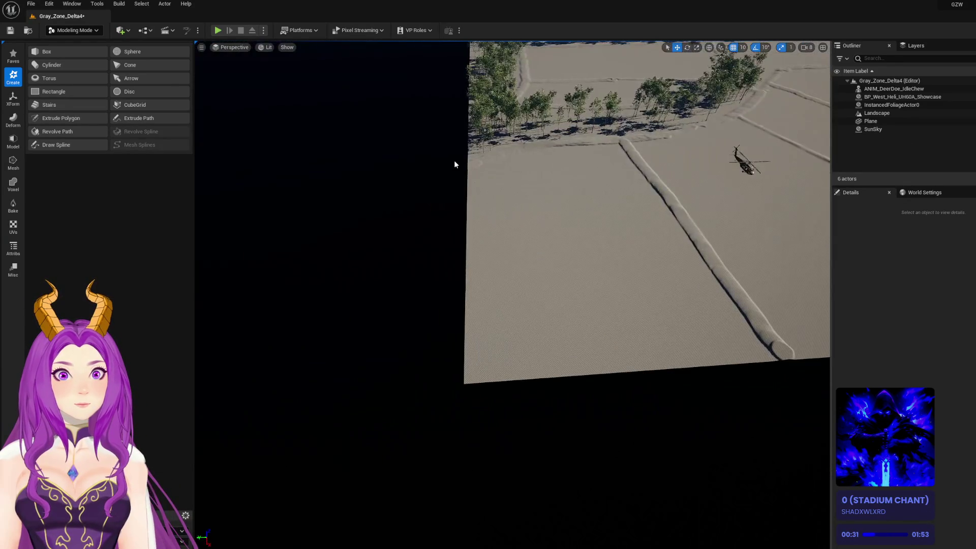
pyautogui.click(135, 105)
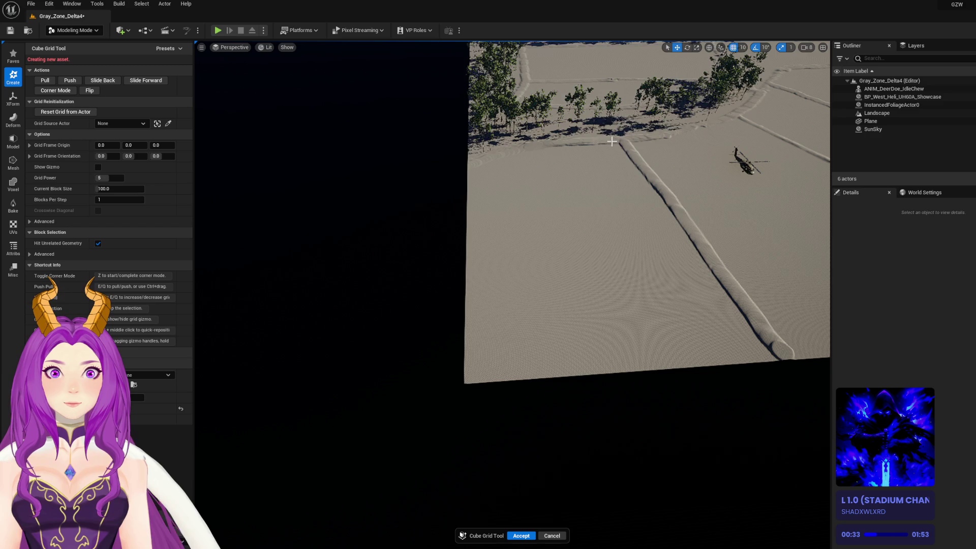
pyautogui.moveTo(644, 165)
pyautogui.mouseDown()
pyautogui.moveTo(527, 422)
pyautogui.moveTo(401, 432)
pyautogui.moveTo(420, 417)
pyautogui.mouseUp()
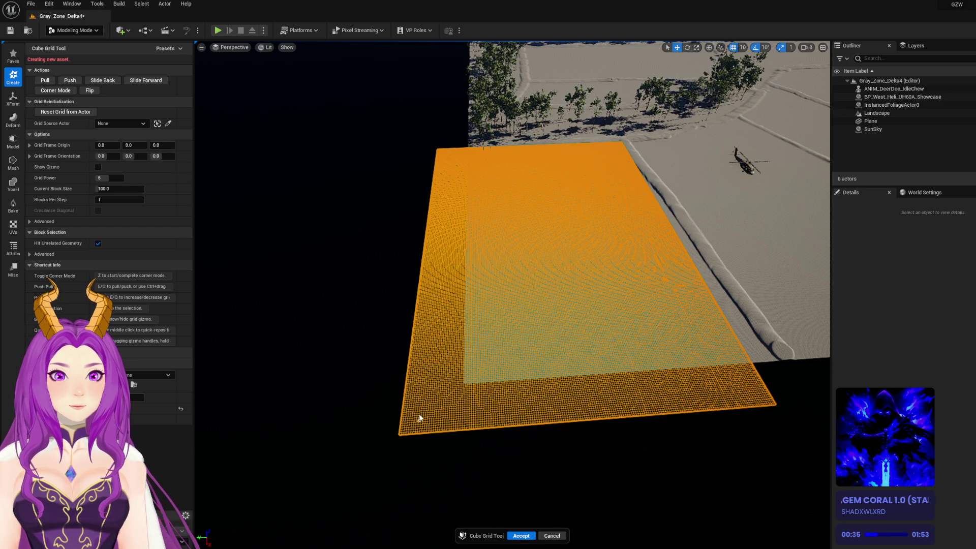
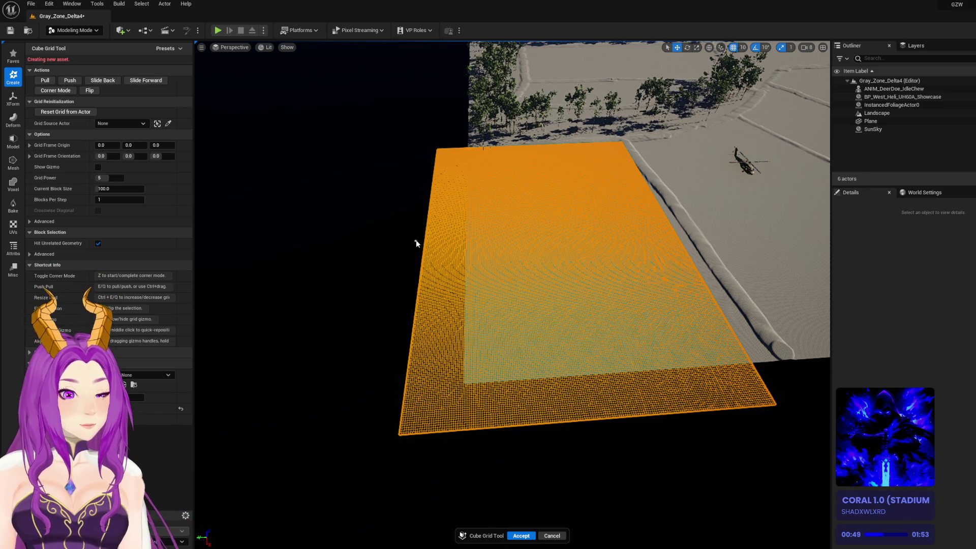
# Commit the Cube Grid slab as a new CubeGridToolOutput mesh beside the shoreline
pyautogui.scroll(5, 497, 226)
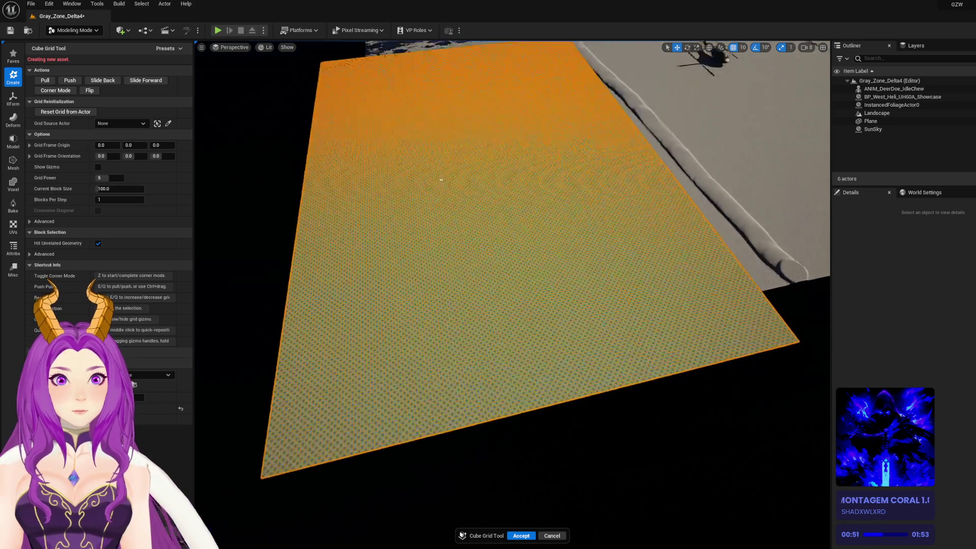
pyautogui.scroll(-5, 513, 295)
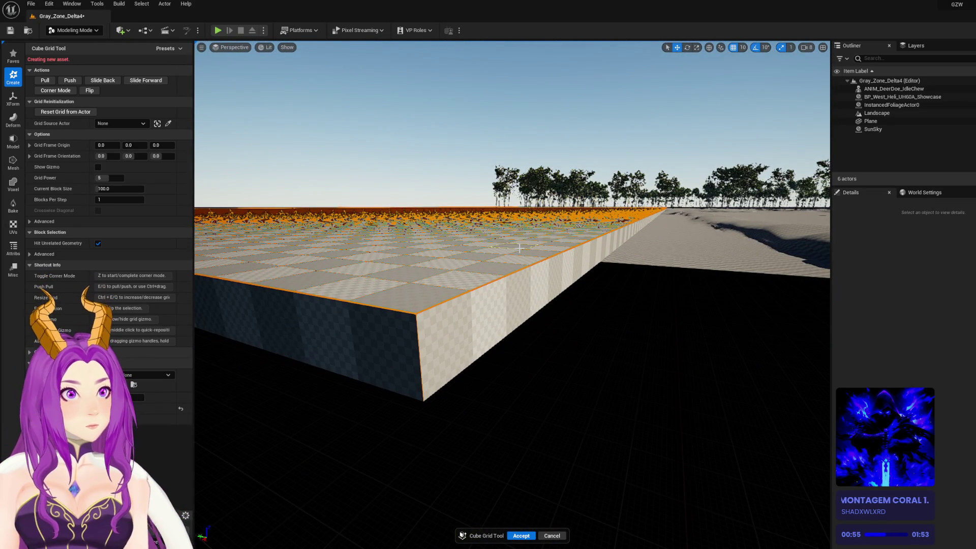
pyautogui.scroll(-5, 519, 247)
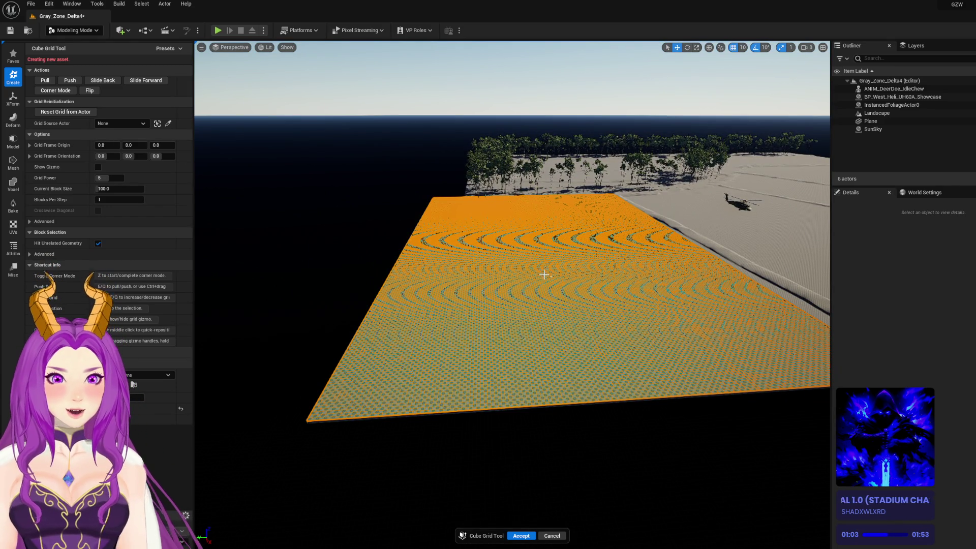
pyautogui.scroll(3, 551, 275)
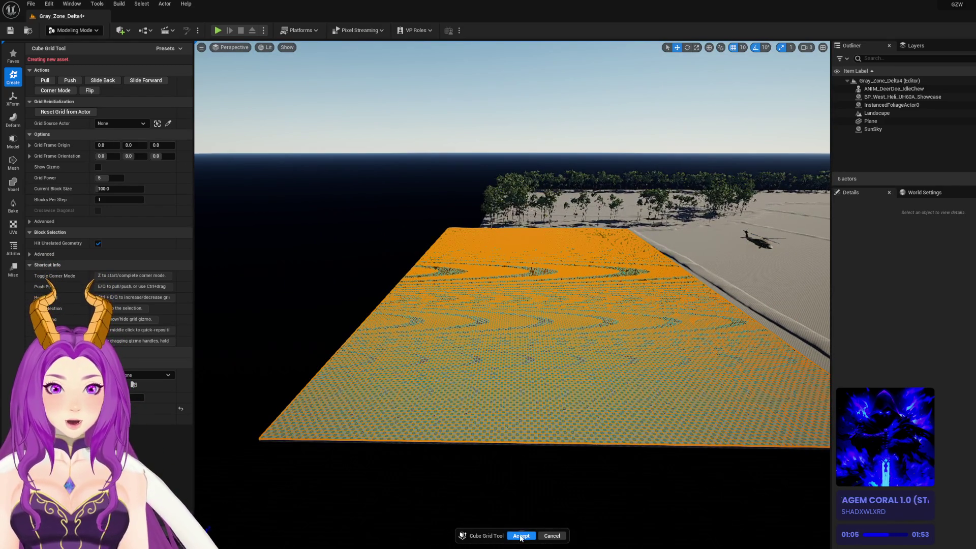
pyautogui.press('Return')
pyautogui.moveTo(547, 405)
pyautogui.mouseDown()
pyautogui.moveTo(600, 394)
pyautogui.moveTo(590, 392)
pyautogui.mouseUp()
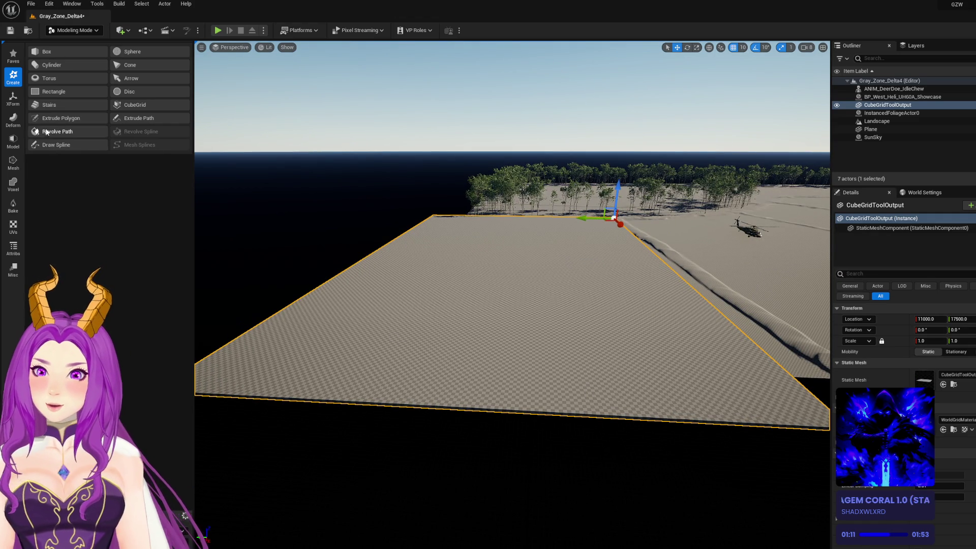
# Start PolyGroup Edit on the new slab from the Modeling tool set
pyautogui.moveTo(508, 285)
pyautogui.mouseDown()
pyautogui.moveTo(508, 315)
pyautogui.moveTo(470, 250)
pyautogui.mouseUp()
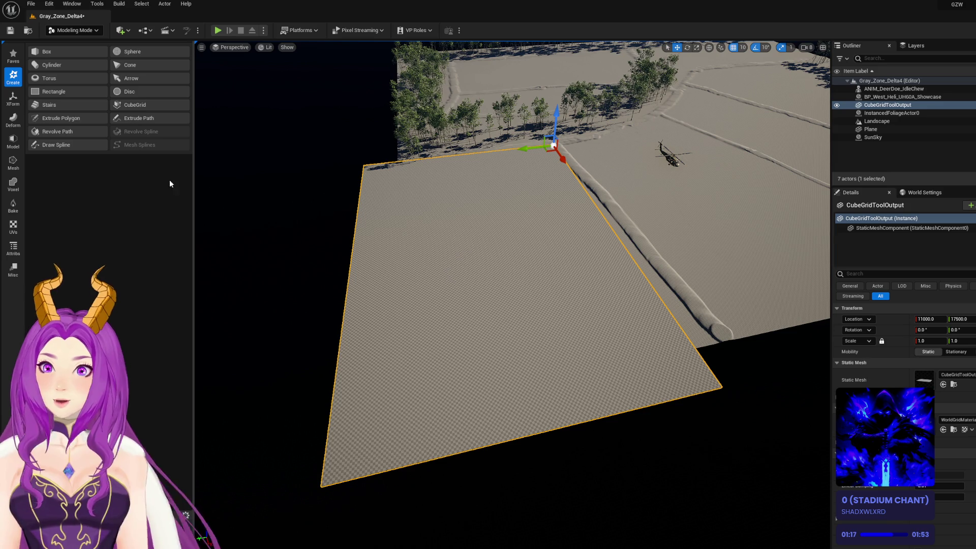
pyautogui.click(13, 162)
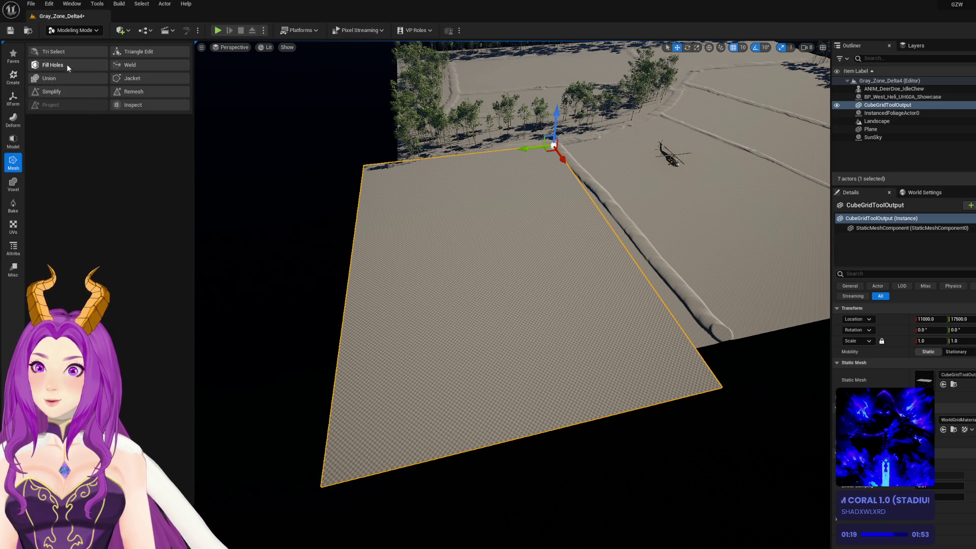
pyautogui.click(10, 146)
pyautogui.click(72, 50)
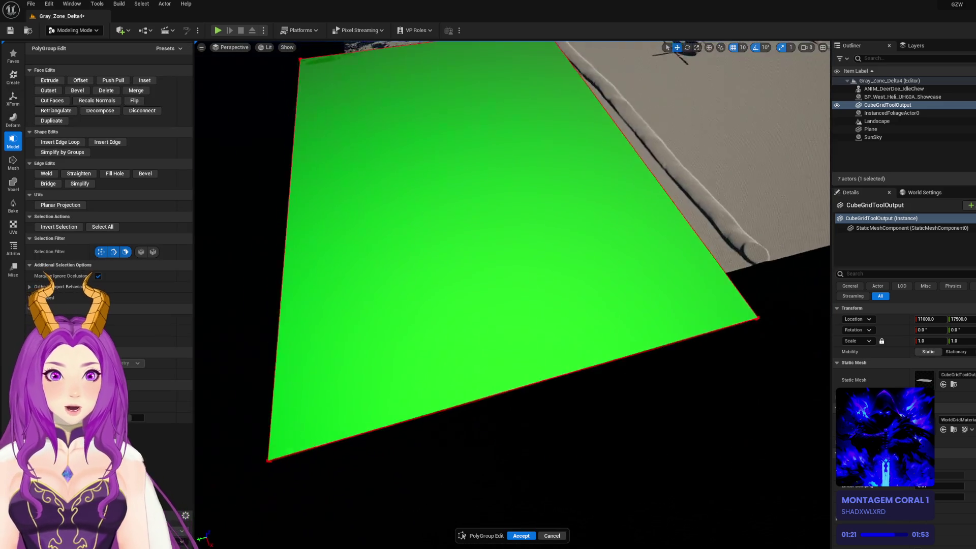
# Select the slab's corner vertex and pull it inward along X
pyautogui.scroll(-5, 509, 254)
pyautogui.moveTo(609, 347); pyautogui.dragTo(629, 371)
pyautogui.scroll(4, 585, 356)
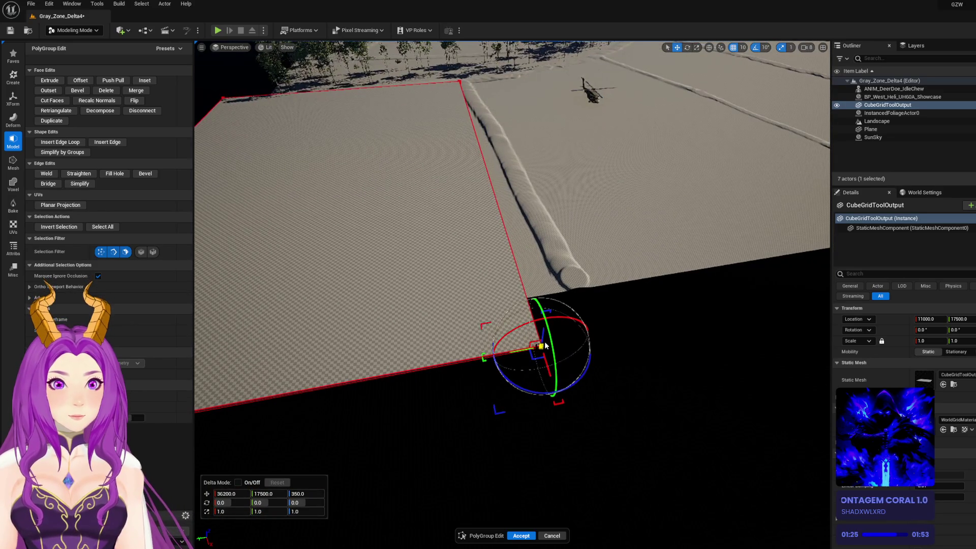
pyautogui.moveTo(539, 335)
pyautogui.mouseDown()
pyautogui.moveTo(534, 342)
pyautogui.moveTo(499, 305)
pyautogui.moveTo(541, 304)
pyautogui.mouseUp()
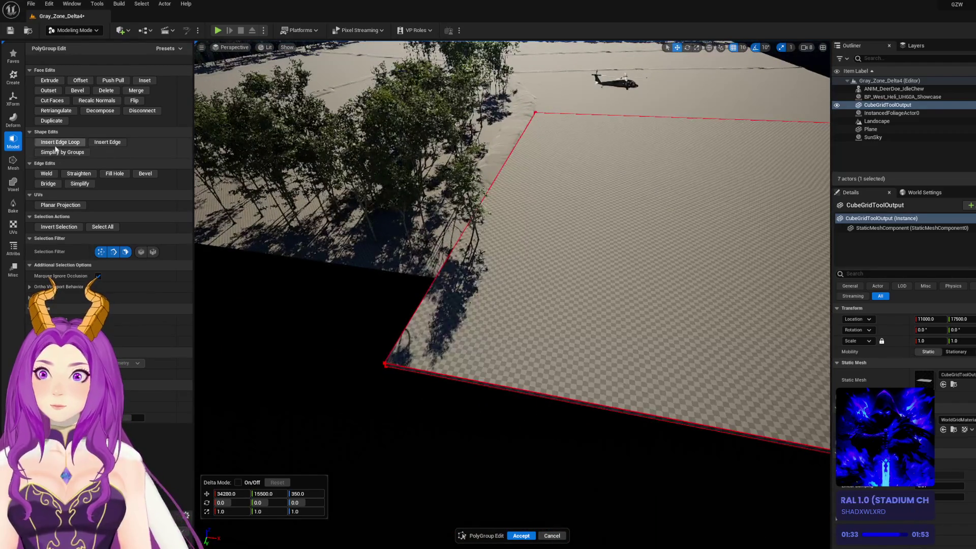
# Insert three edge loops across the slab
pyautogui.click(61, 143)
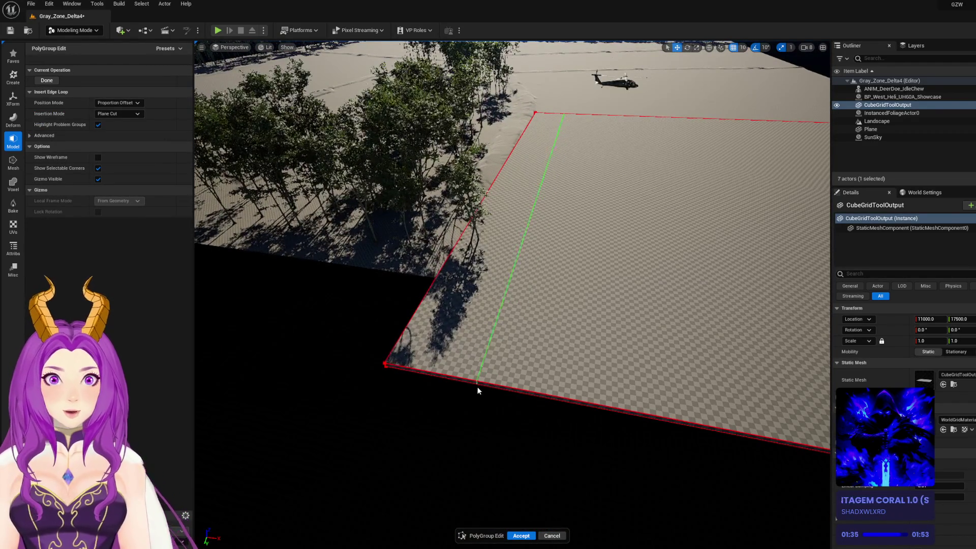
pyautogui.click(476, 385)
pyautogui.click(558, 397)
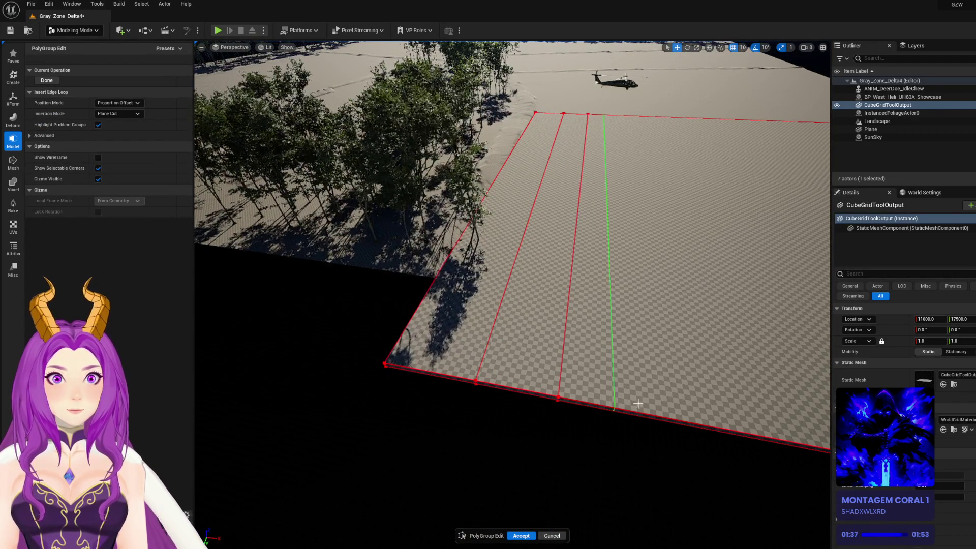
pyautogui.click(642, 413)
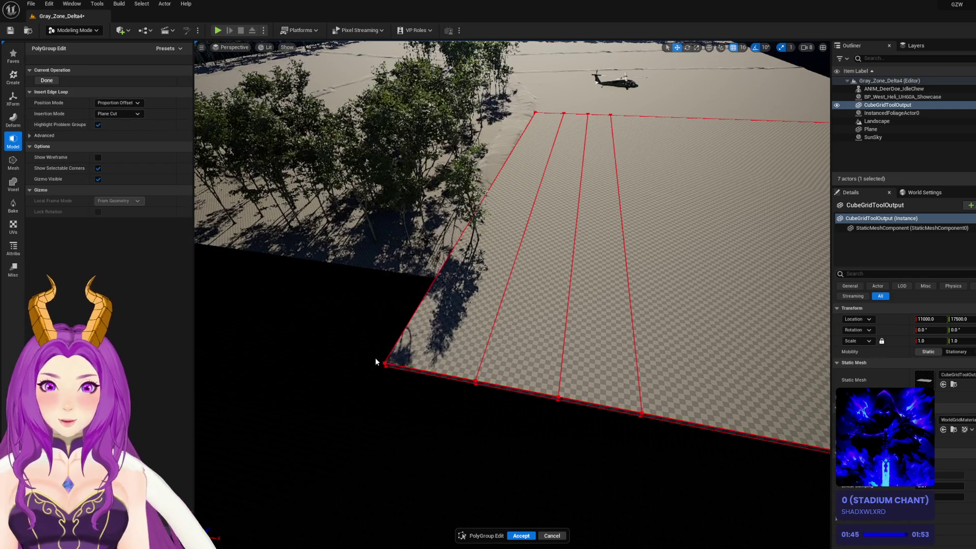
pyautogui.click(45, 82)
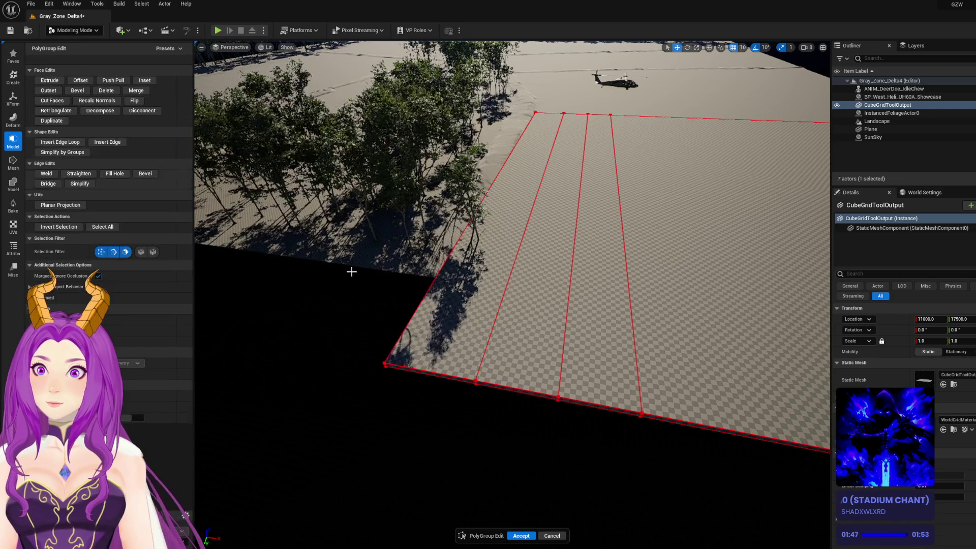
# Pull the slab's lower corner vertices inward to facet its end
pyautogui.click(385, 364)
pyautogui.moveTo(413, 382)
pyautogui.mouseDown()
pyautogui.moveTo(477, 275)
pyautogui.moveTo(483, 239)
pyautogui.moveTo(460, 222)
pyautogui.moveTo(436, 338)
pyautogui.moveTo(470, 391)
pyautogui.moveTo(529, 232)
pyautogui.moveTo(531, 195)
pyautogui.moveTo(540, 263)
pyautogui.mouseUp()
pyautogui.click(547, 396)
pyautogui.moveTo(546, 397)
pyautogui.mouseDown()
pyautogui.moveTo(585, 269)
pyautogui.moveTo(573, 286)
pyautogui.mouseUp()
pyautogui.click(642, 414)
pyautogui.moveTo(648, 436)
pyautogui.mouseDown()
pyautogui.moveTo(635, 414)
pyautogui.moveTo(634, 338)
pyautogui.mouseUp()
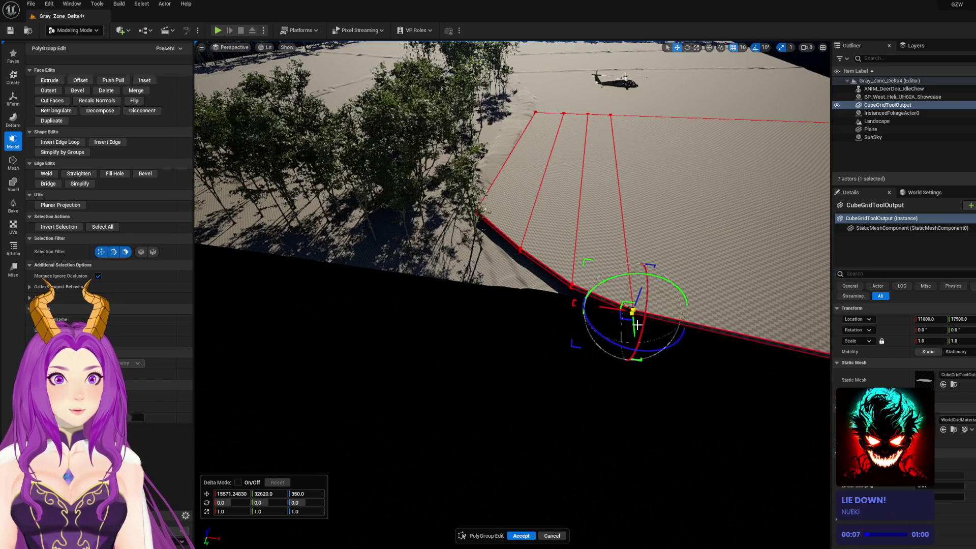
pyautogui.press('f')
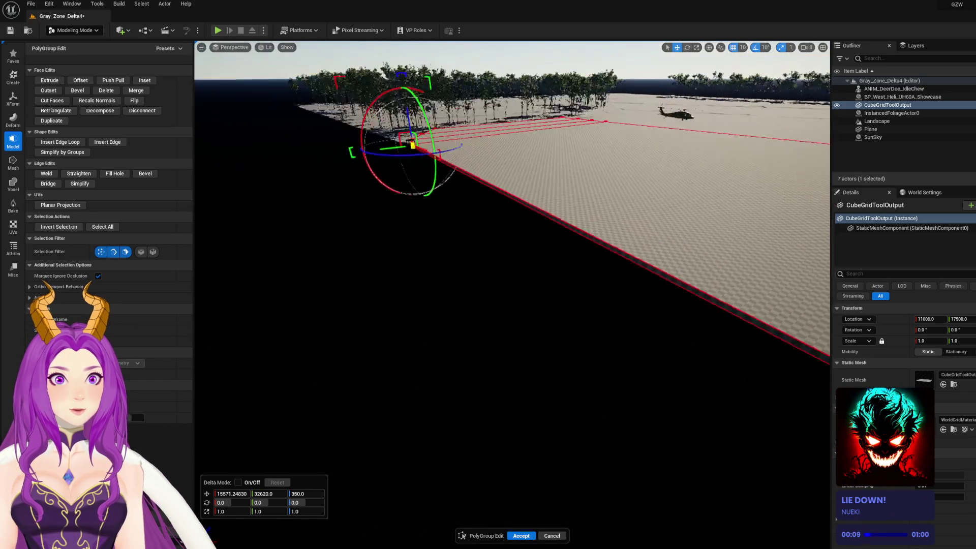
# Shift the lower-left corner vertex along Y and X, then accept the PolyGroup edits
pyautogui.click(460, 379)
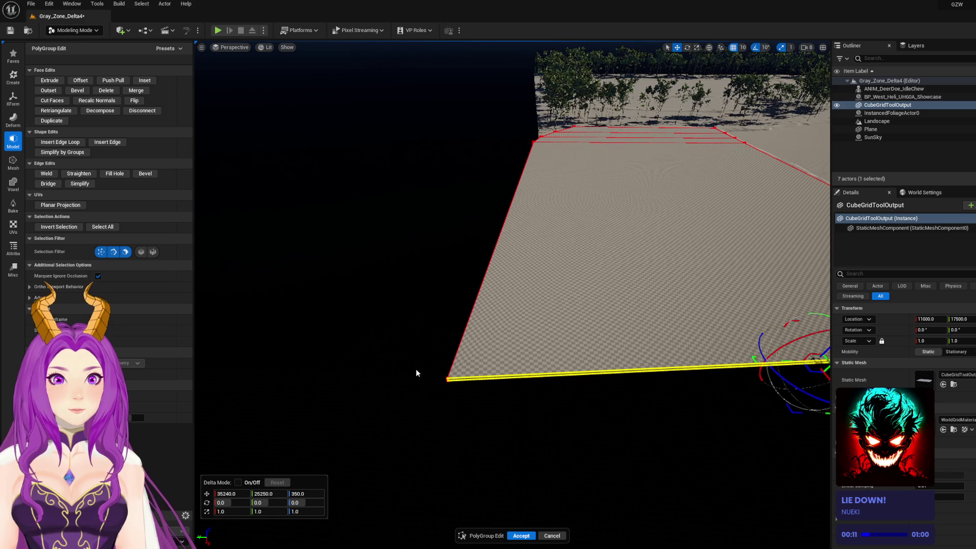
pyautogui.click(447, 379)
pyautogui.moveTo(460, 387)
pyautogui.mouseDown()
pyautogui.moveTo(447, 390)
pyautogui.moveTo(656, 389)
pyautogui.moveTo(572, 376)
pyautogui.moveTo(571, 366)
pyautogui.mouseUp()
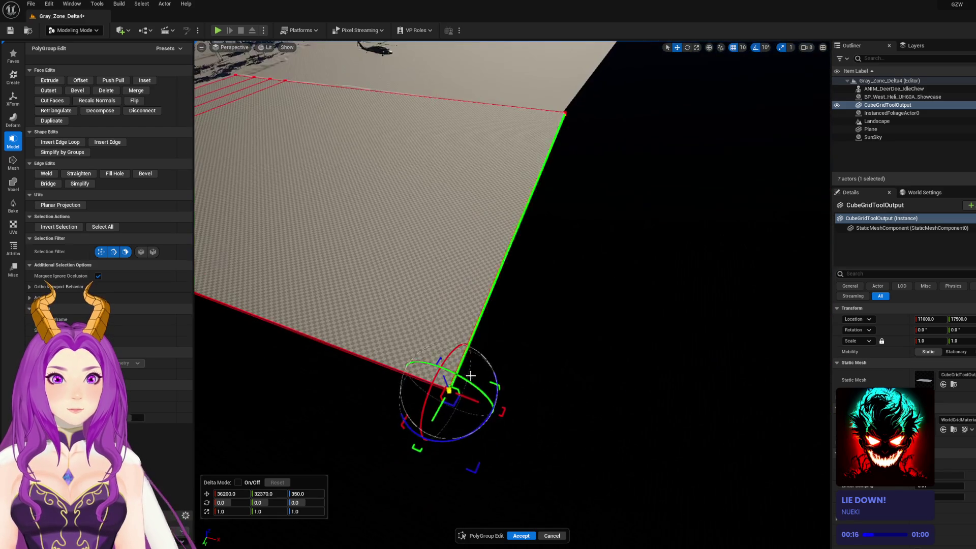
pyautogui.moveTo(469, 399); pyautogui.dragTo(369, 343)
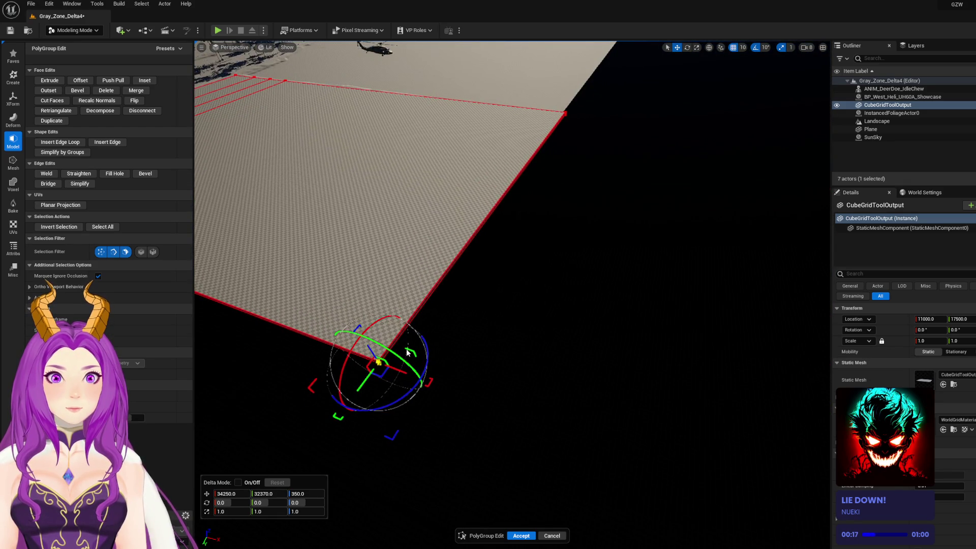
pyautogui.scroll(-5, 406, 352)
pyautogui.scroll(5, 512, 285)
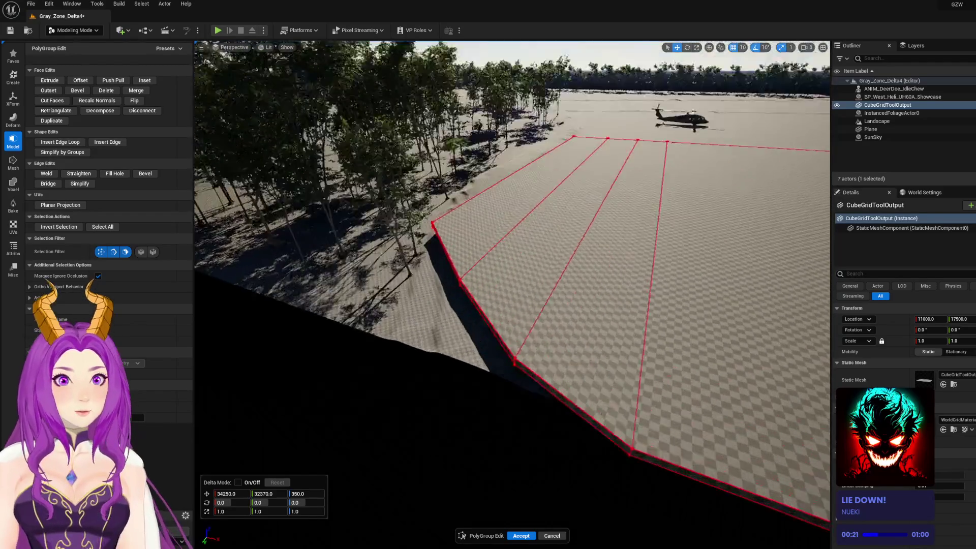
pyautogui.scroll(-5, 512, 285)
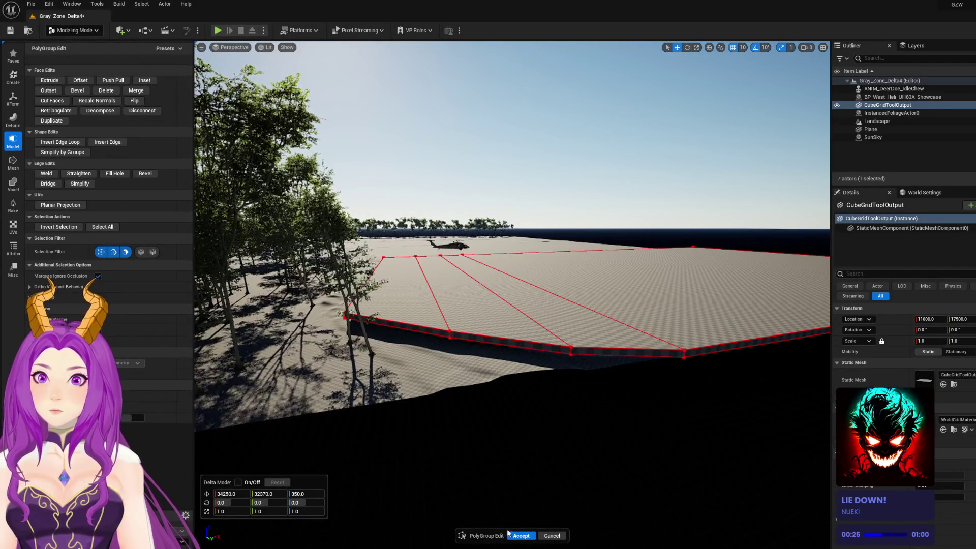
pyautogui.click(521, 536)
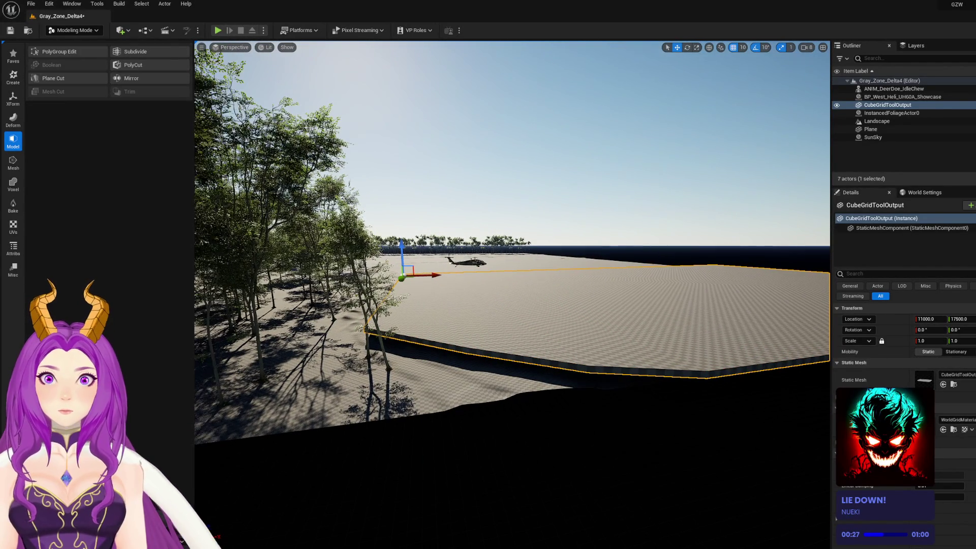
# Lower the slab slightly into the terrain and apply the M_River_Cheaper water material
pyautogui.moveTo(403, 246); pyautogui.dragTo(408, 253)
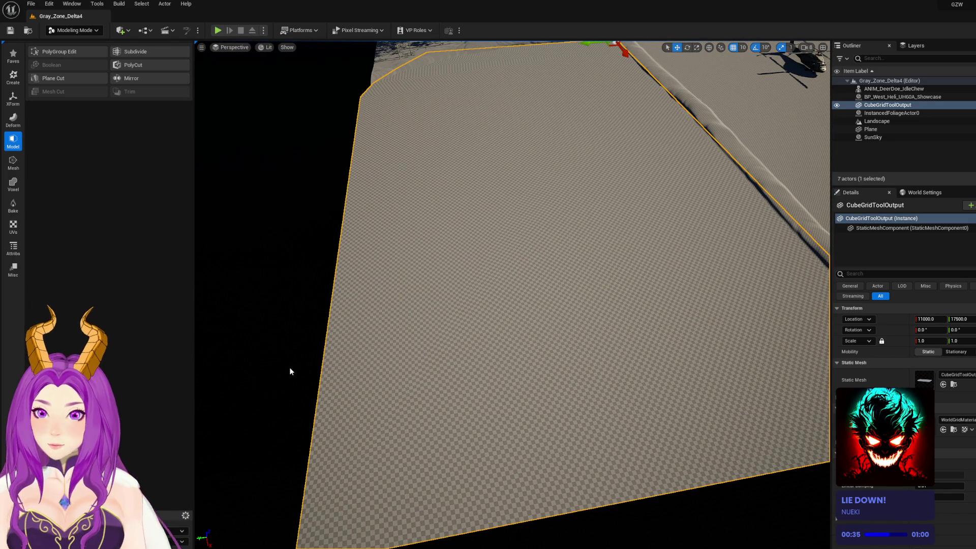
pyautogui.hotkey('ctrl', 'space')
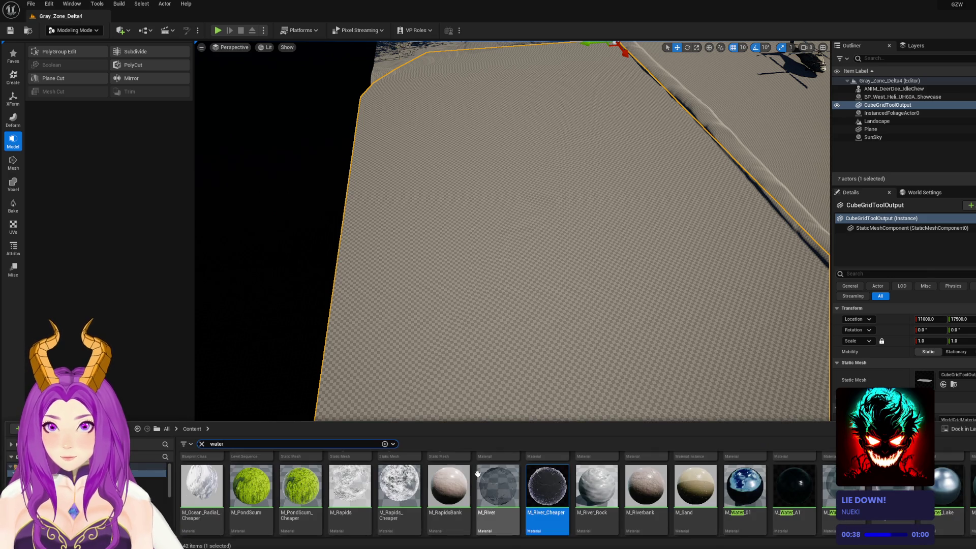
pyautogui.moveTo(566, 492); pyautogui.dragTo(593, 310)
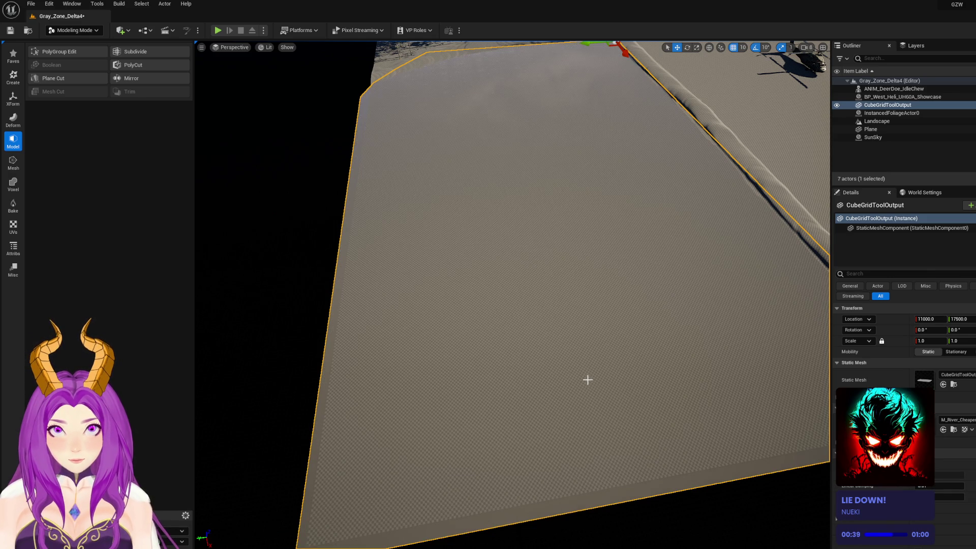
pyautogui.scroll(-10, 587, 370)
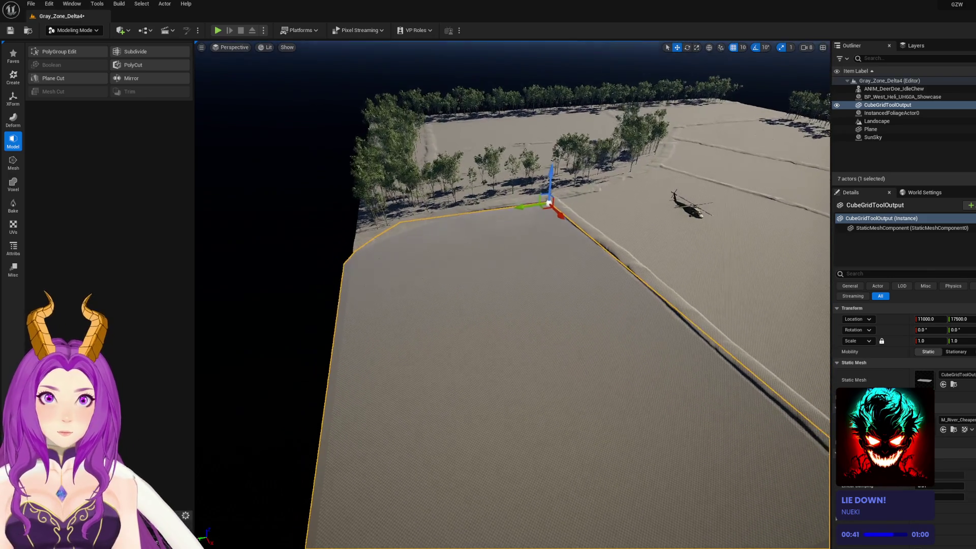
pyautogui.moveTo(509, 305)
pyautogui.mouseDown()
pyautogui.moveTo(630, 305)
pyautogui.moveTo(244, 305)
pyautogui.moveTo(305, 305)
pyautogui.mouseUp()
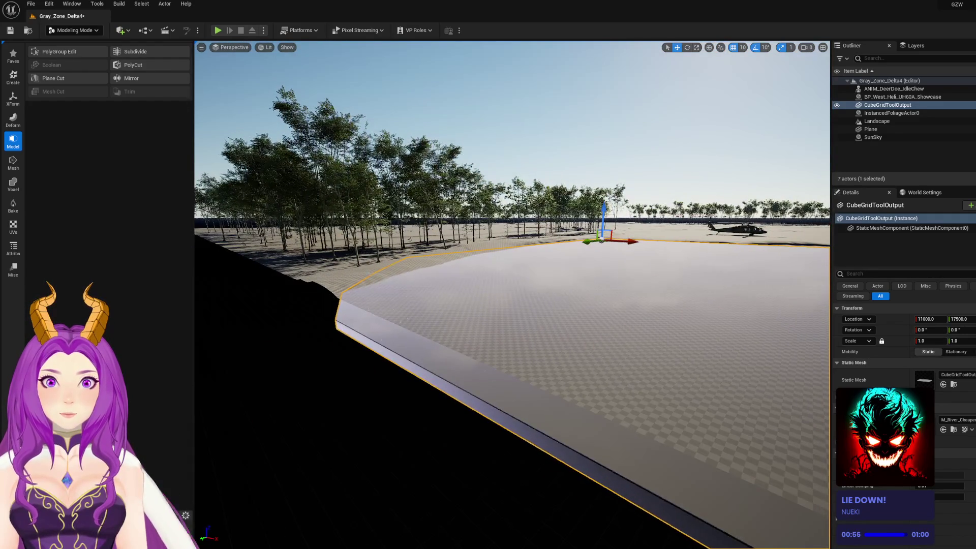
# Deselect the slab, save the map, and switch to Foliage Mode
pyautogui.click(468, 446)
pyautogui.hotkey('ctrl', 's')
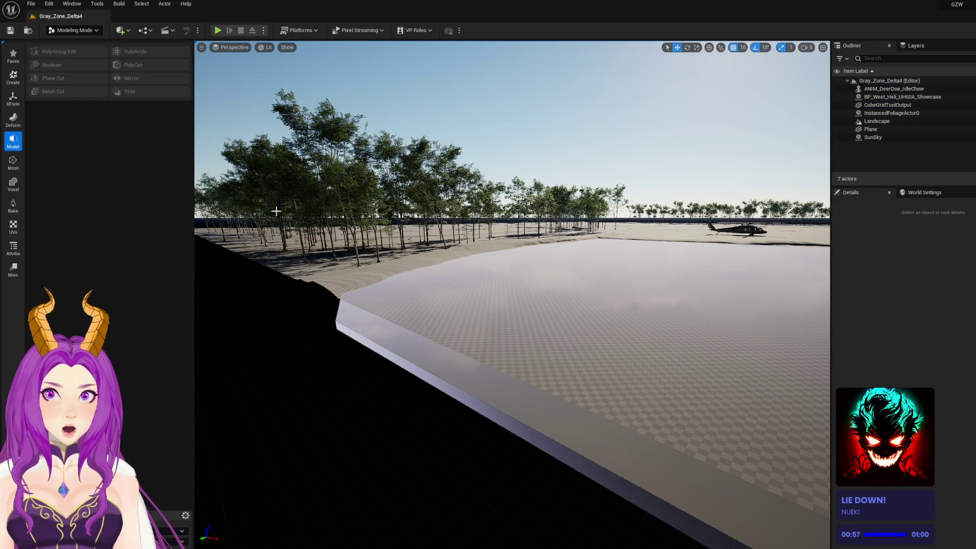
pyautogui.click(88, 64)
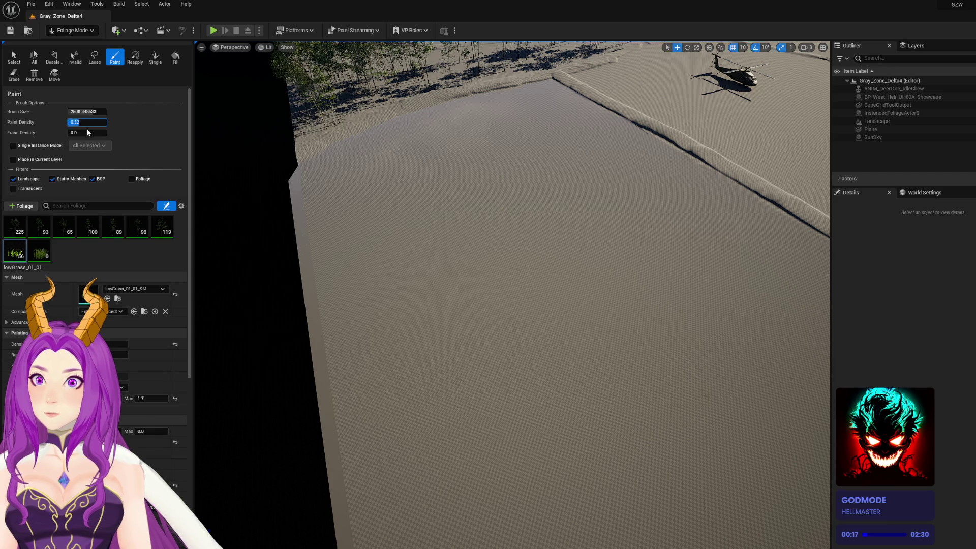
# Paint grass near the helicopter landing area and lift the camera over the bare ground
pyautogui.moveTo(501, 218); pyautogui.dragTo(621, 370)
pyautogui.scroll(-5, 621, 371)
pyautogui.press('Up')
pyautogui.press('Up')
pyautogui.press('Up')
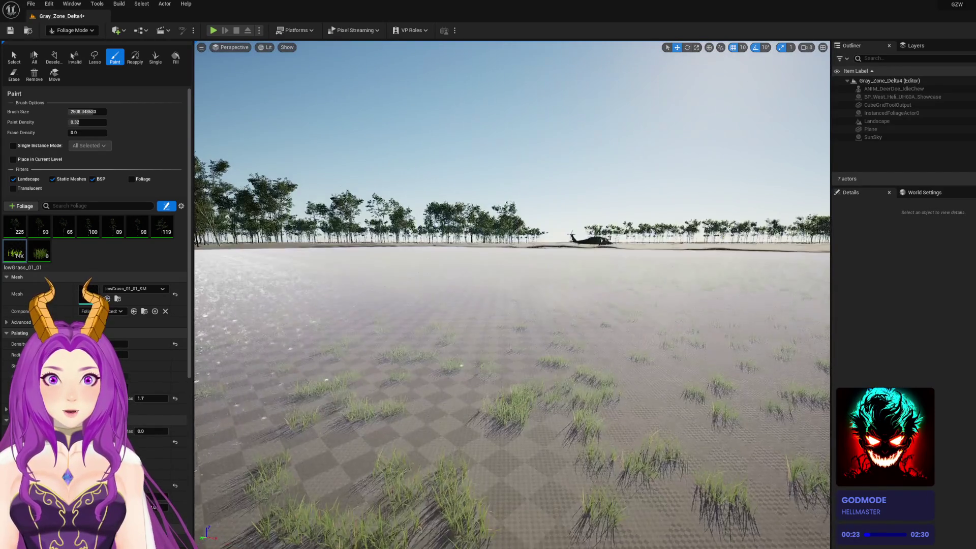
pyautogui.press('Up')
pyautogui.press('Up')
pyautogui.press('Up')
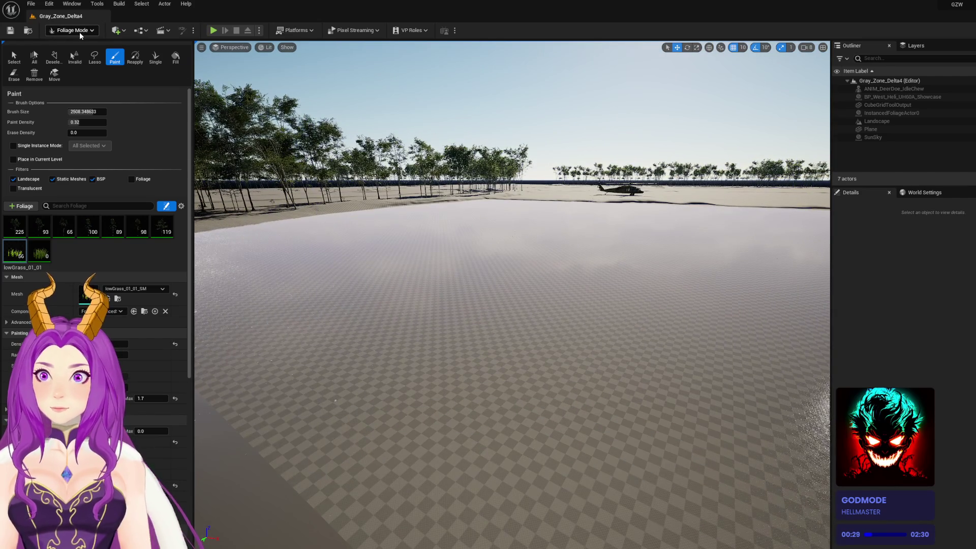
pyautogui.click(80, 32)
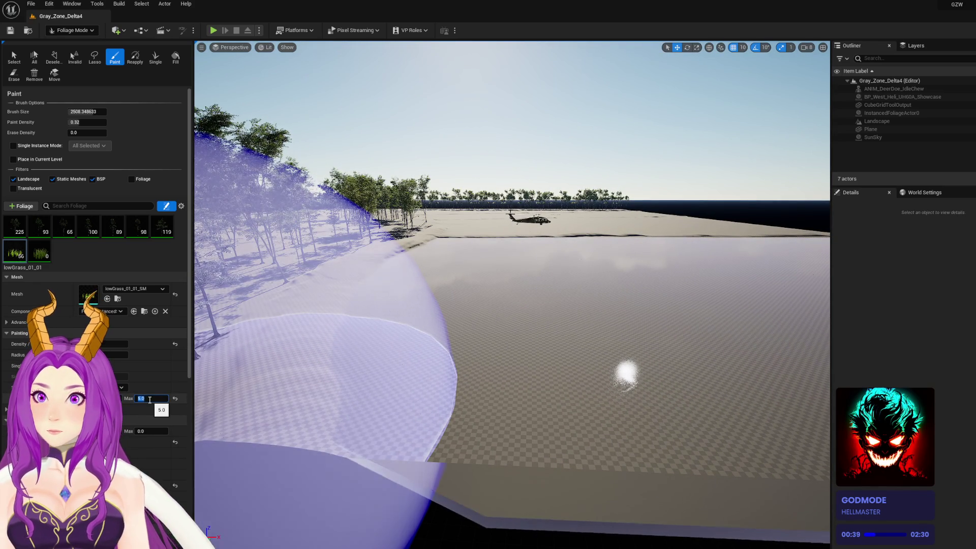
# Try painting lowGrass with scale Max 6, then undo the oversized grass
pyautogui.write('6')
pyautogui.moveTo(484, 315); pyautogui.dragTo(588, 356)
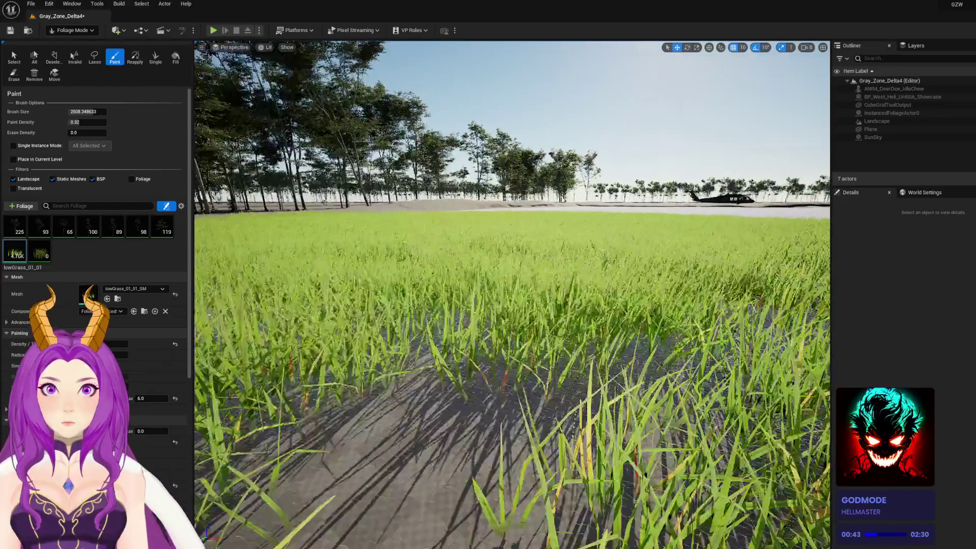
pyautogui.scroll(-10, 530, 316)
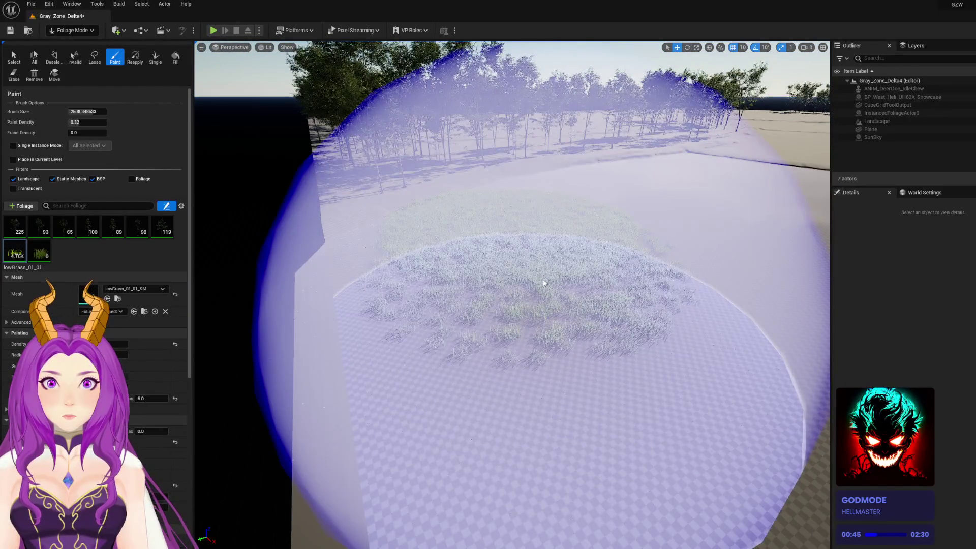
pyautogui.hotkey('ctrl', 'z')
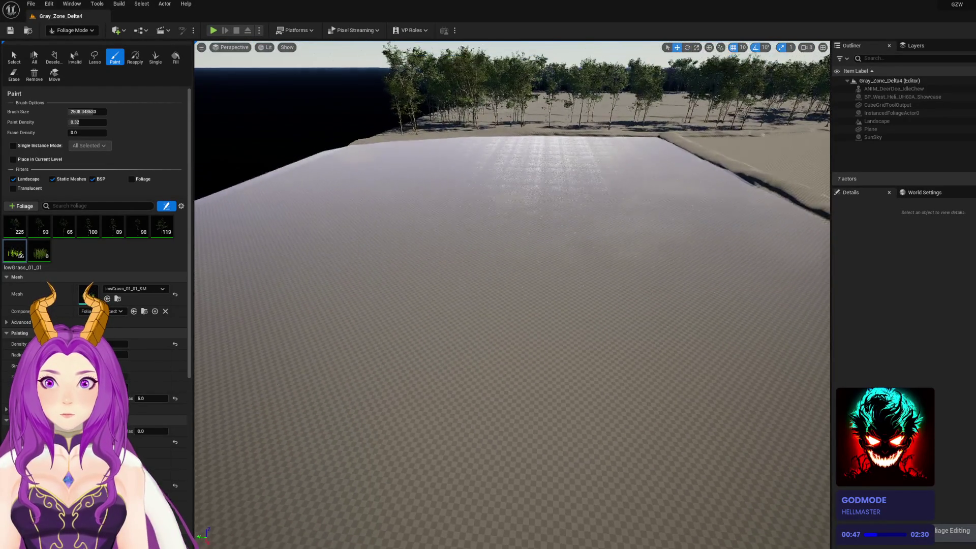
# Paint lowGrass in a circular patch and across the surrounding bare field
pyautogui.click(662, 294)
pyautogui.moveTo(519, 198)
pyautogui.mouseDown()
pyautogui.moveTo(366, 190)
pyautogui.moveTo(416, 182)
pyautogui.mouseUp()
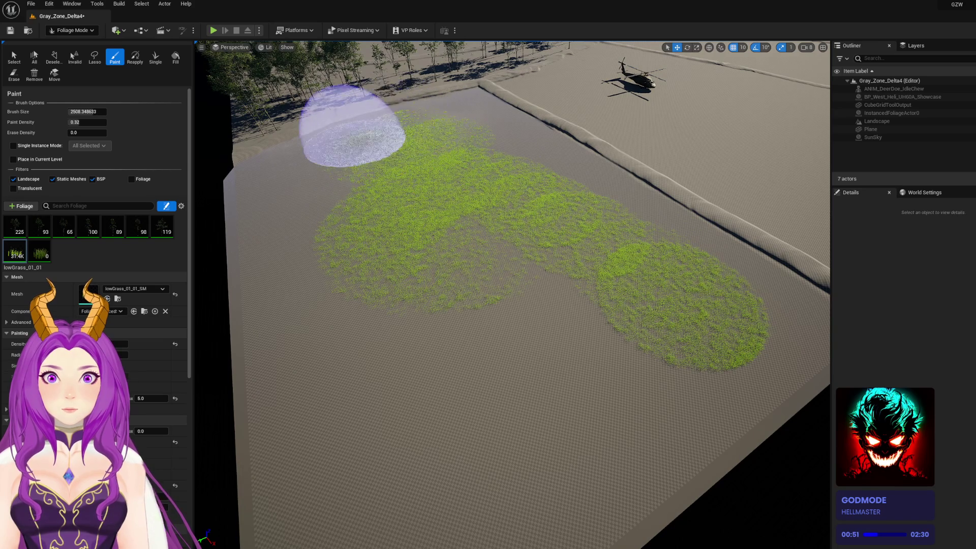
pyautogui.moveTo(558, 182); pyautogui.dragTo(715, 294)
pyautogui.moveTo(442, 463)
pyautogui.mouseDown()
pyautogui.moveTo(544, 295)
pyautogui.moveTo(287, 289)
pyautogui.mouseUp()
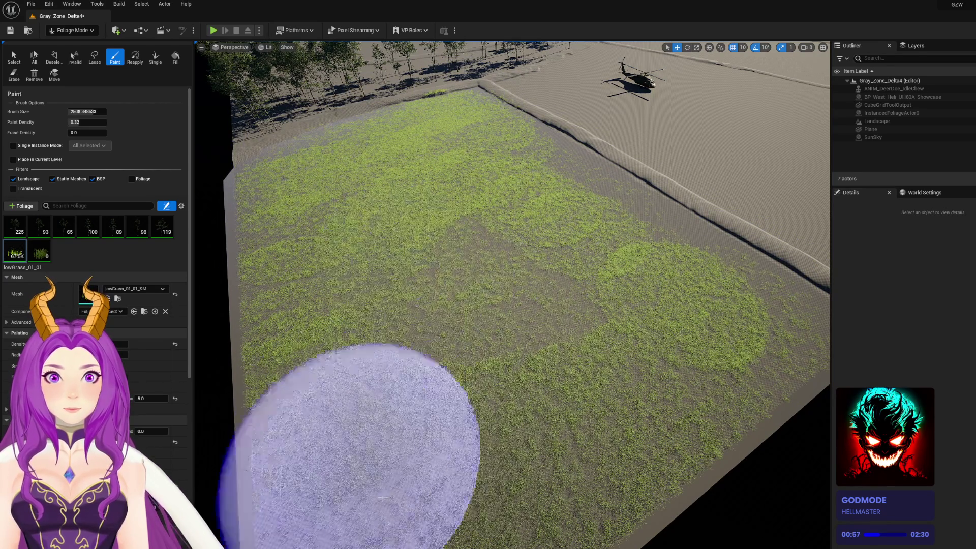
# Fly the camera low across the grass field to inspect the coverage
pyautogui.moveTo(543, 299); pyautogui.dragTo(543, 214)
pyautogui.press('w')
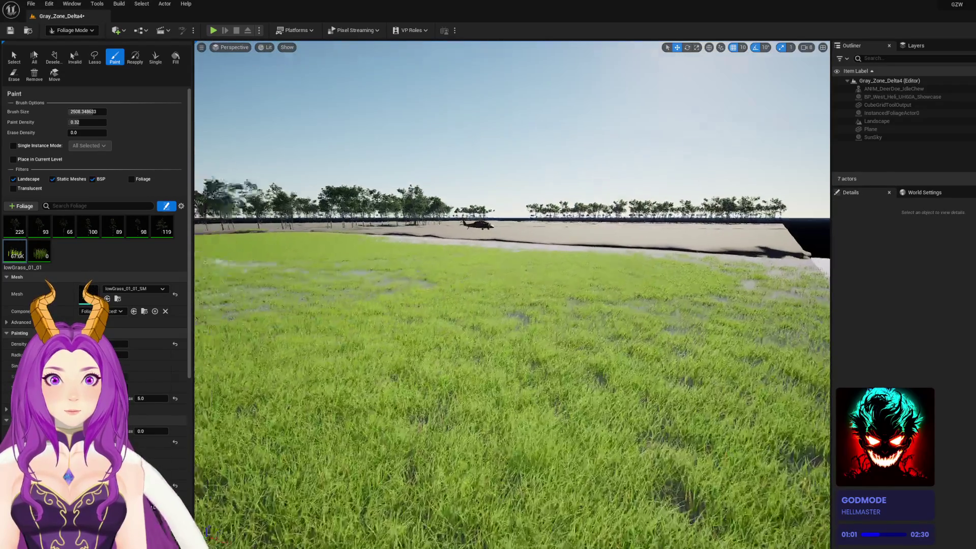
pyautogui.press('w')
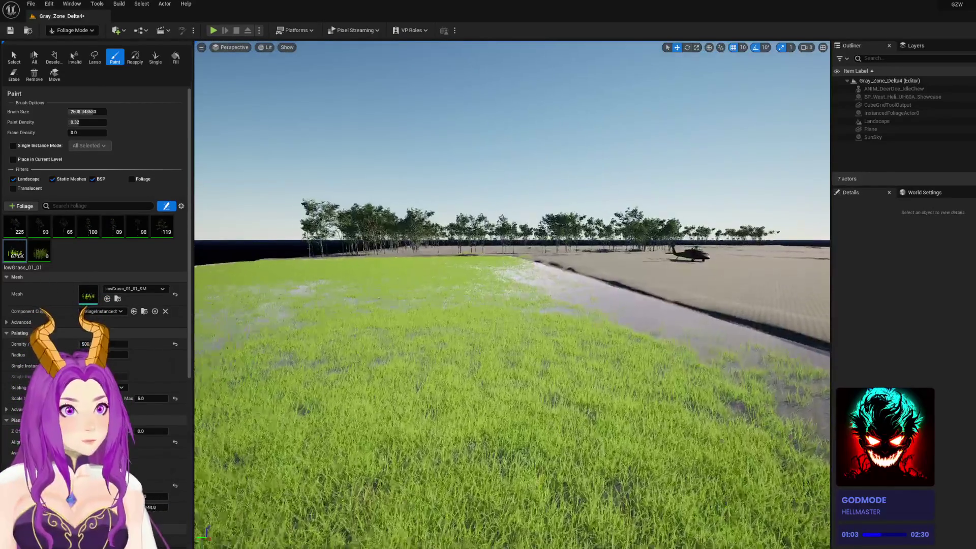
pyautogui.press('w')
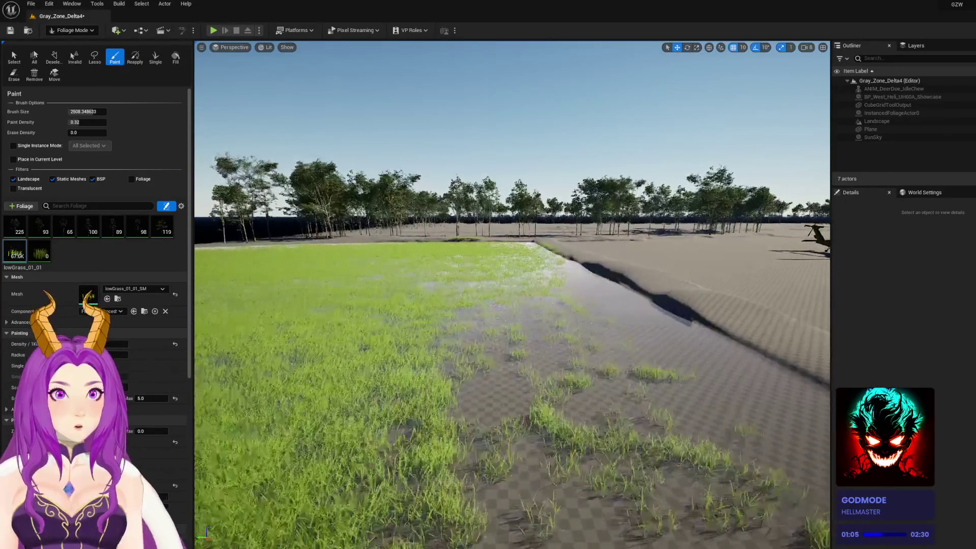
pyautogui.press('w')
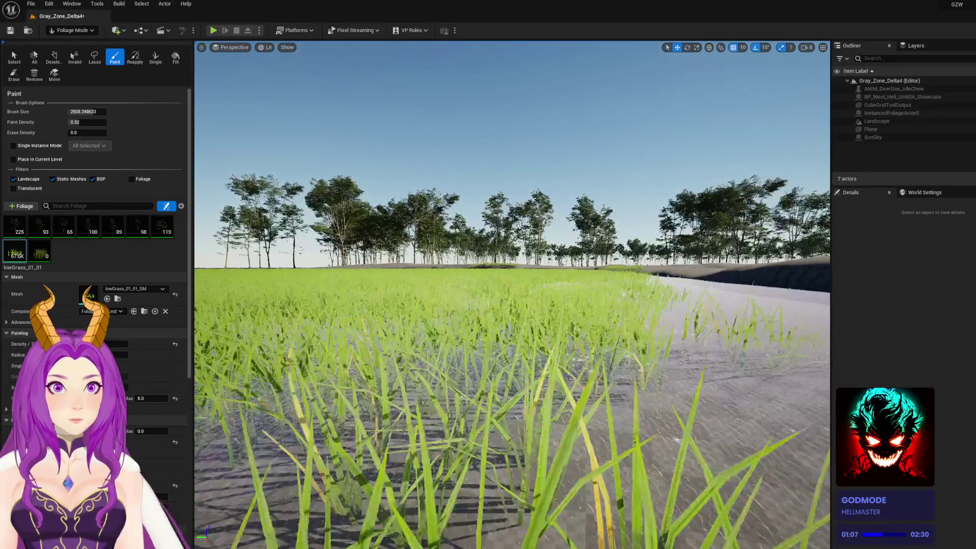
pyautogui.press('e')
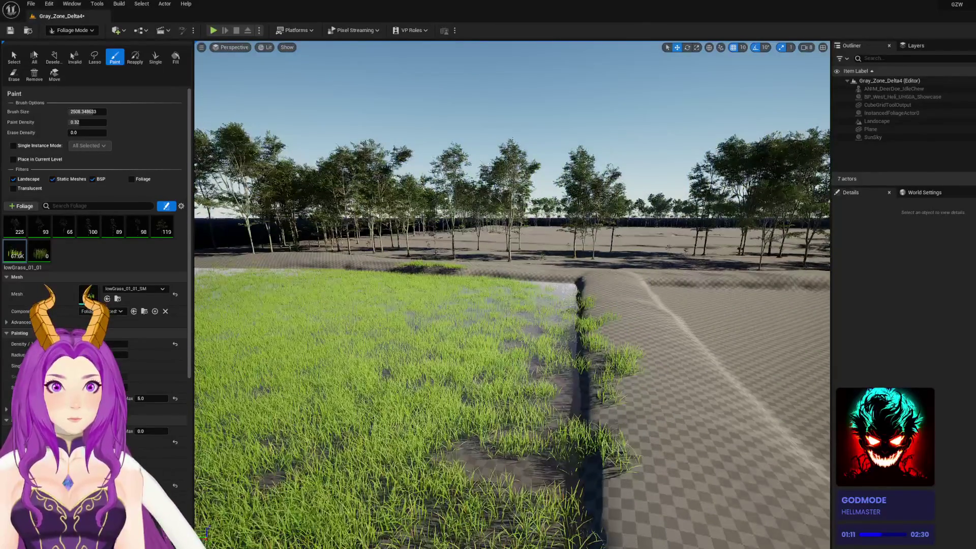
pyautogui.press('e')
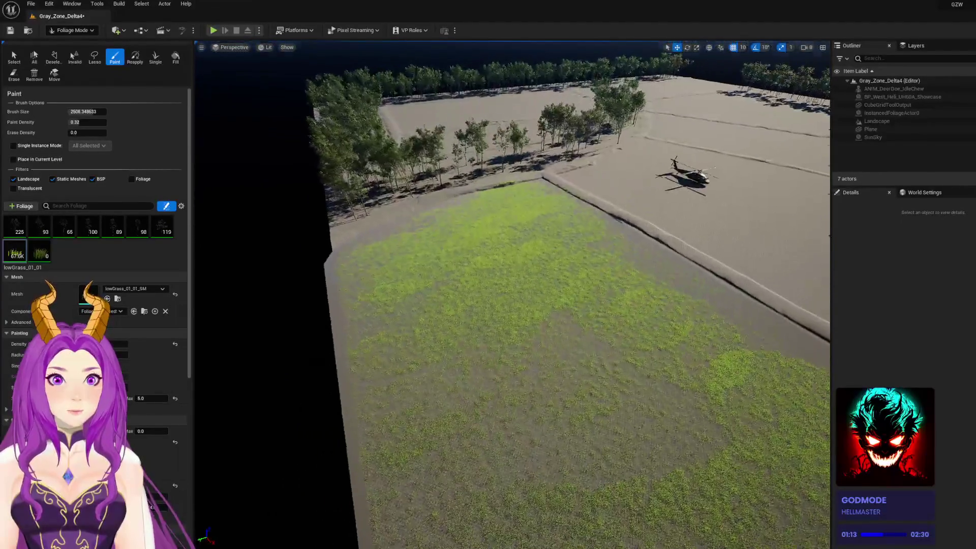
pyautogui.press('w')
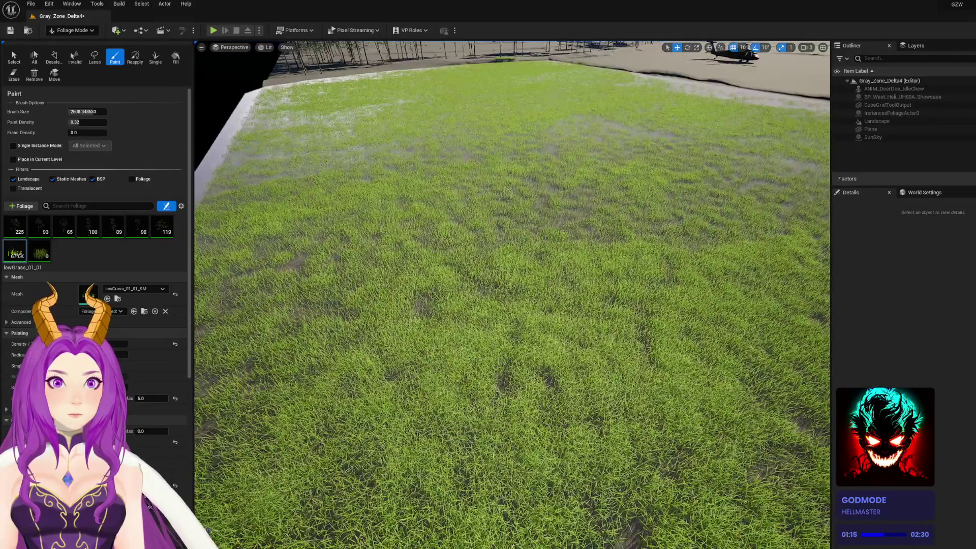
pyautogui.press('q')
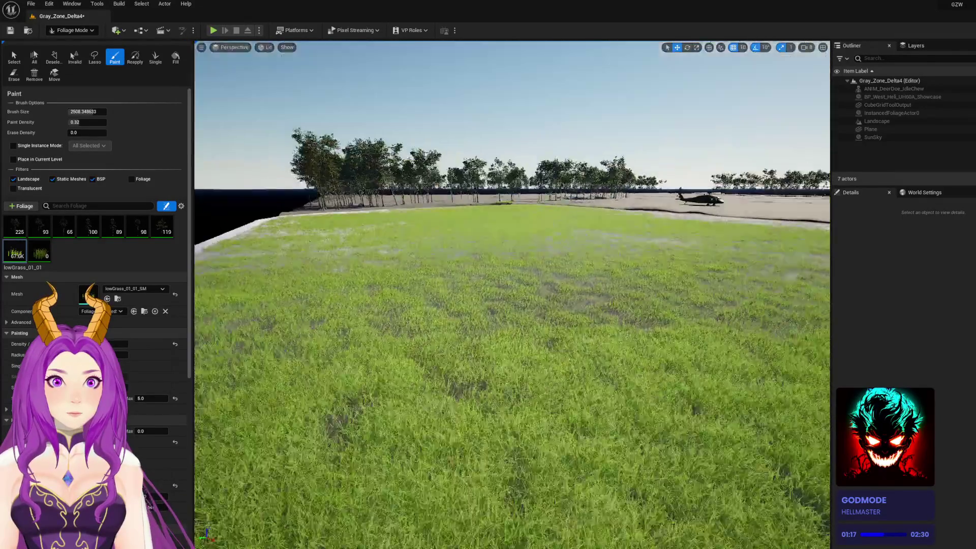
pyautogui.press('e')
pyautogui.press('d')
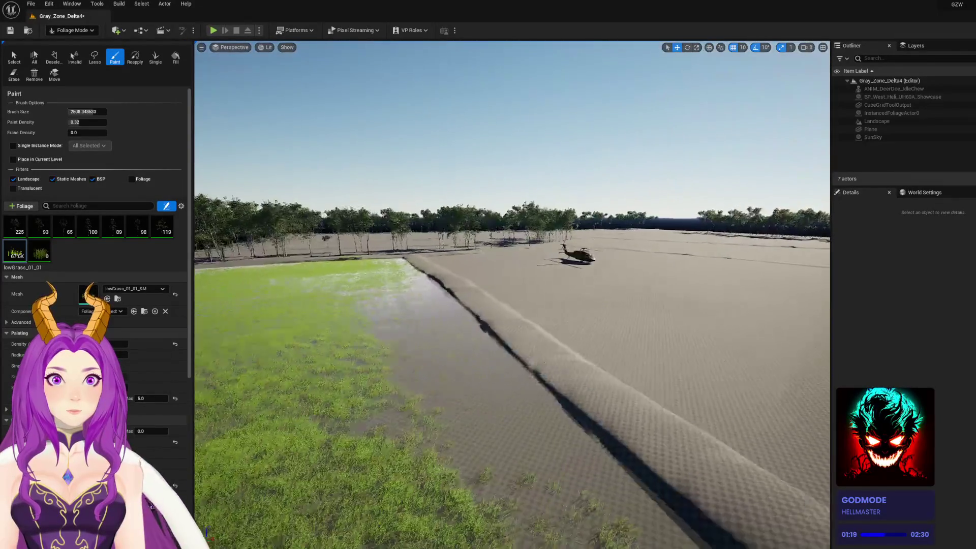
pyautogui.press('e')
pyautogui.press('q')
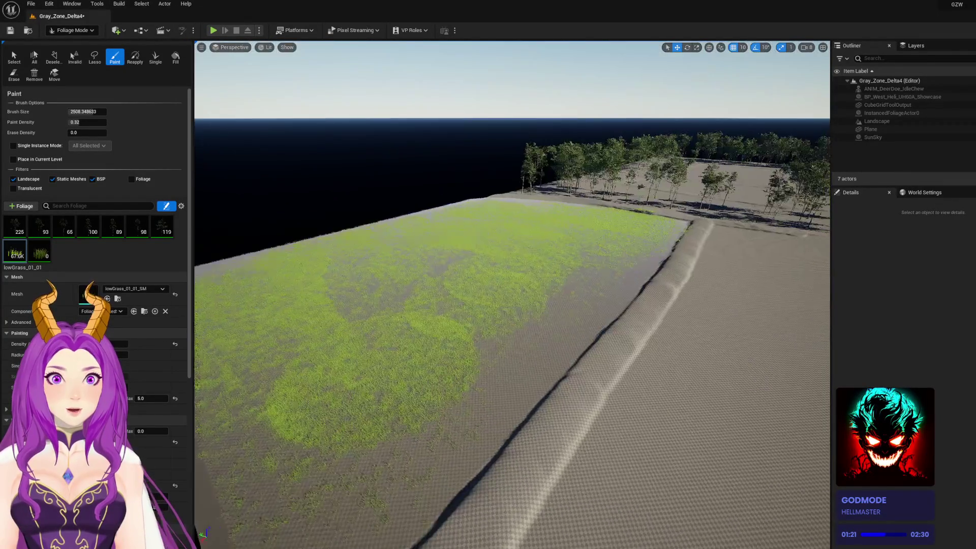
# Thicken the grass with another stroke and pull back to show field, trees and helicopter
pyautogui.moveTo(534, 294)
pyautogui.mouseDown()
pyautogui.moveTo(482, 349)
pyautogui.moveTo(514, 342)
pyautogui.moveTo(572, 413)
pyautogui.mouseUp()
pyautogui.press('w')
pyautogui.press('q')
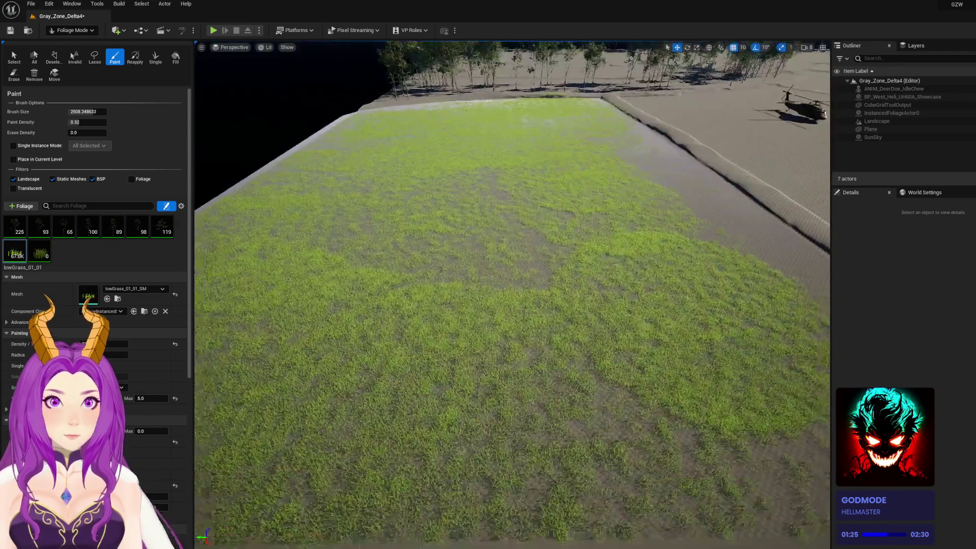
pyautogui.press('s')
pyautogui.press('e')
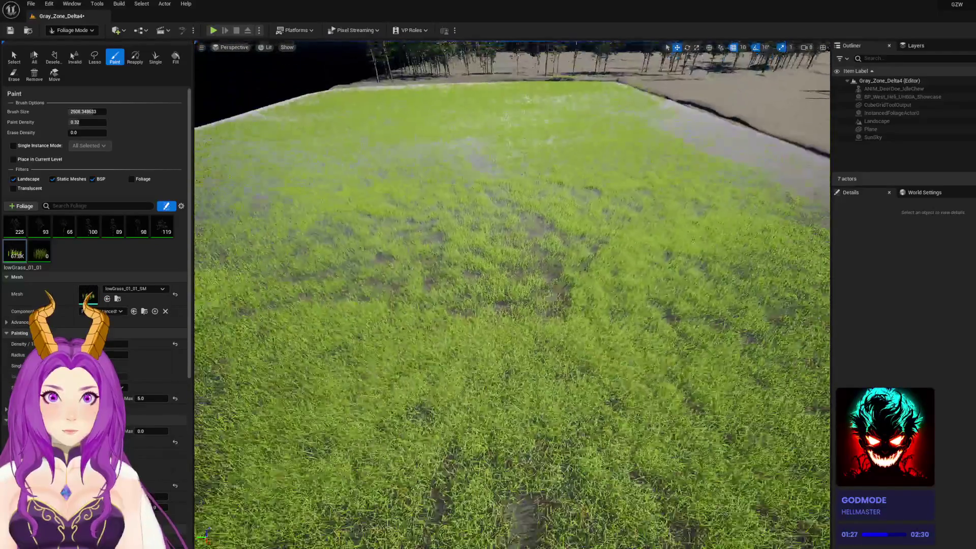
pyautogui.press('s')
pyautogui.press('s')
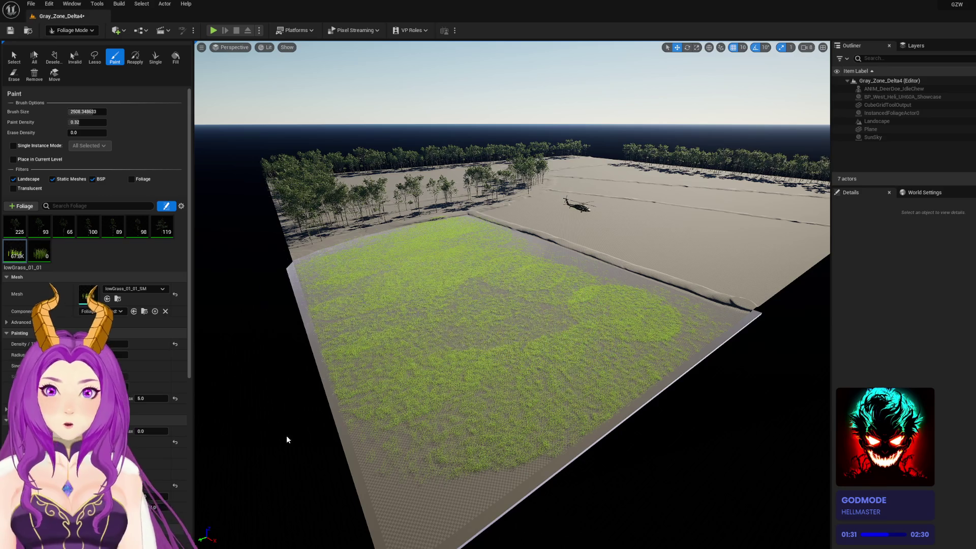
pyautogui.click(32, 543)
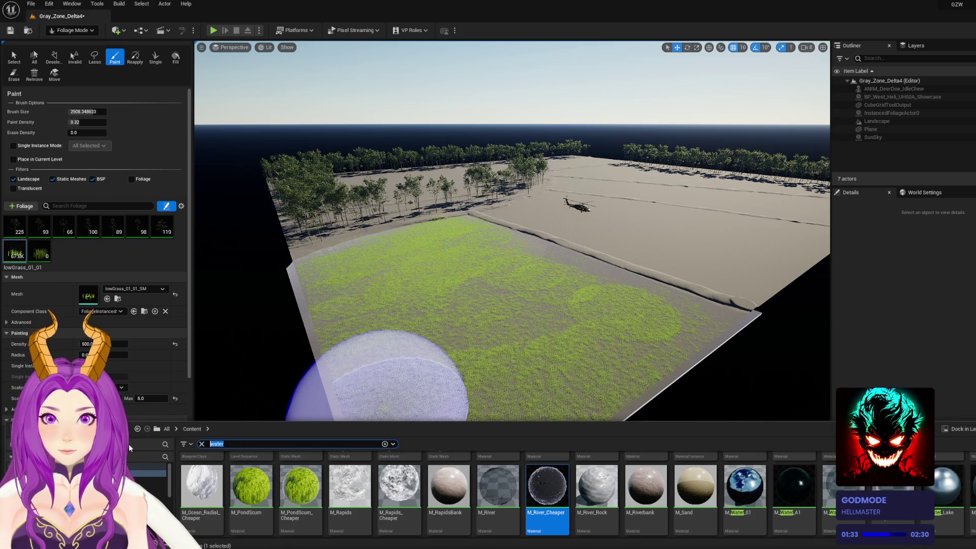
# Search the Content Drawer for 'grass' and scroll through the results
pyautogui.write('grass')
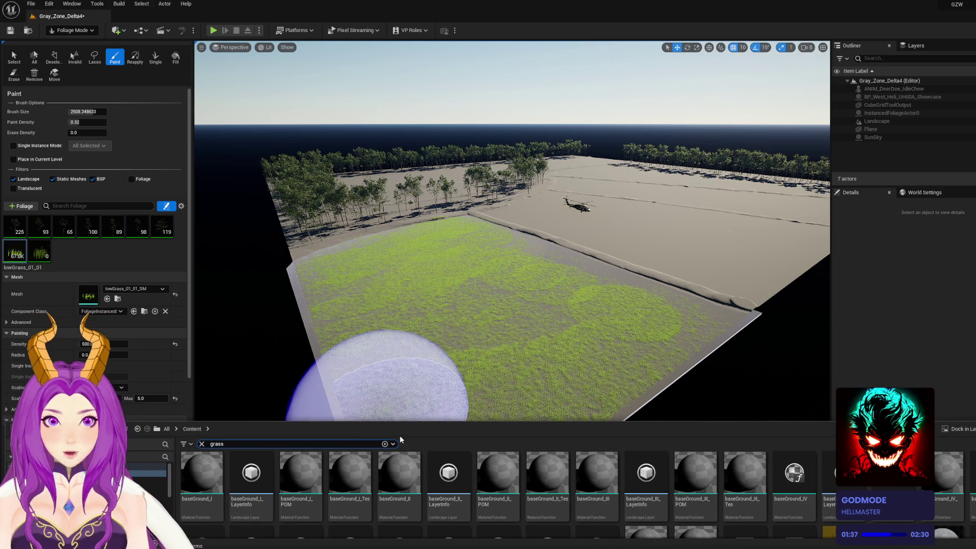
pyautogui.scroll(-5, 396, 514)
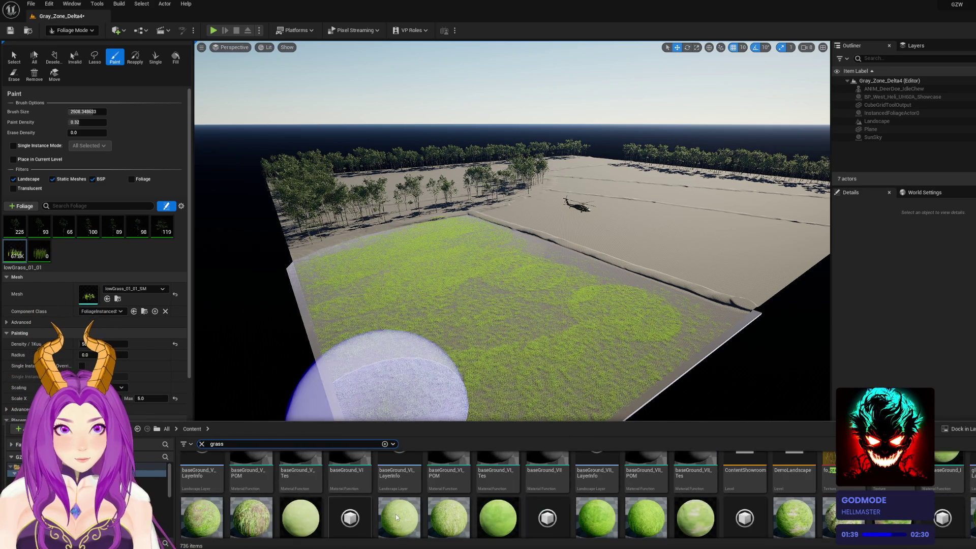
pyautogui.scroll(-8, 588, 512)
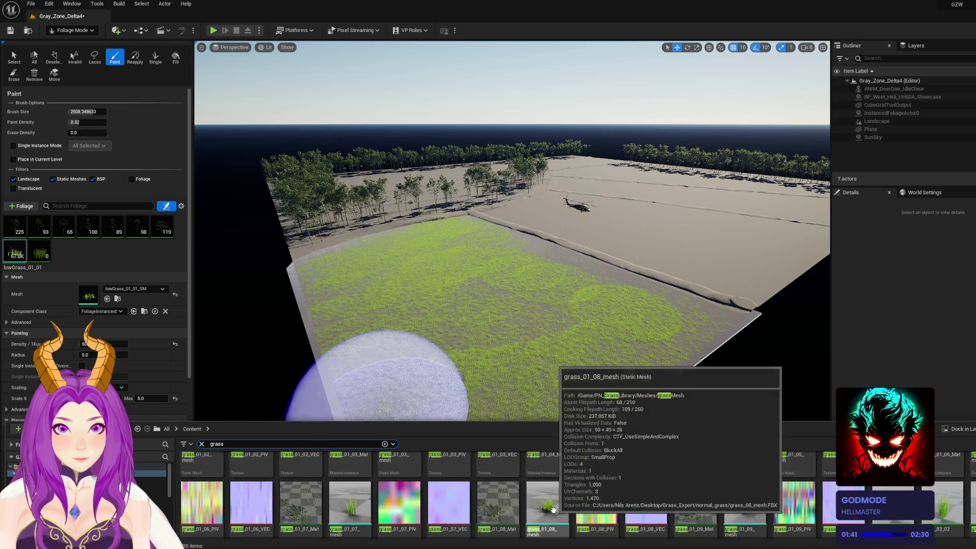
pyautogui.scroll(-3, 593, 506)
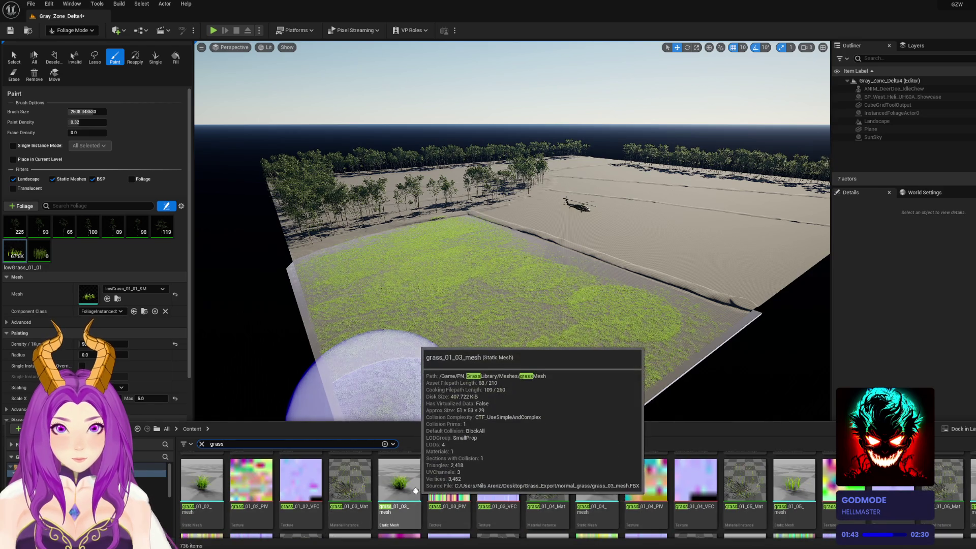
pyautogui.scroll(-6, 416, 489)
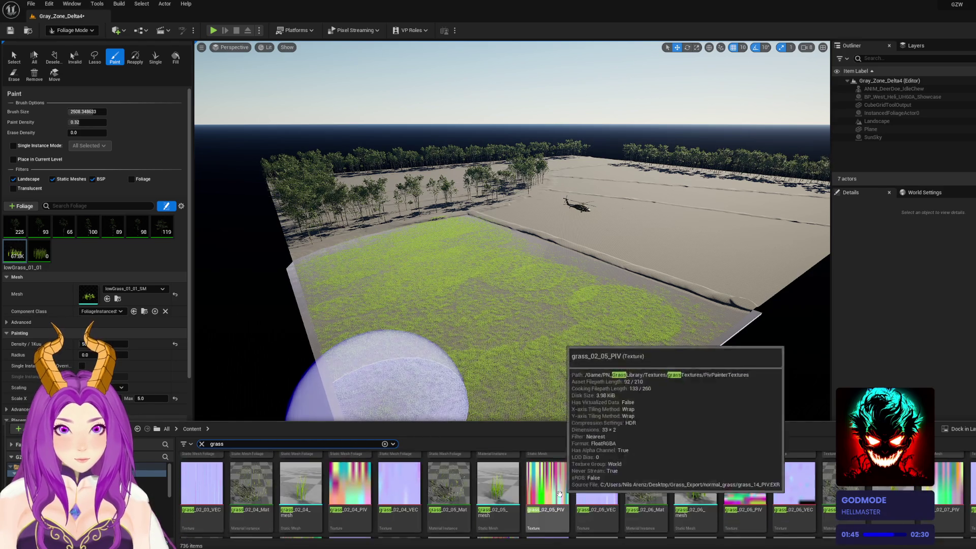
pyautogui.scroll(-5, 518, 495)
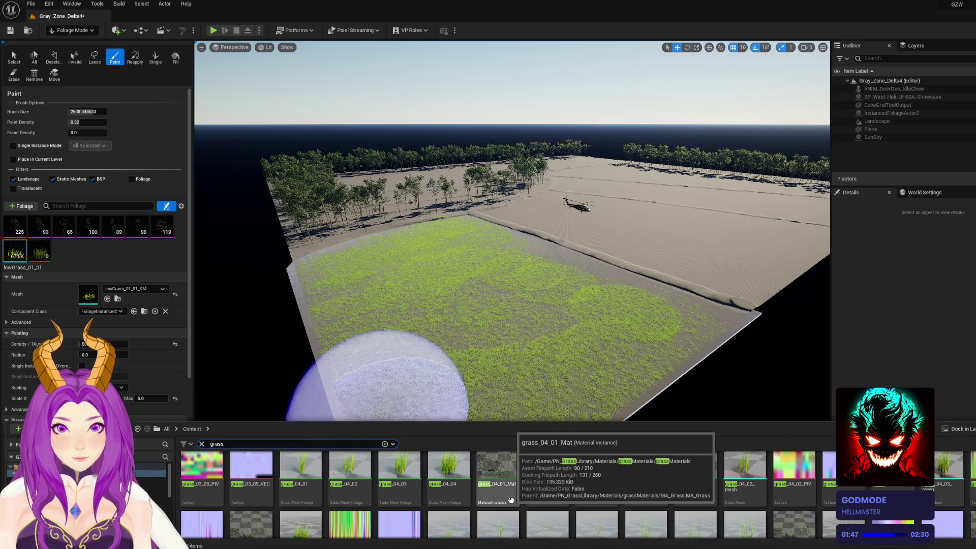
pyautogui.scroll(-8, 509, 498)
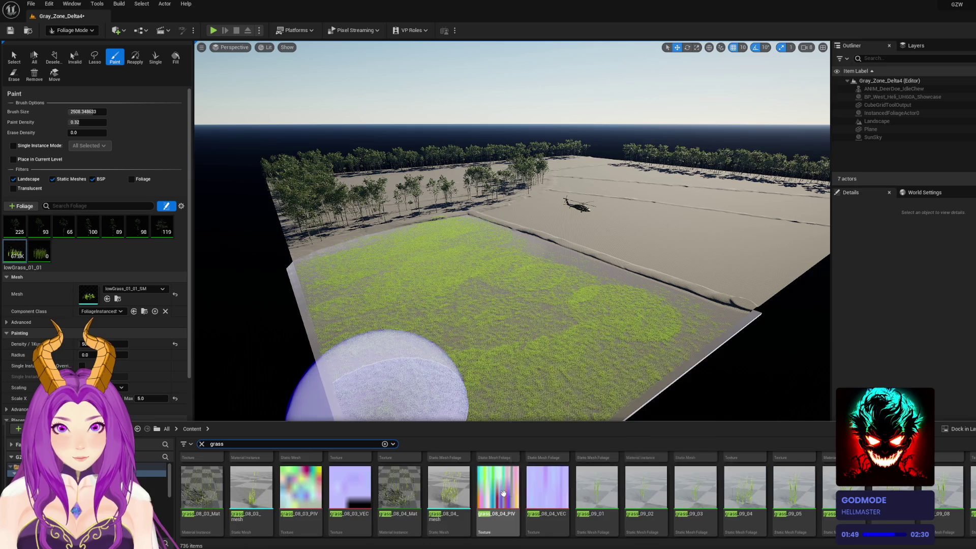
pyautogui.scroll(-3, 502, 494)
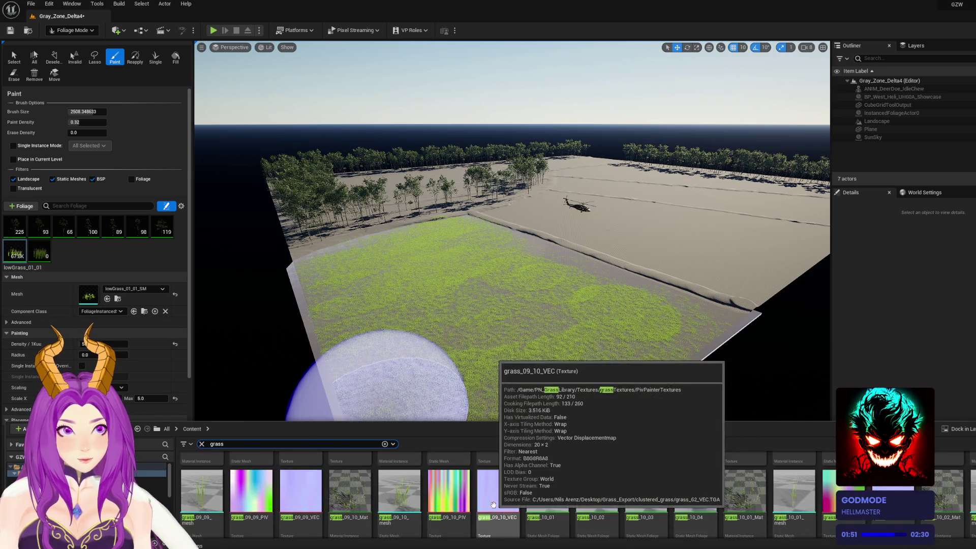
pyautogui.scroll(-8, 492, 504)
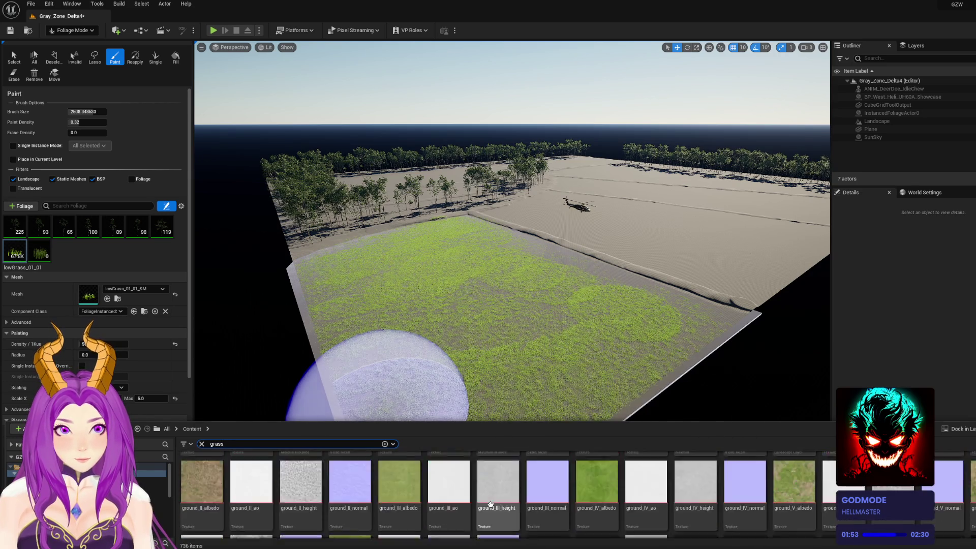
pyautogui.scroll(-1, 492, 502)
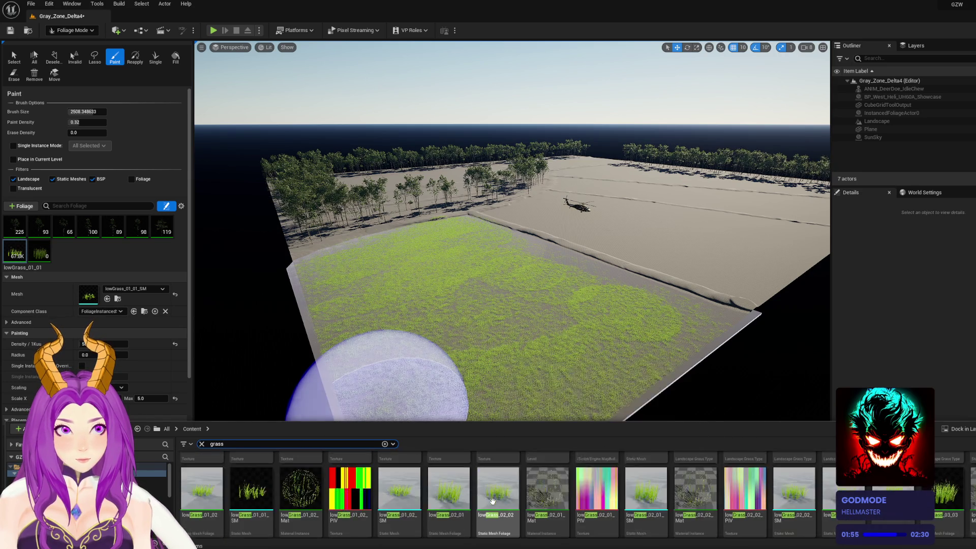
pyautogui.scroll(-4, 493, 501)
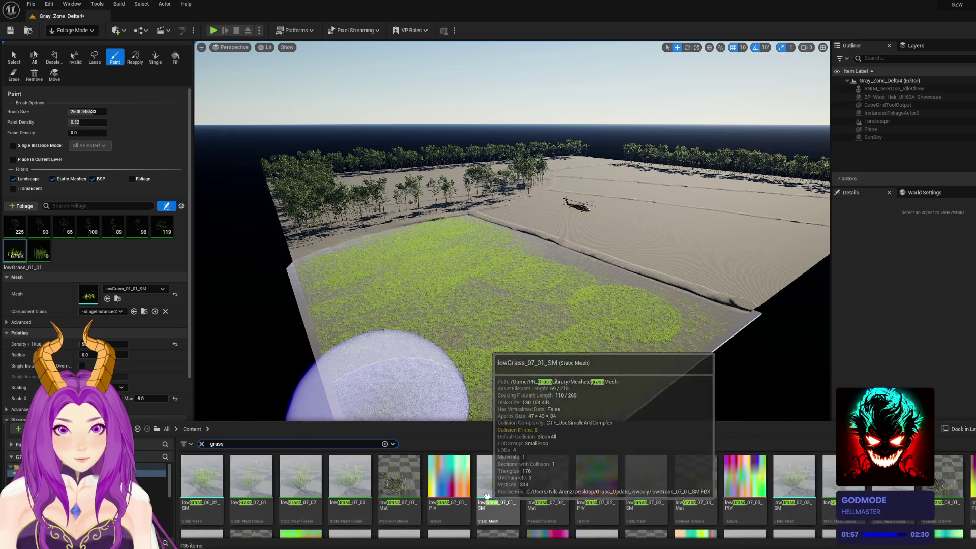
pyautogui.scroll(-1, 493, 487)
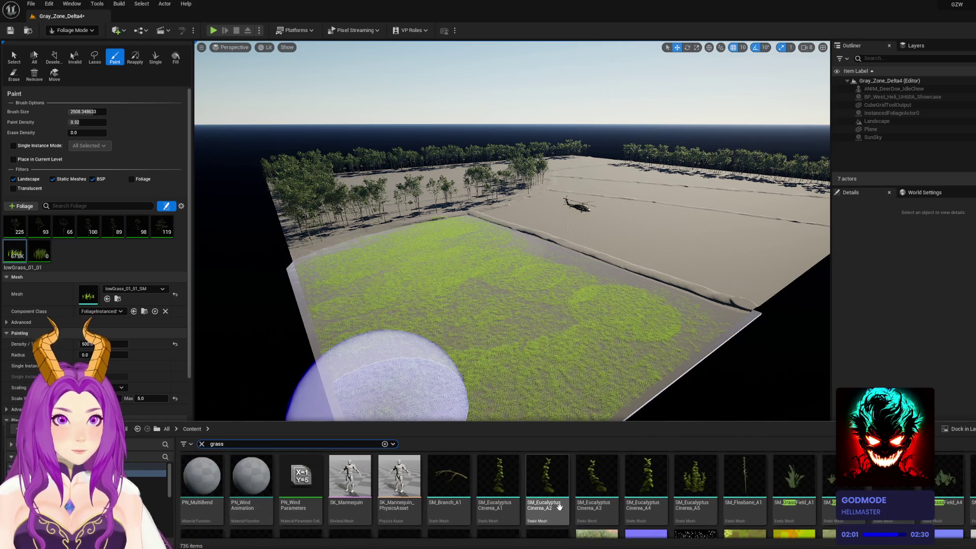
# Browse the remaining grass assets and bring the lowGrass_01_02_Mat editor window forward
pyautogui.moveTo(942, 484)
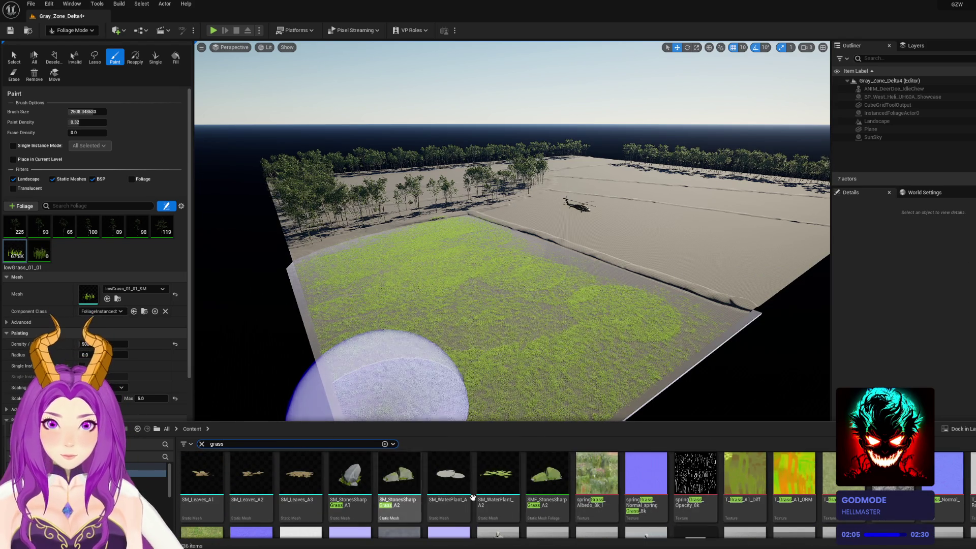
pyautogui.scroll(-2, 521, 481)
pyautogui.scroll(1, 524, 485)
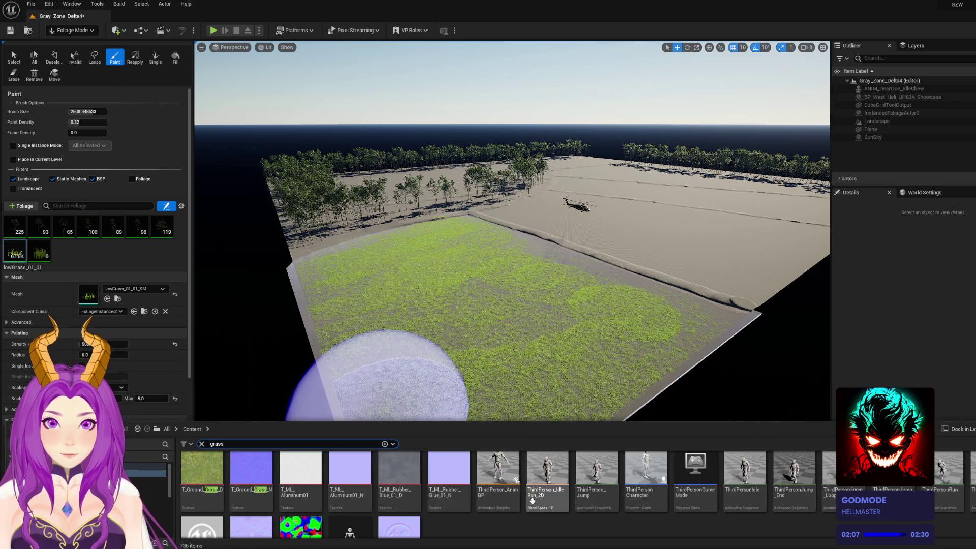
pyautogui.scroll(-1, 504, 485)
pyautogui.scroll(1, 508, 484)
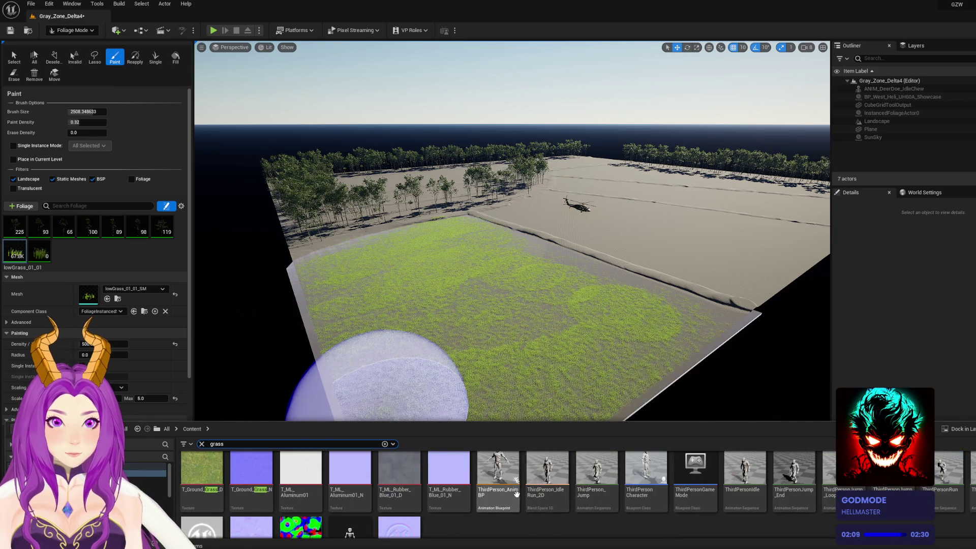
pyautogui.moveTo(512, 483)
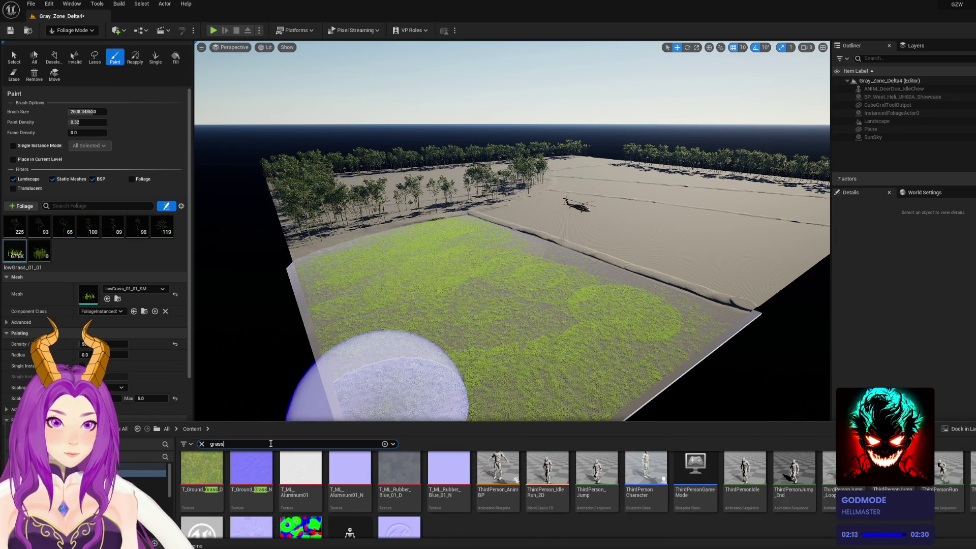
pyautogui.scroll(4, 513, 514)
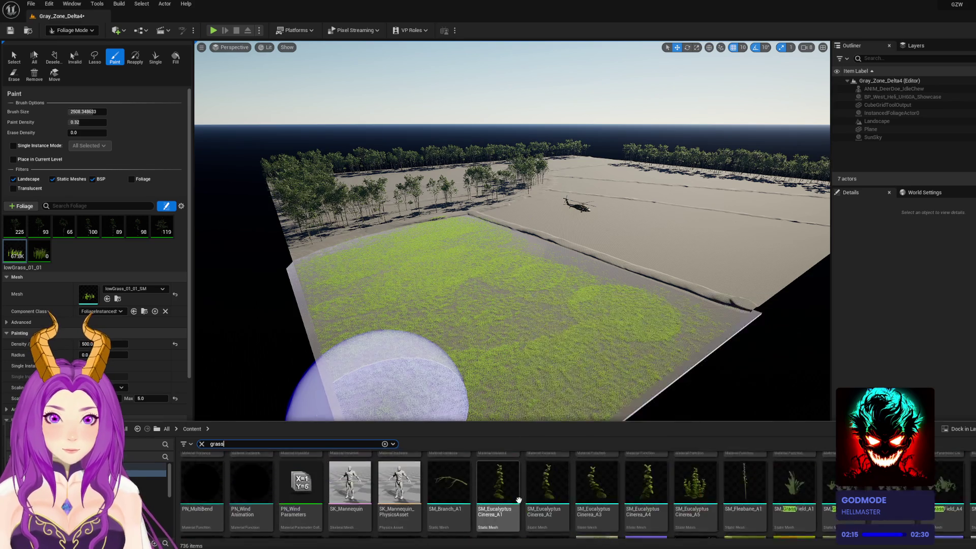
pyautogui.scroll(-3, 524, 496)
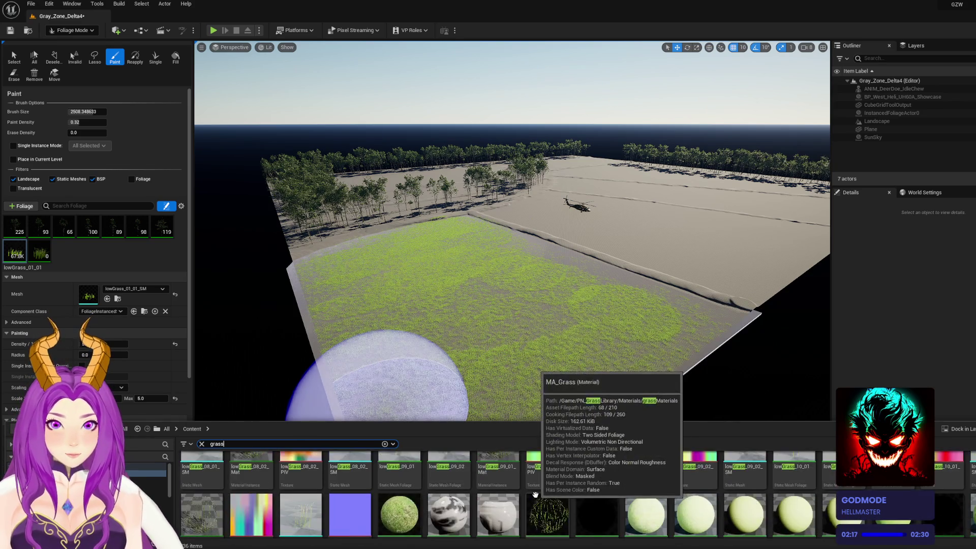
pyautogui.moveTo(532, 496)
pyautogui.hotkey('alt', 'Tab')
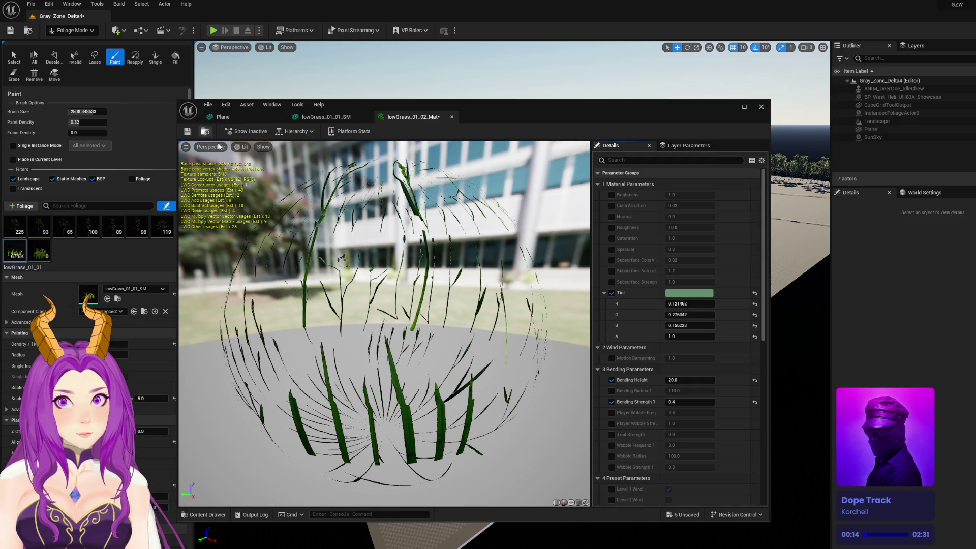
# Move the grass mesh editor aside to reveal the level's grass field
pyautogui.click(325, 117)
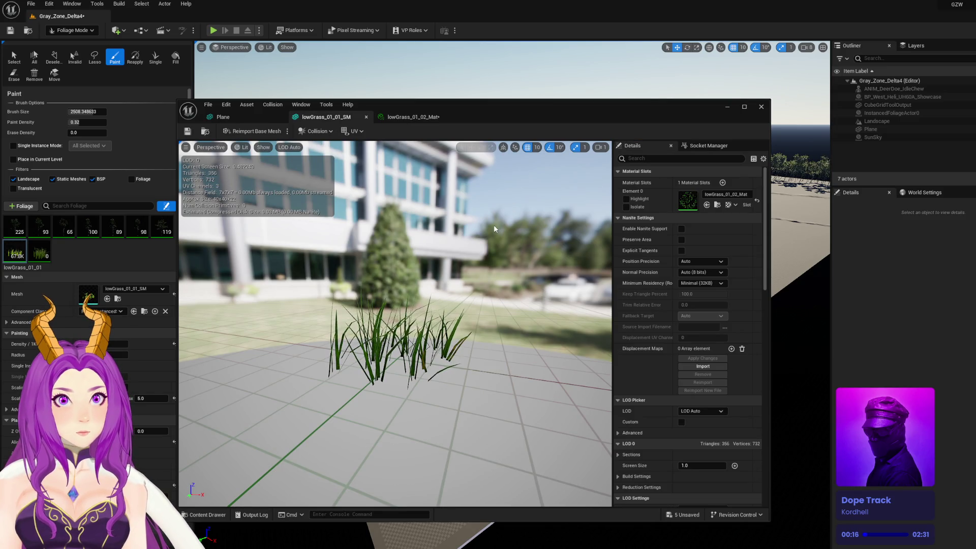
pyautogui.moveTo(573, 105); pyautogui.dragTo(531, 404)
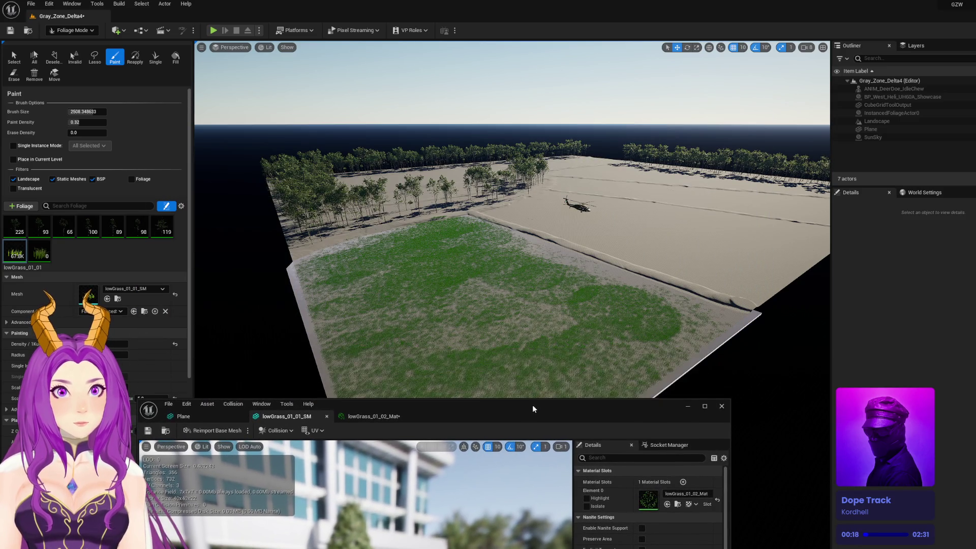
pyautogui.press('w')
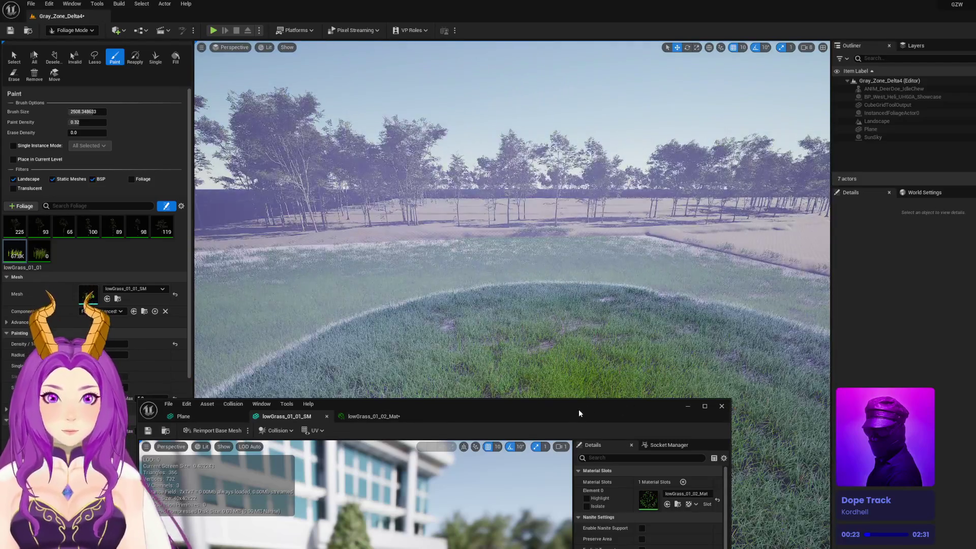
pyautogui.moveTo(578, 410)
pyautogui.mouseDown()
pyautogui.moveTo(902, 167)
pyautogui.moveTo(910, 127)
pyautogui.moveTo(873, 129)
pyautogui.moveTo(885, 125)
pyautogui.mouseUp()
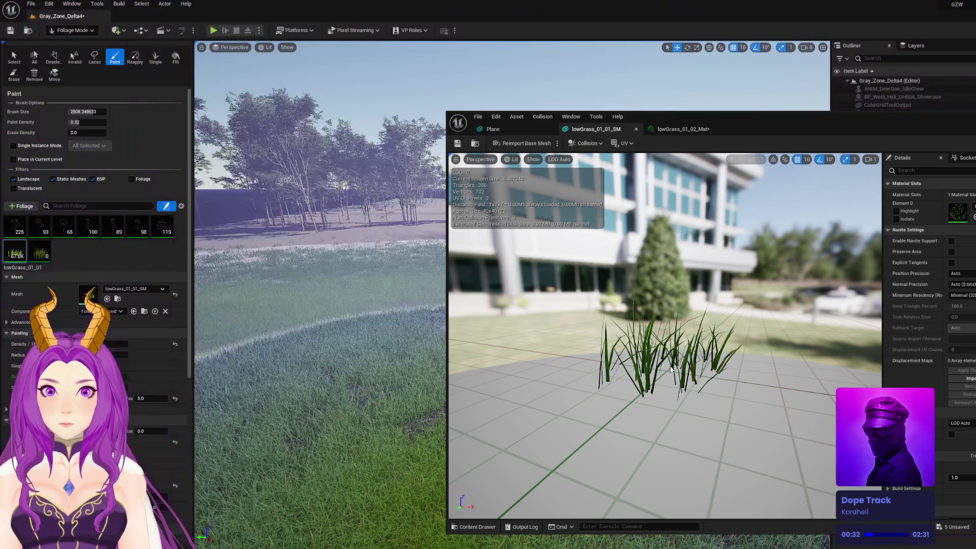
# Brighten the grass material instance's Tint colour and check the field
pyautogui.doubleClick(969, 220)
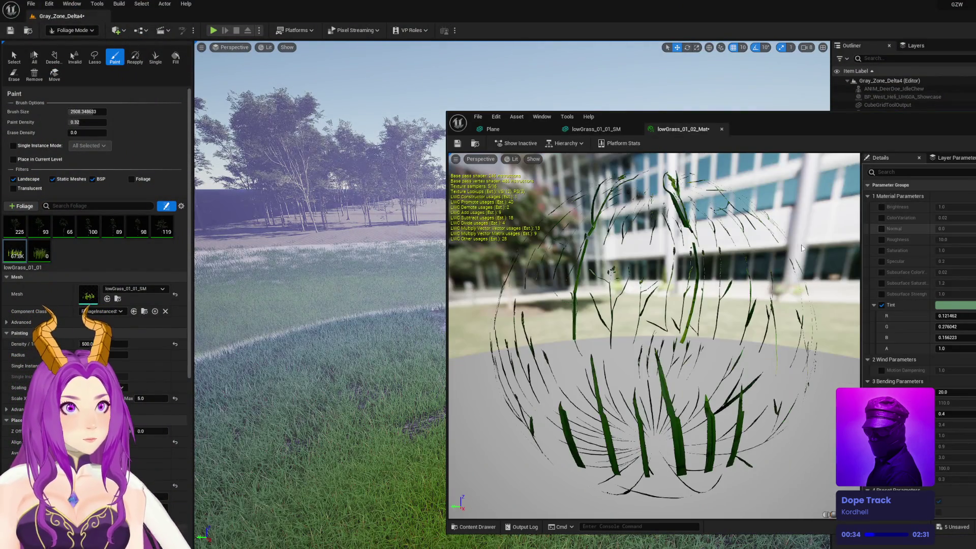
pyautogui.click(946, 308)
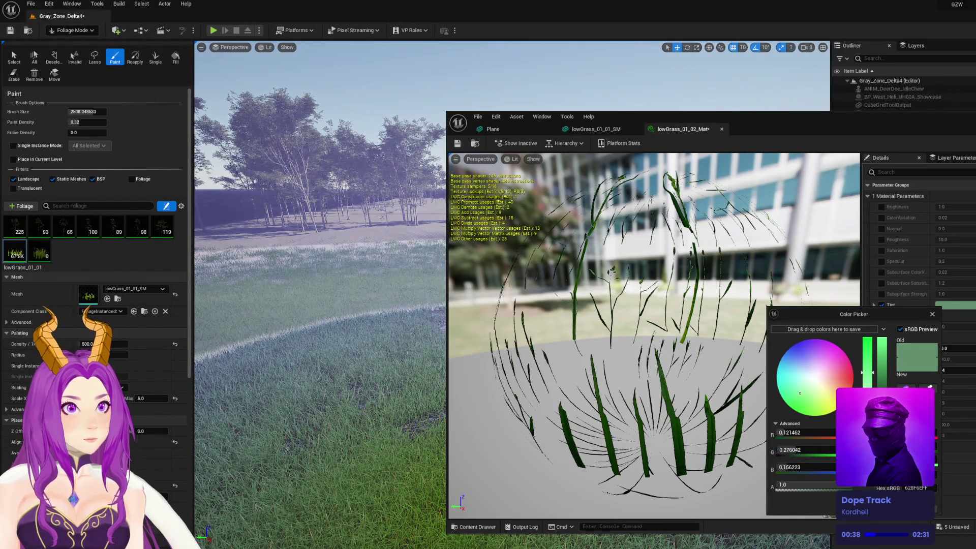
pyautogui.moveTo(883, 389); pyautogui.dragTo(886, 379)
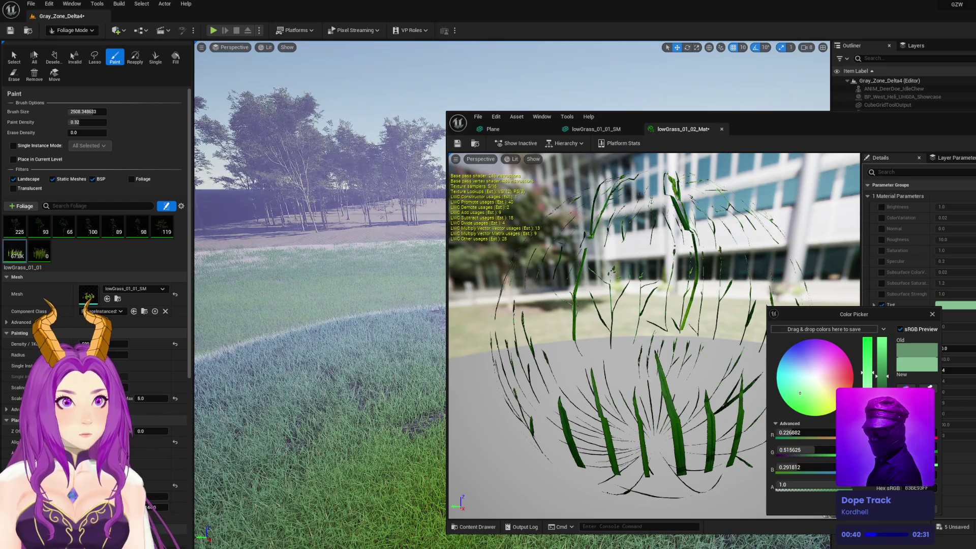
pyautogui.click(898, 503)
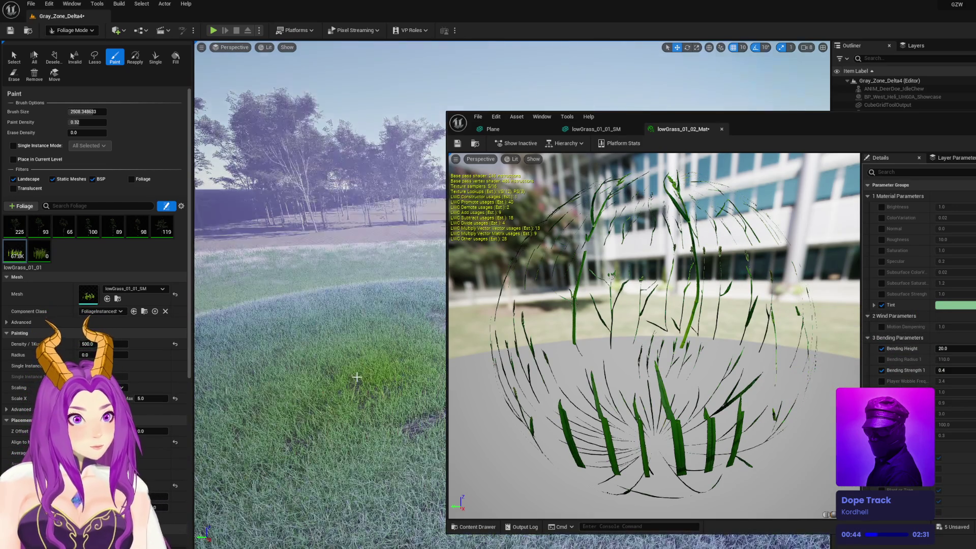
pyautogui.press('e')
pyautogui.press('w')
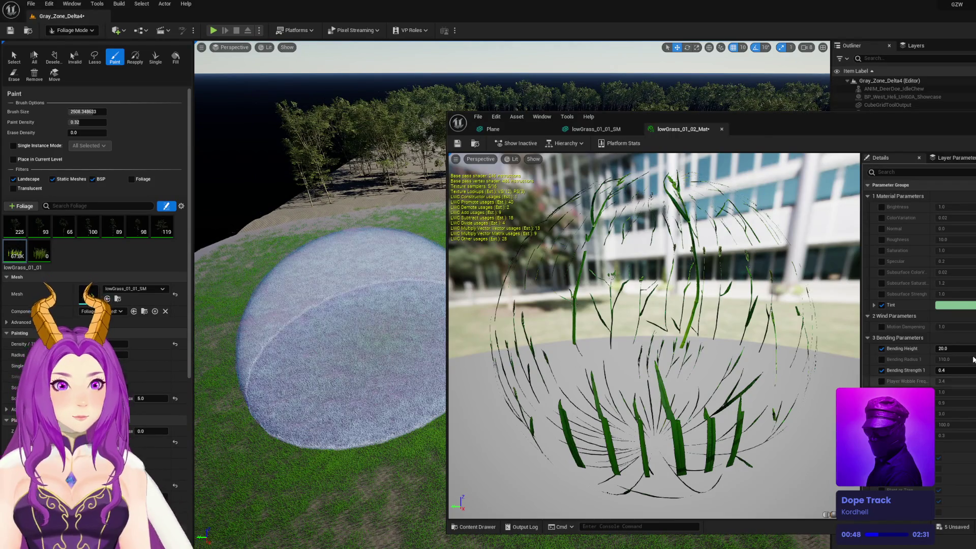
# Lower the Tint's saturation for a more muted green, then minimize the material editor
pyautogui.click(954, 305)
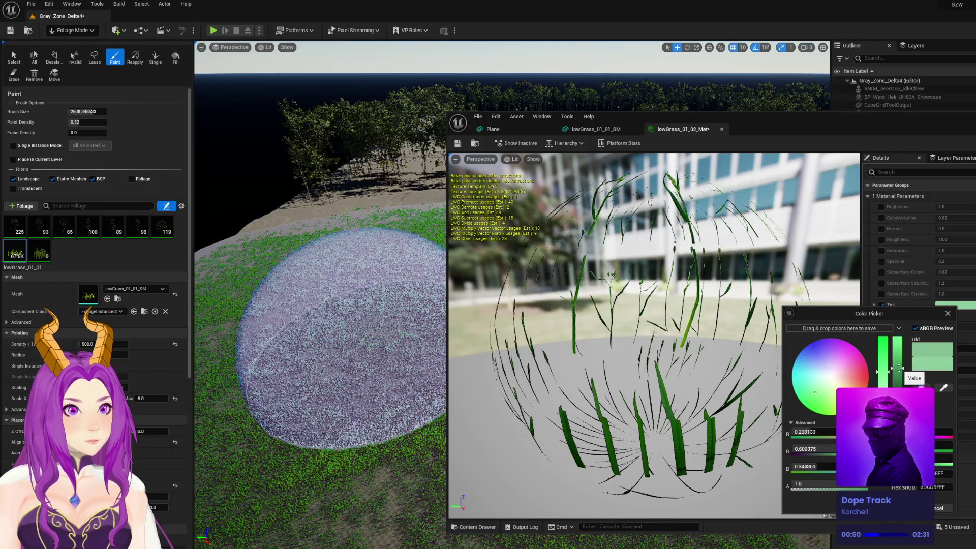
pyautogui.moveTo(879, 372)
pyautogui.mouseDown()
pyautogui.moveTo(881, 357)
pyautogui.moveTo(882, 371)
pyautogui.moveTo(903, 384)
pyautogui.mouseUp()
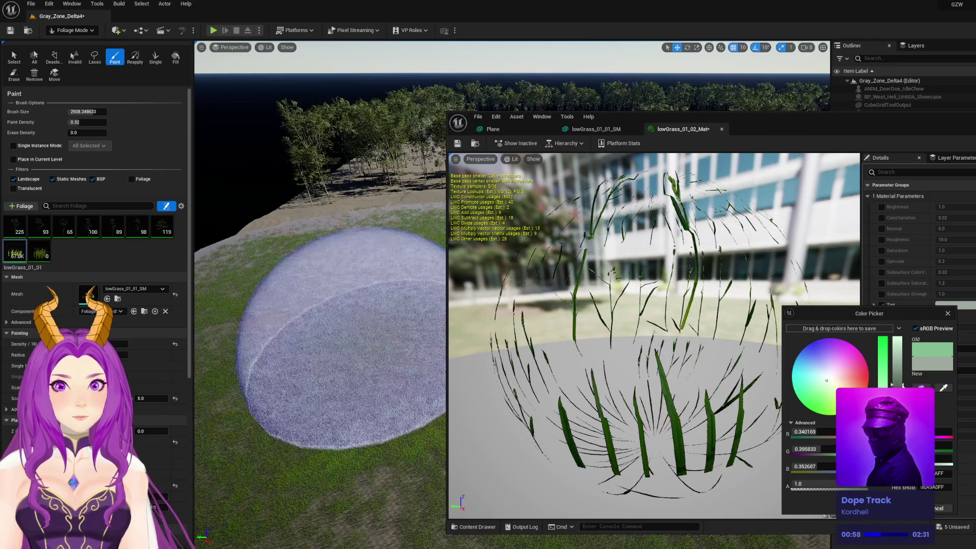
pyautogui.press('Return')
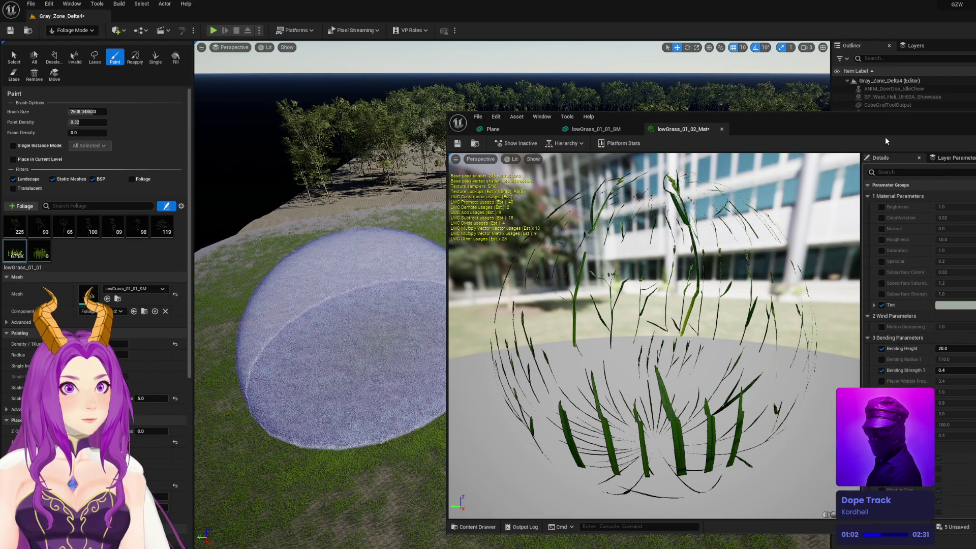
pyautogui.press('super+Down')
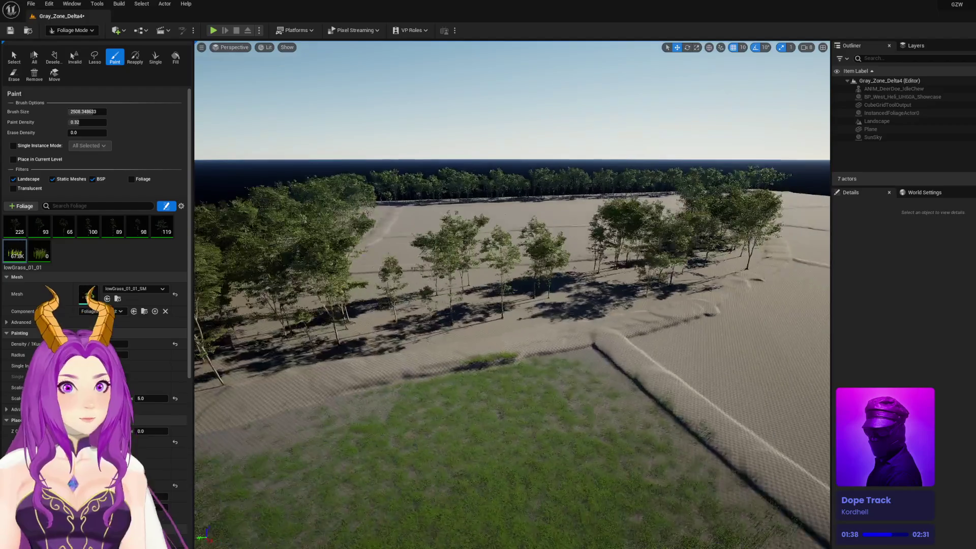
# Move the floating Content Browser off-screen, hide the Content Drawer, and pick lowGrass_03_03
pyautogui.hotkey('ctrl', 'space')
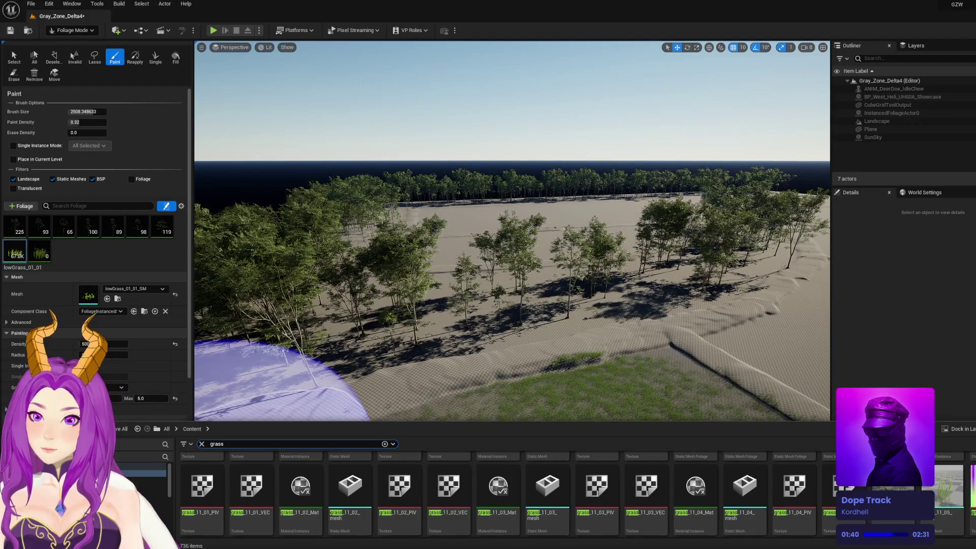
pyautogui.moveTo(295, 543)
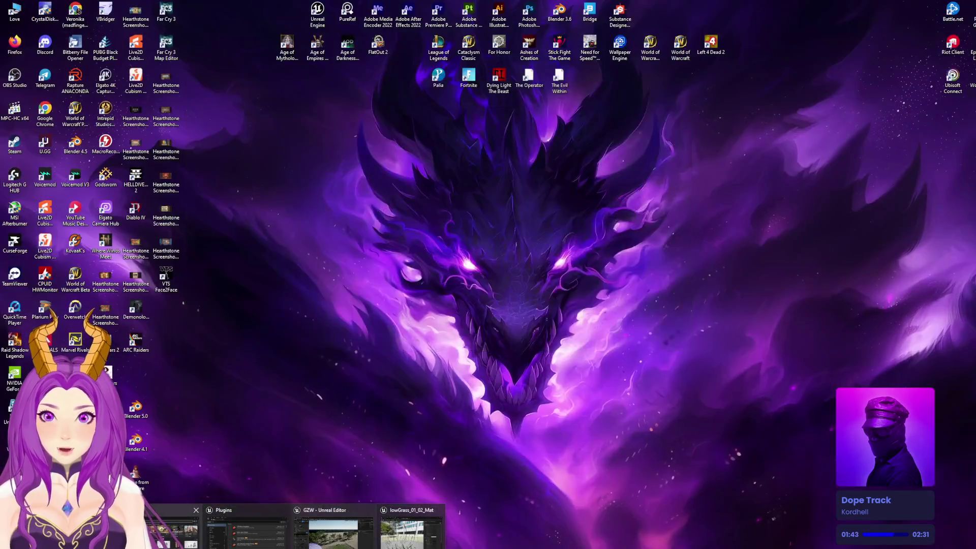
pyautogui.click(172, 529)
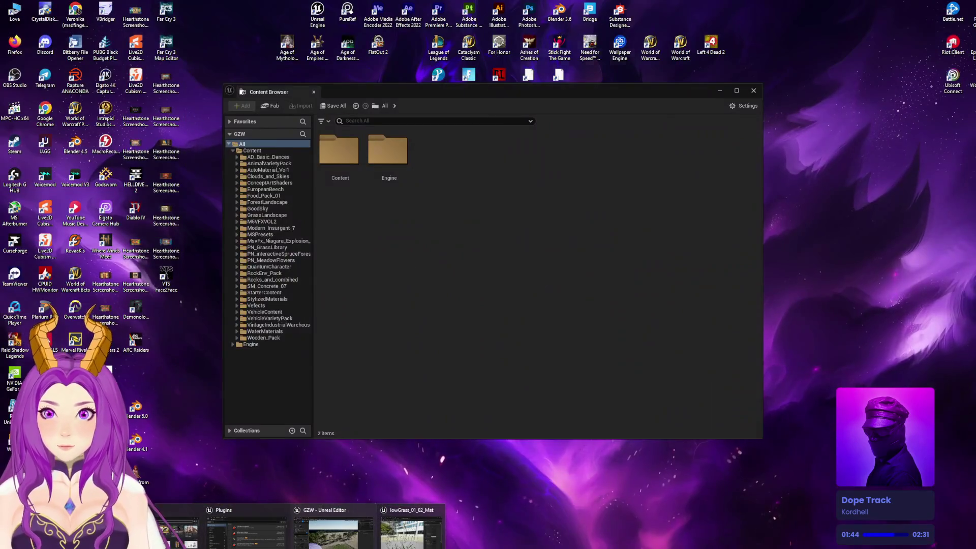
pyautogui.moveTo(541, 92); pyautogui.dragTo(975, 92)
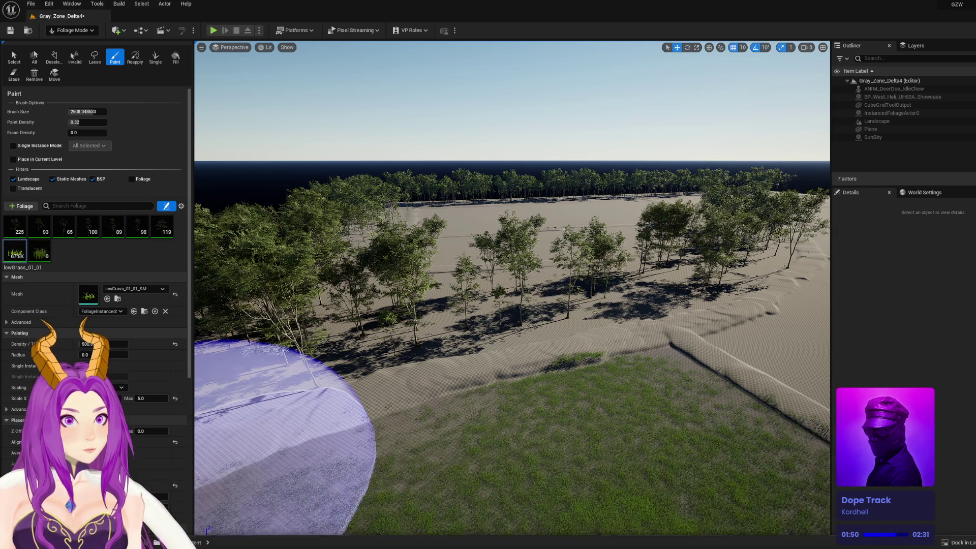
pyautogui.hotkey('ctrl', 'space')
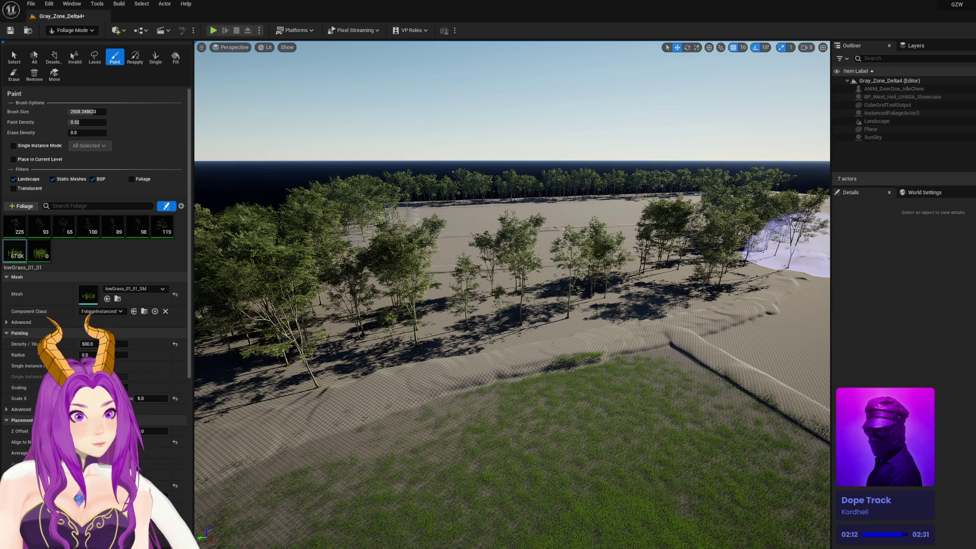
pyautogui.click(41, 255)
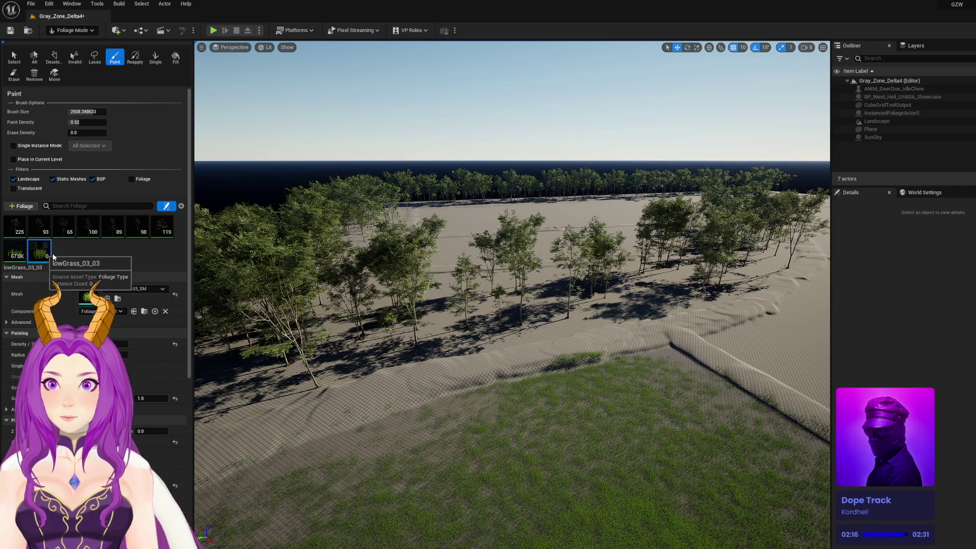
# Reselect lowGrass_01_01, bring back the asset editor, and add lowGrass_04_07_SM as a foliage type
pyautogui.click(15, 250)
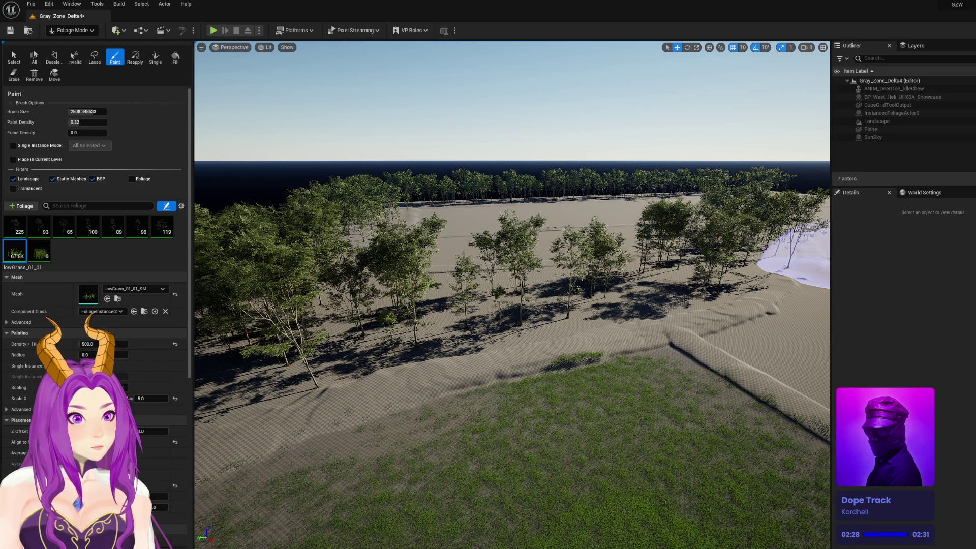
pyautogui.hotkey('alt', 'Tab')
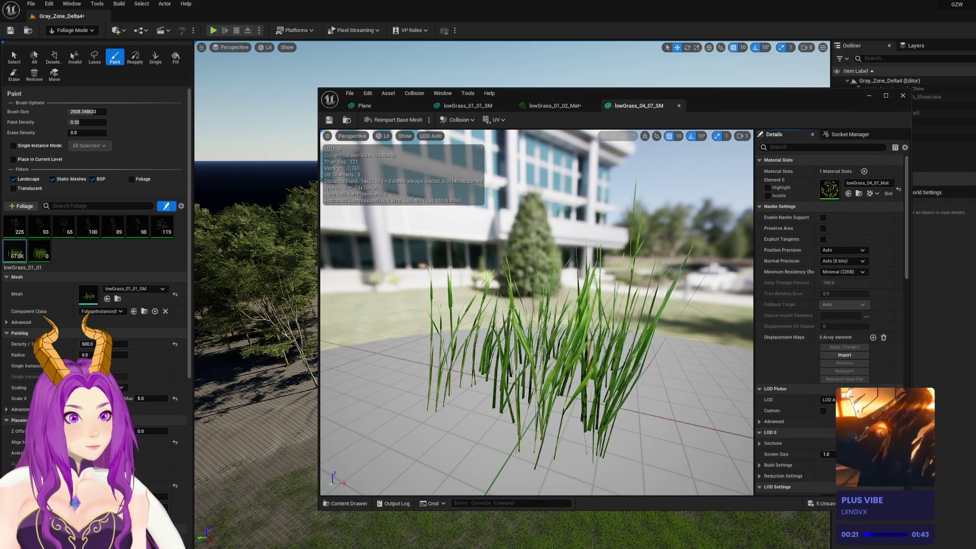
pyautogui.moveTo(285, 204)
pyautogui.mouseDown()
pyautogui.moveTo(89, 251)
pyautogui.moveTo(122, 262)
pyautogui.mouseUp()
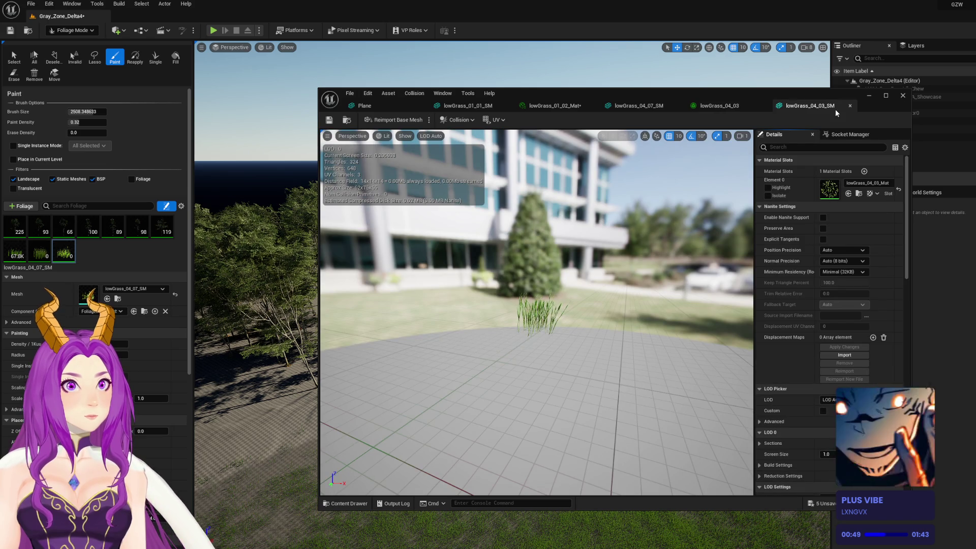
# Preview the flower_01_01 mesh, then close the lowGrass and flower mesh and foliage editor tabs
pyautogui.click(851, 107)
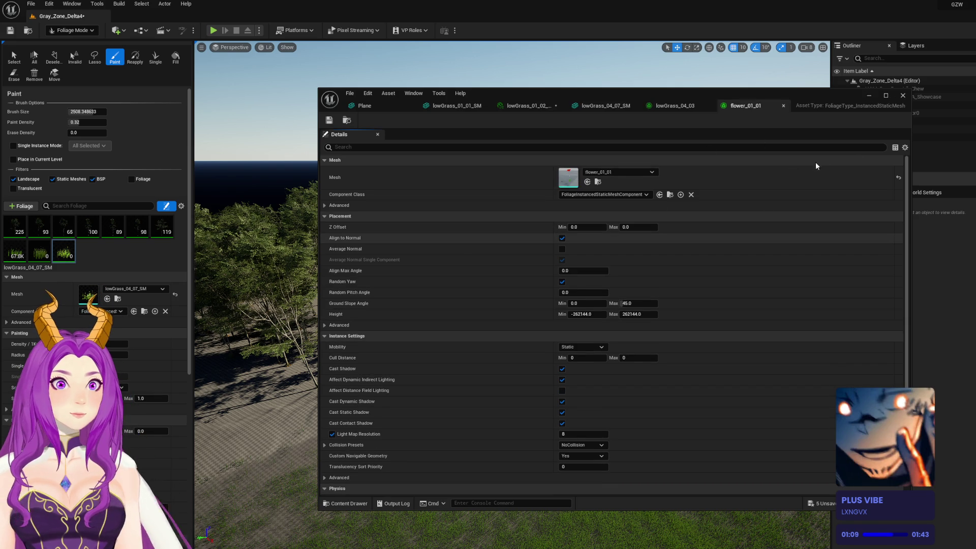
pyautogui.doubleClick(572, 184)
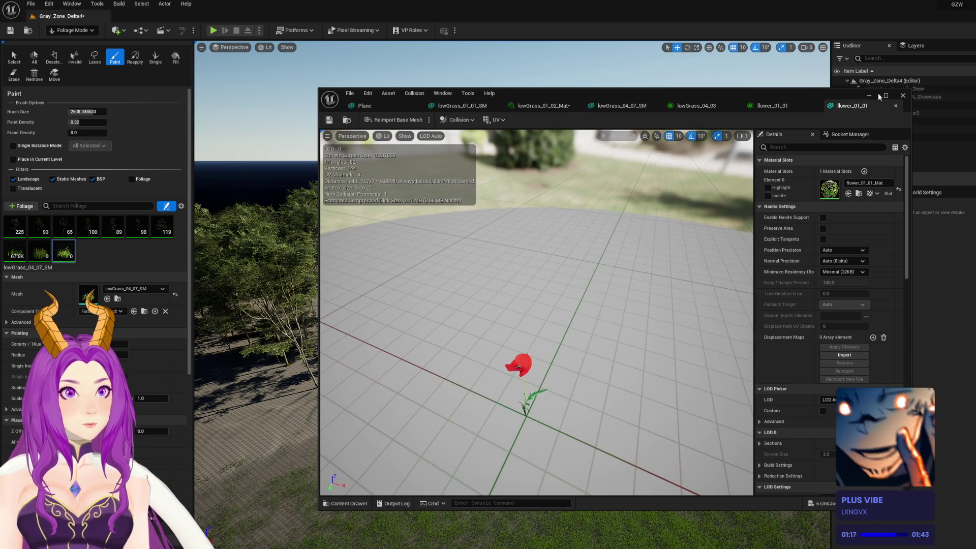
pyautogui.click(895, 106)
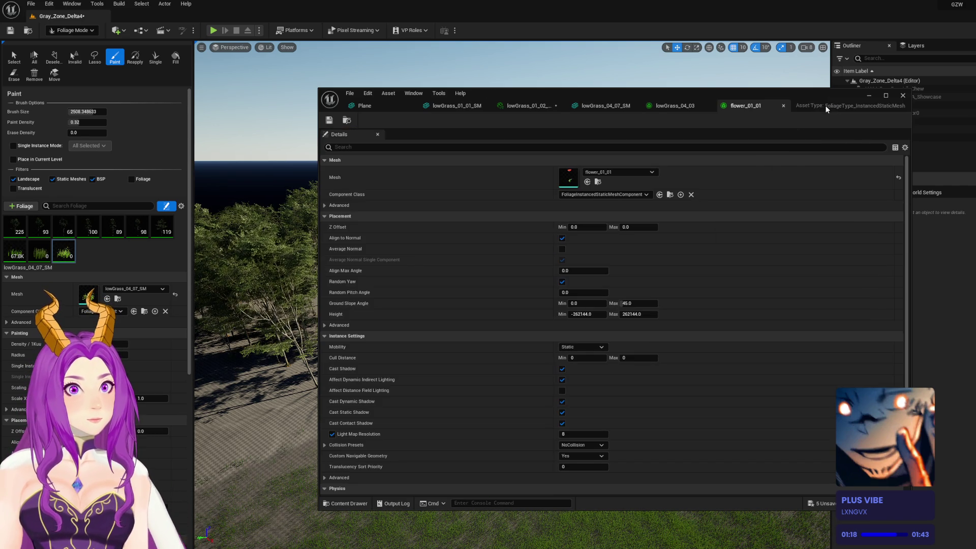
pyautogui.click(783, 107)
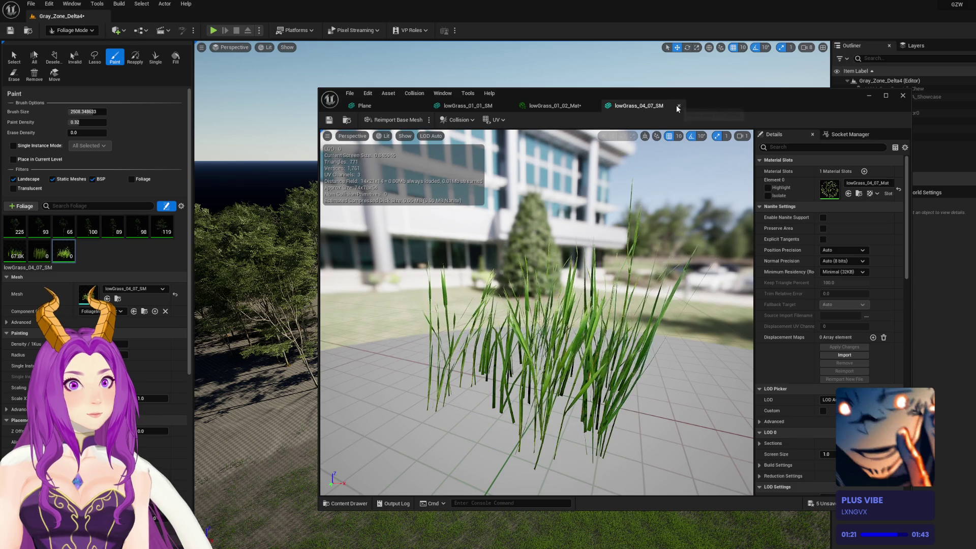
pyautogui.click(679, 106)
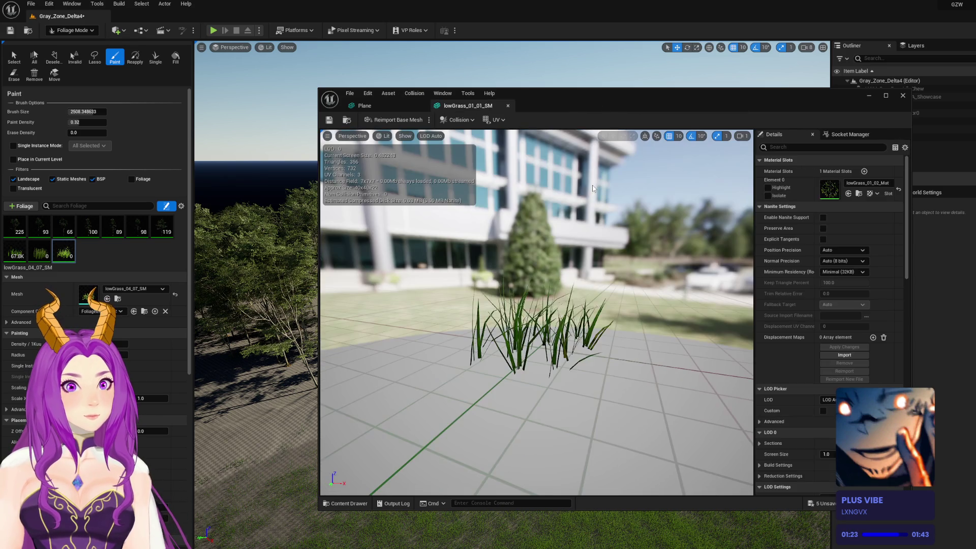
pyautogui.click(509, 106)
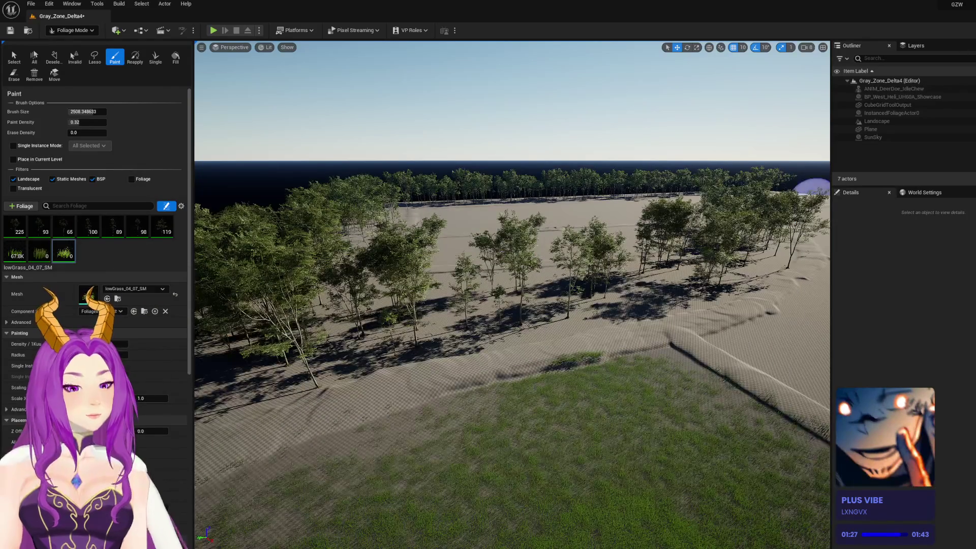
# Drop flower_01_01 and three more flower meshes into the foliage palette as new foliage types
pyautogui.moveTo(319, 435)
pyautogui.mouseDown()
pyautogui.moveTo(379, 338)
pyautogui.moveTo(144, 266)
pyautogui.moveTo(154, 275)
pyautogui.mouseUp()
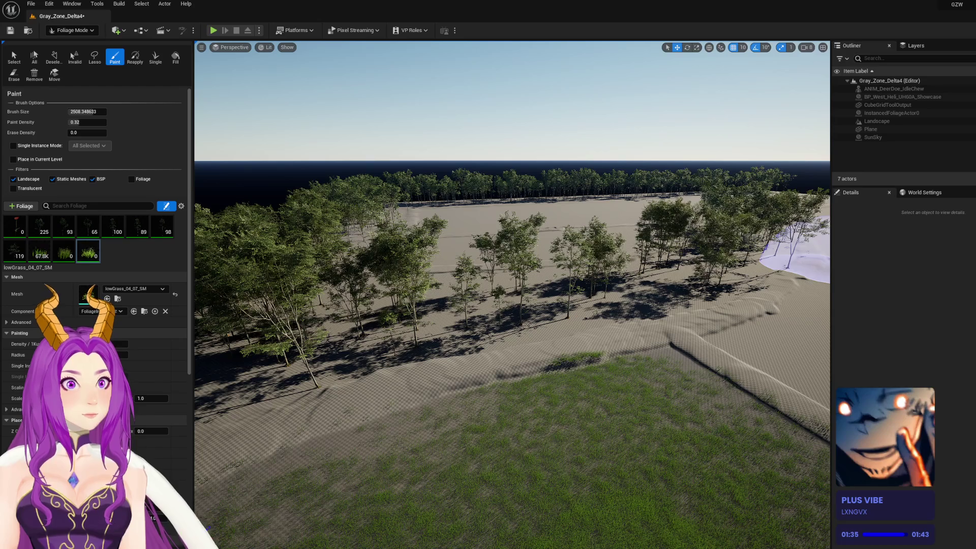
pyautogui.moveTo(468, 219); pyautogui.dragTo(148, 273)
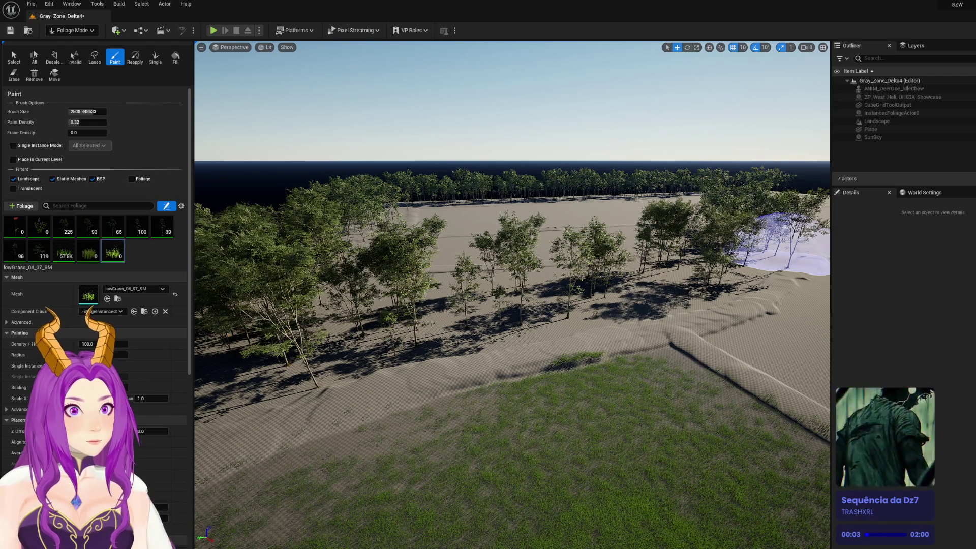
pyautogui.moveTo(199, 244)
pyautogui.mouseDown()
pyautogui.moveTo(191, 257)
pyautogui.moveTo(148, 263)
pyautogui.mouseUp()
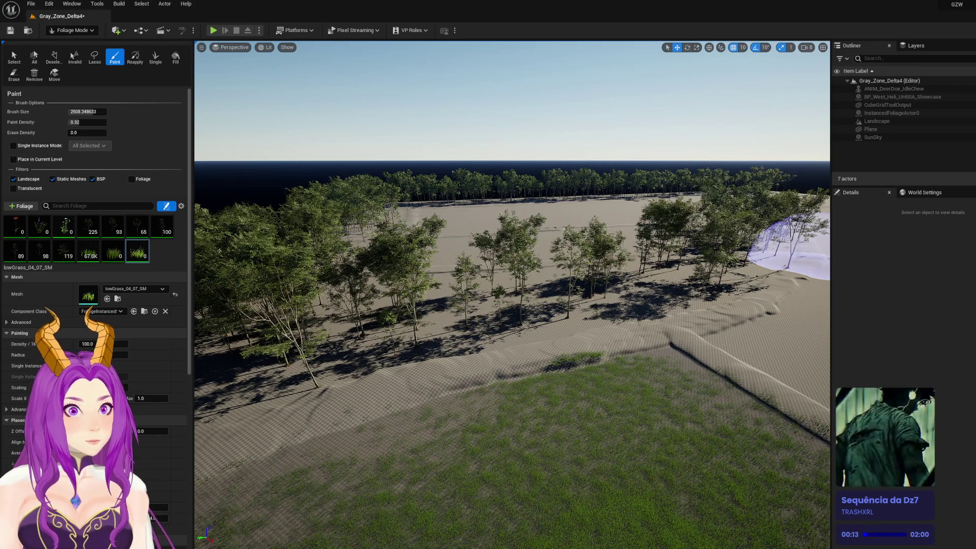
pyautogui.moveTo(788, 244); pyautogui.dragTo(152, 256)
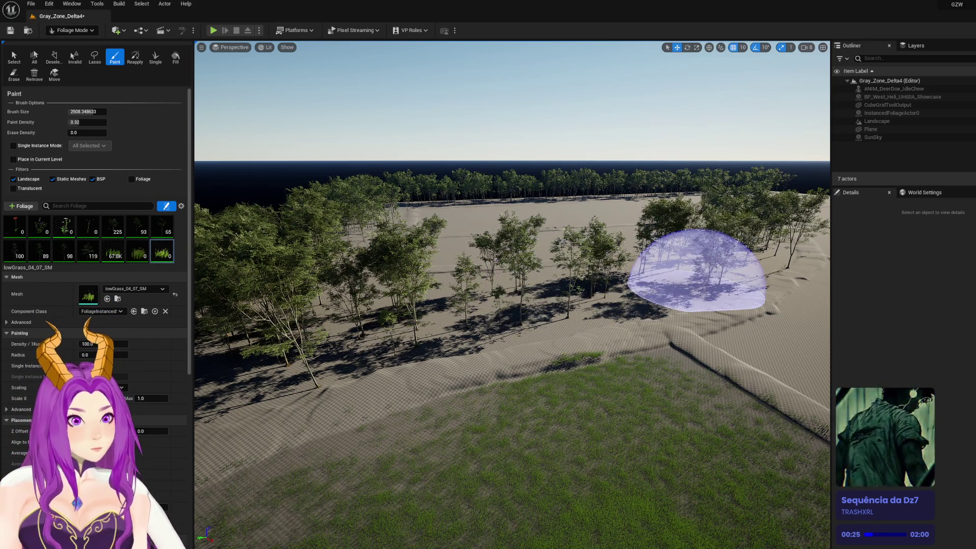
pyautogui.press('w')
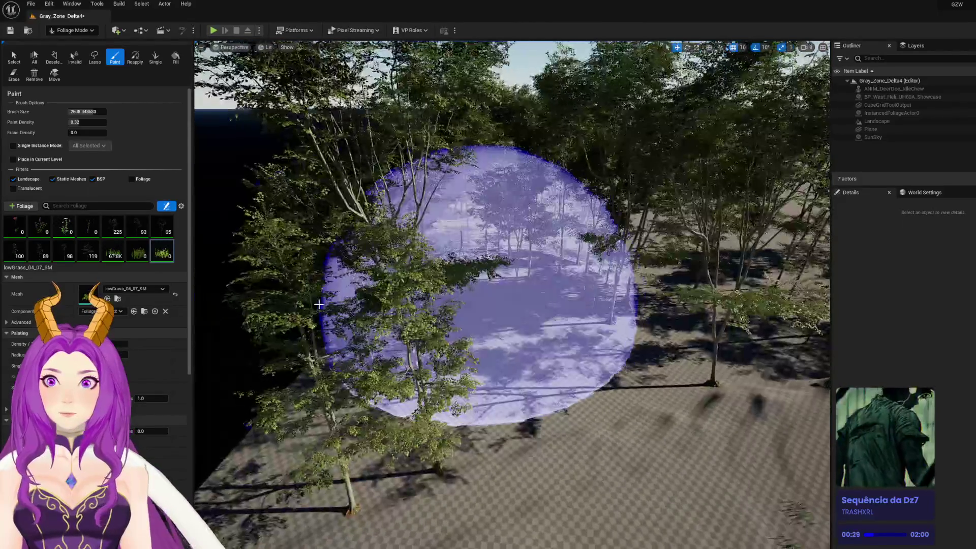
# Review Density and Scale for flower_04_04, flower_01_01, flower_08_03 and lowGrass_01_01, expanding Advanced settings
pyautogui.click(60, 230)
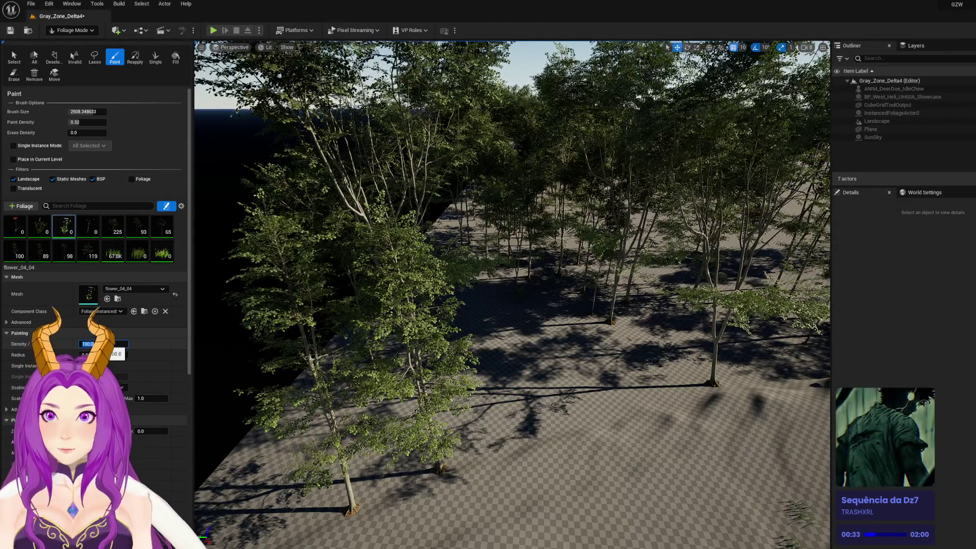
pyautogui.click(21, 229)
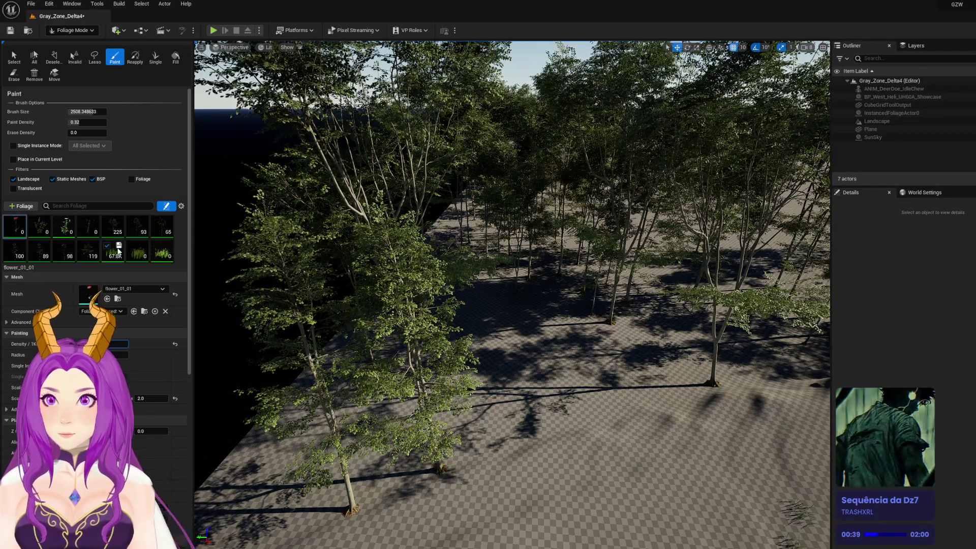
pyautogui.click(118, 257)
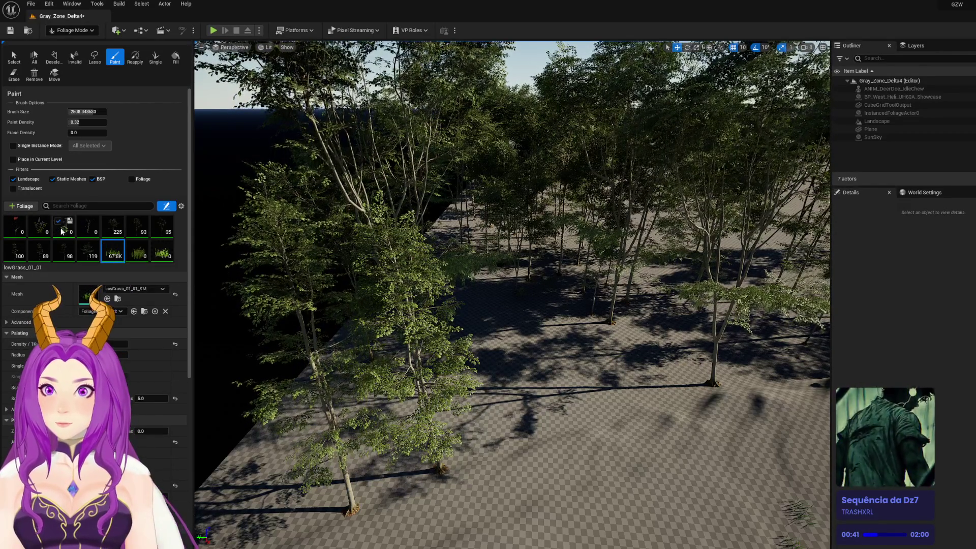
pyautogui.click(64, 233)
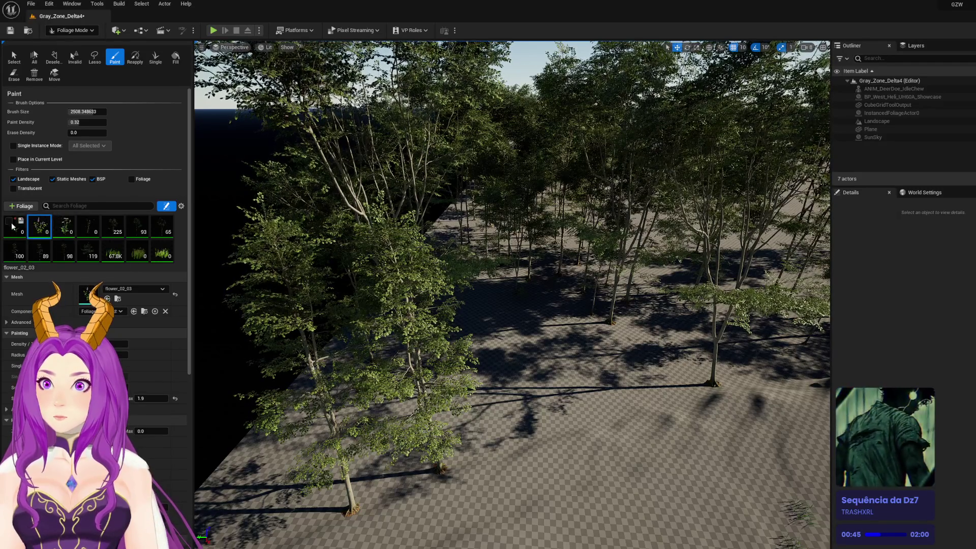
pyautogui.click(24, 234)
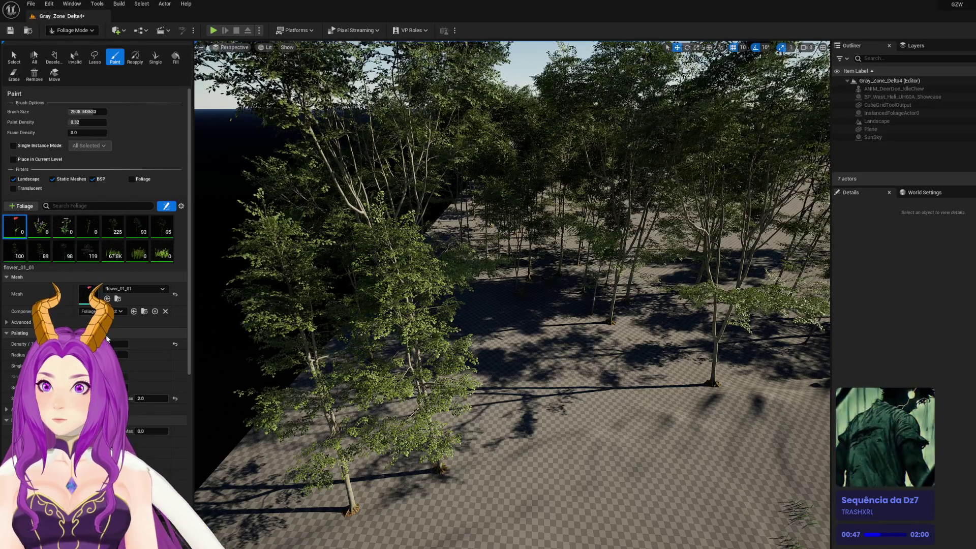
pyautogui.click(82, 324)
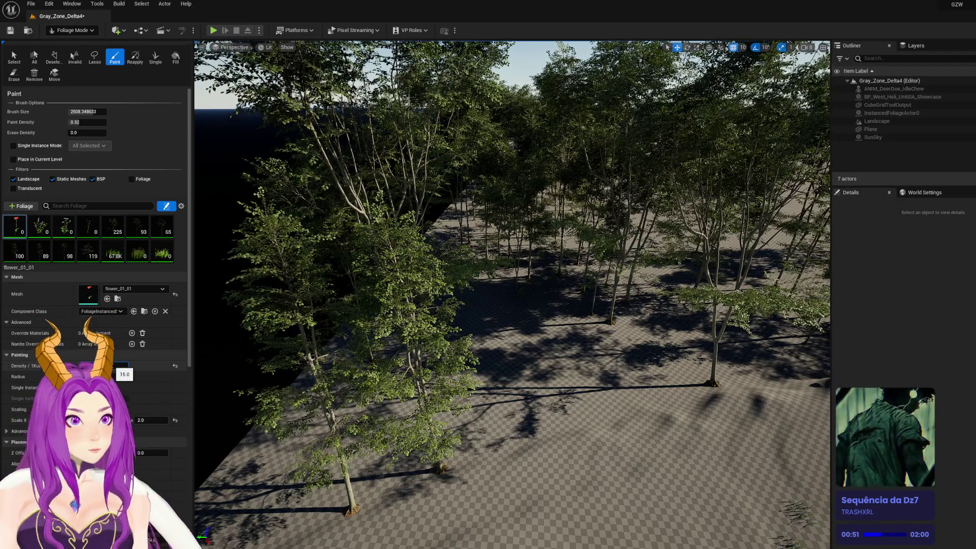
pyautogui.click(63, 232)
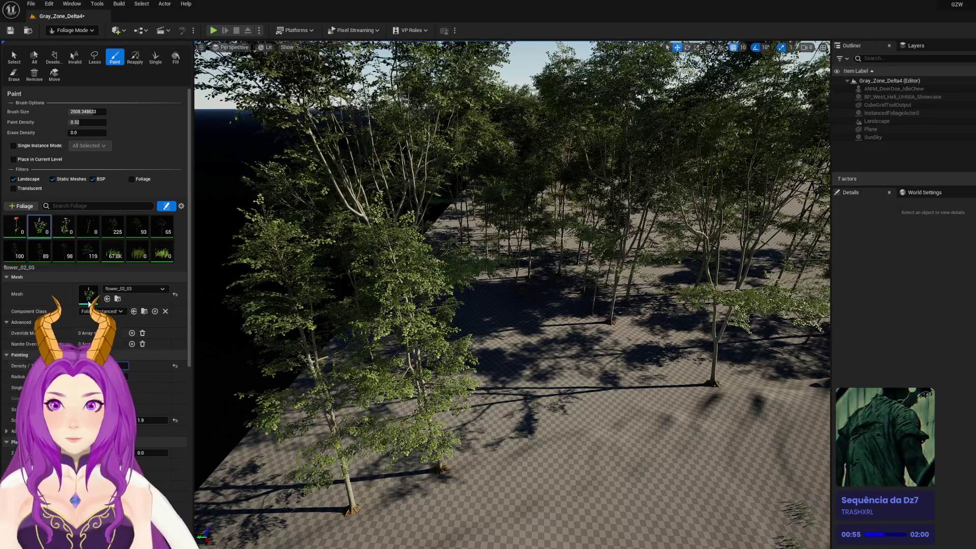
pyautogui.click(90, 233)
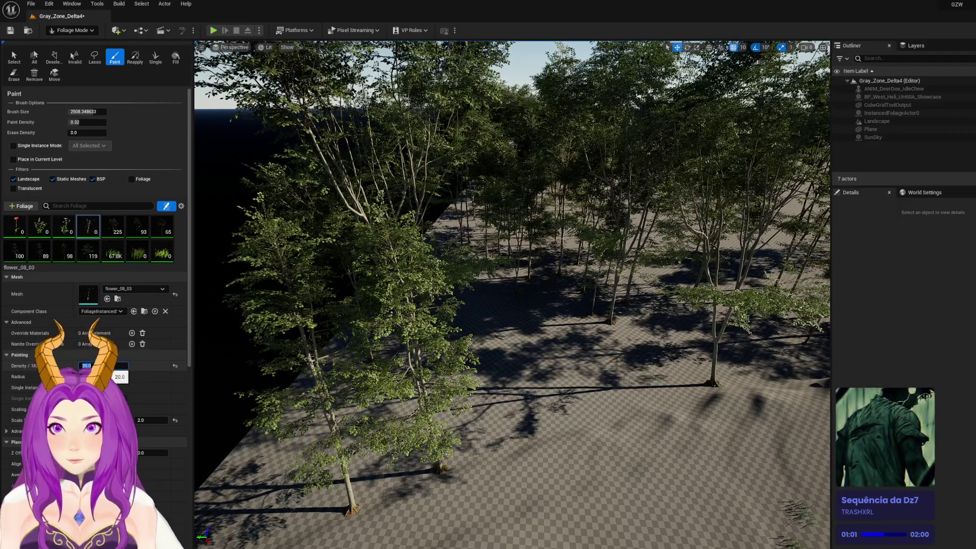
# Check lowGrass_03_03, then select lowGrass_04_07_SM as the grass to paint
pyautogui.click(142, 257)
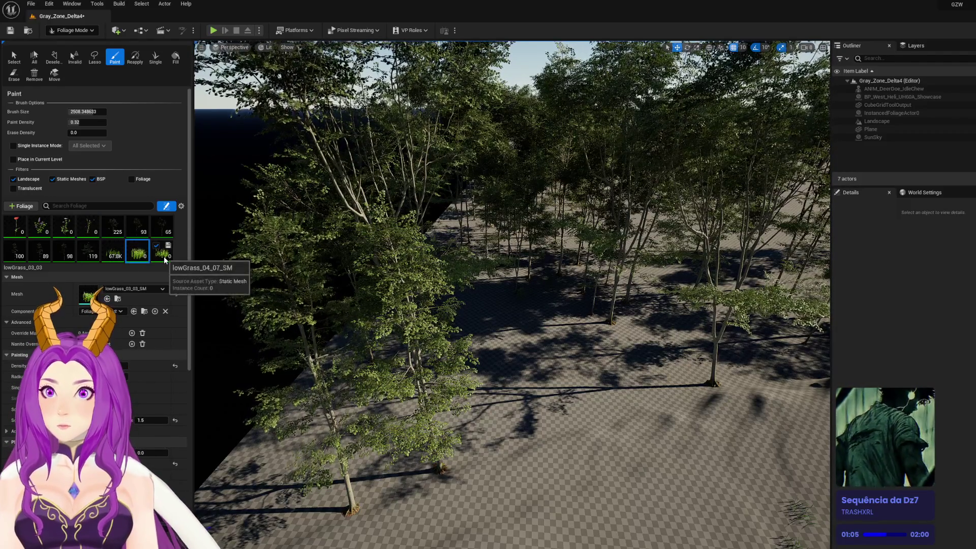
pyautogui.scroll(-1, 138, 244)
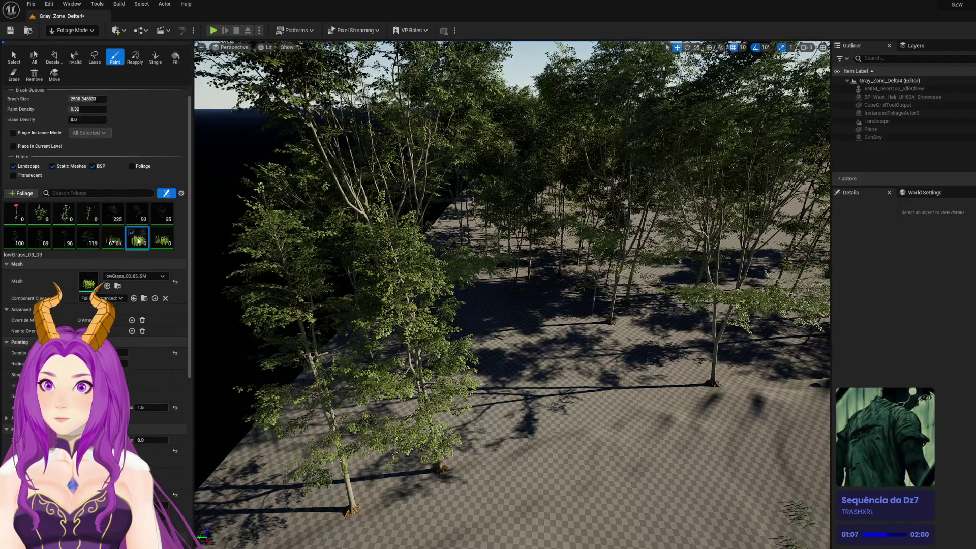
pyautogui.click(163, 242)
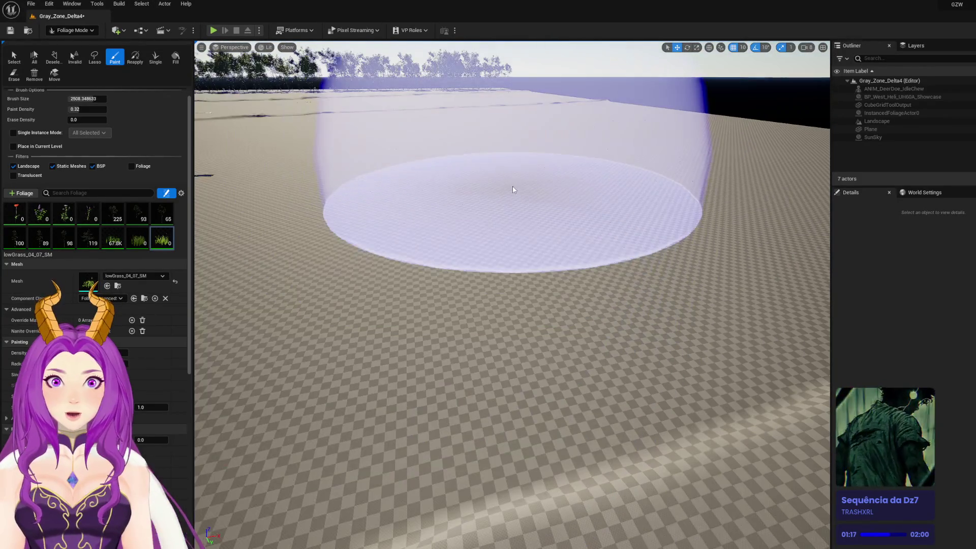
# Test-paint a round grass patch on the checkered ground, then undo it
pyautogui.click(514, 194)
pyautogui.scroll(10, 512, 294)
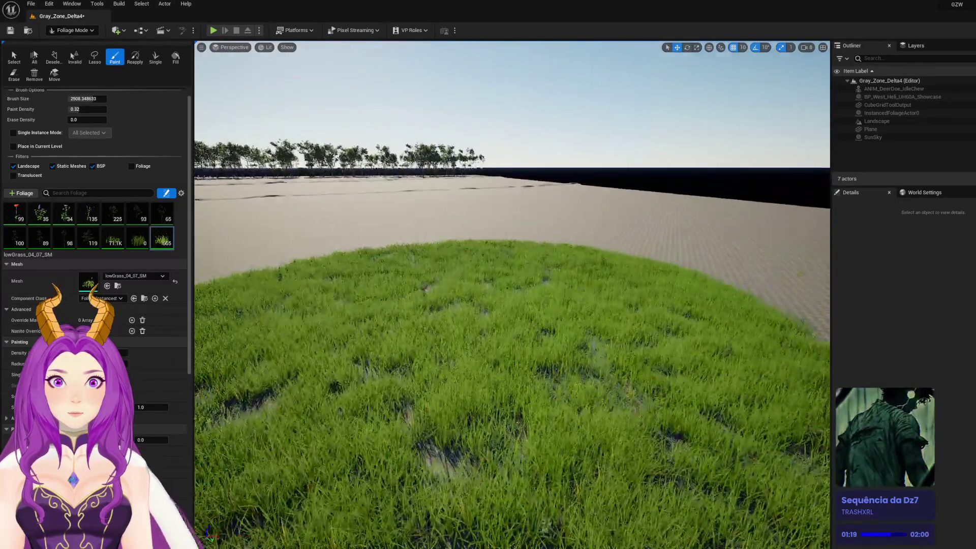
pyautogui.scroll(-10, 526, 224)
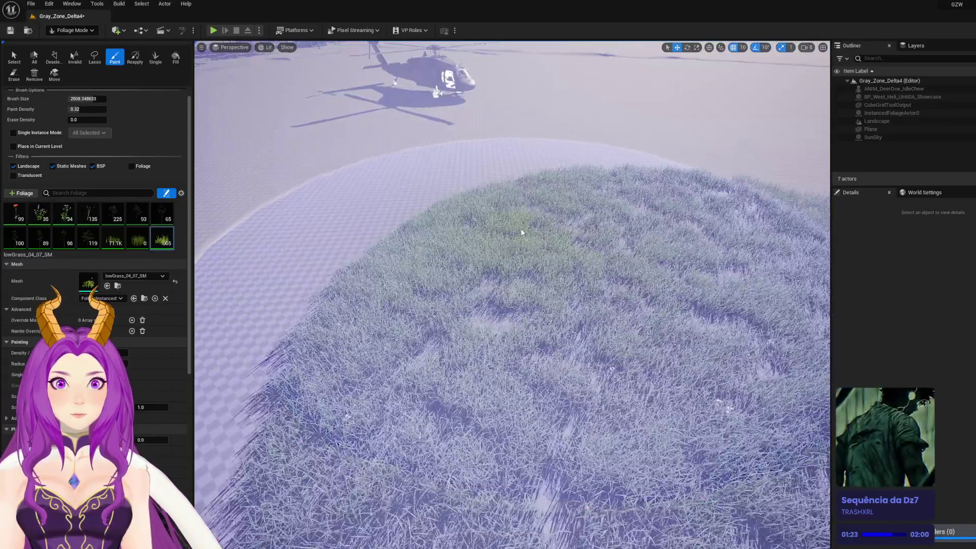
pyautogui.moveTo(526, 224)
pyautogui.mouseDown()
pyautogui.moveTo(525, 193)
pyautogui.moveTo(483, 112)
pyautogui.mouseUp()
pyautogui.scroll(-10, 504, 234)
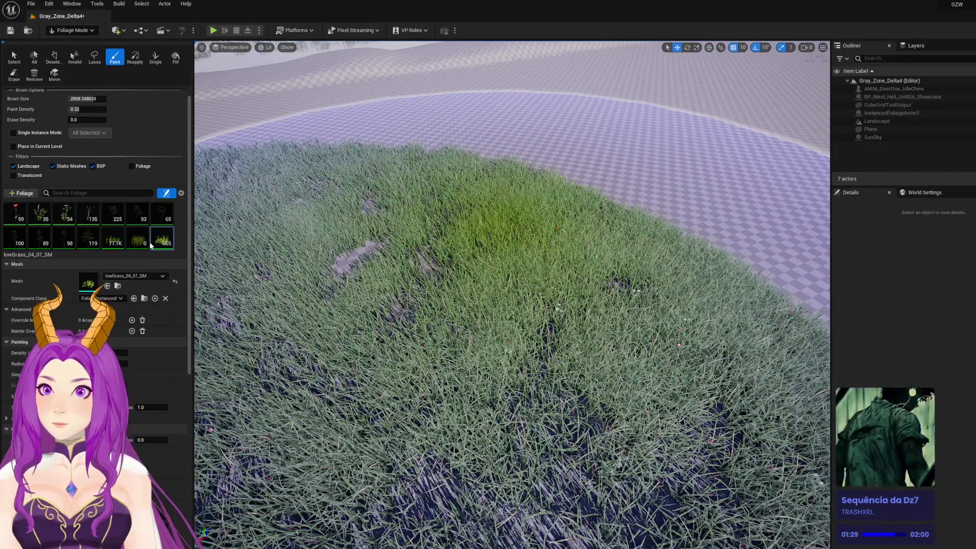
pyautogui.hotkey('ctrl', 'z')
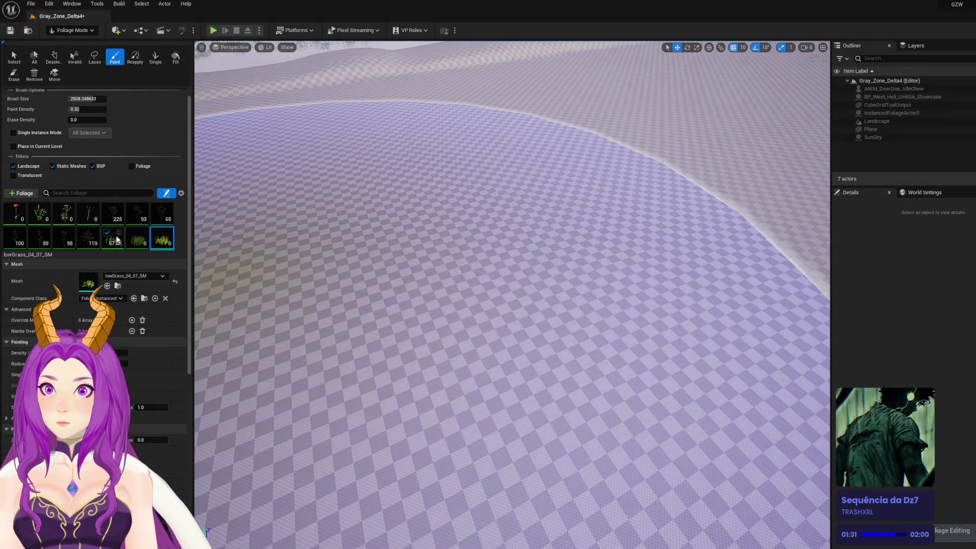
# Select lowGrass_01_01, test-paint grass on the landscape and undo it, leaving the ground bare
pyautogui.click(425, 213)
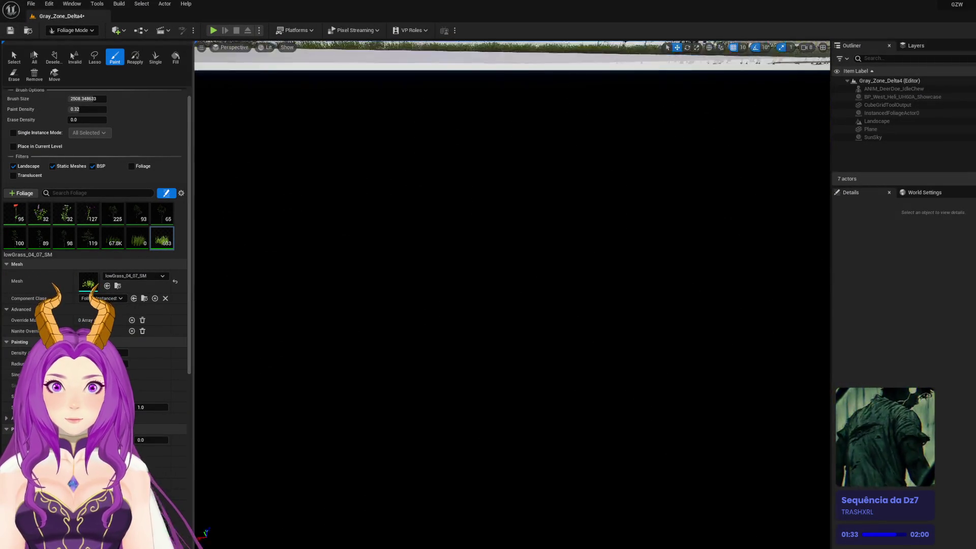
pyautogui.scroll(-5, 513, 295)
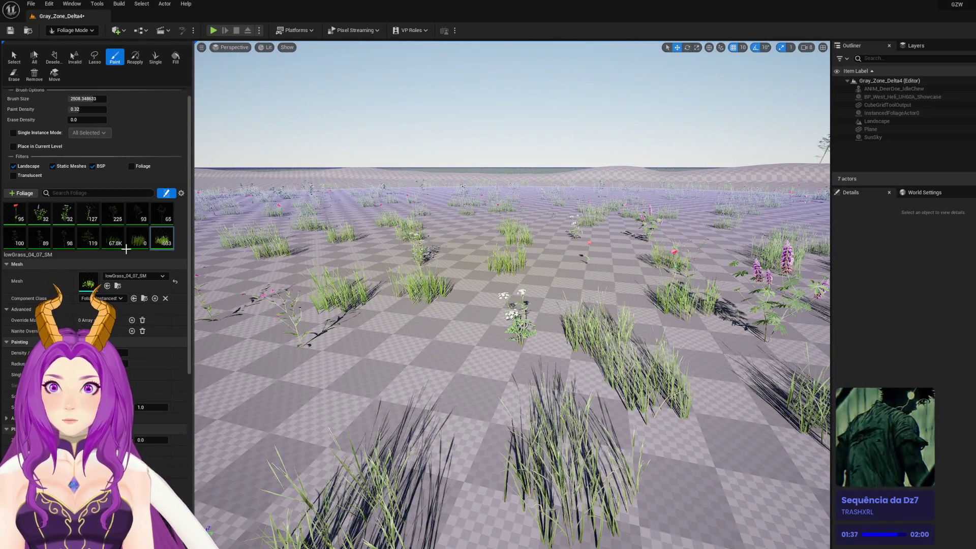
pyautogui.click(114, 239)
pyautogui.hotkey('ctrl', 'z')
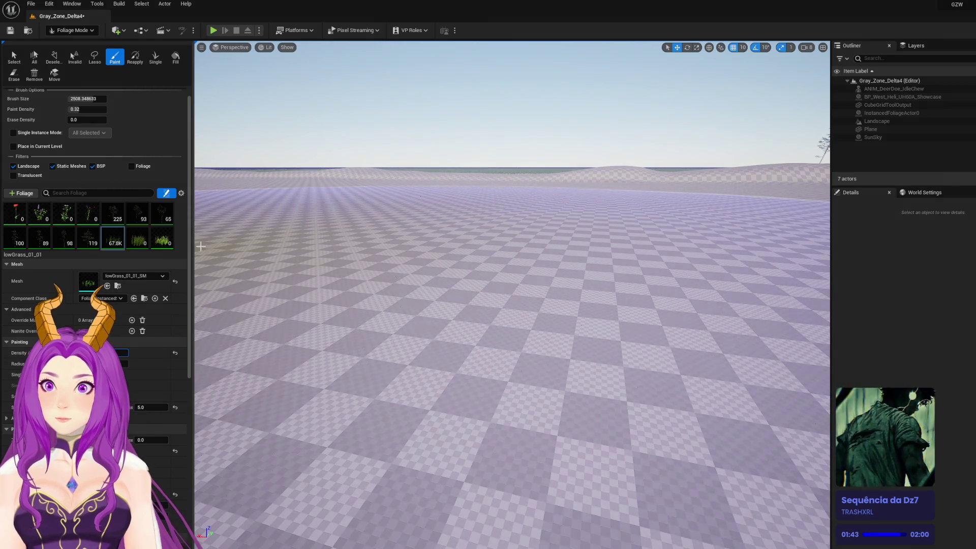
pyautogui.click(457, 254)
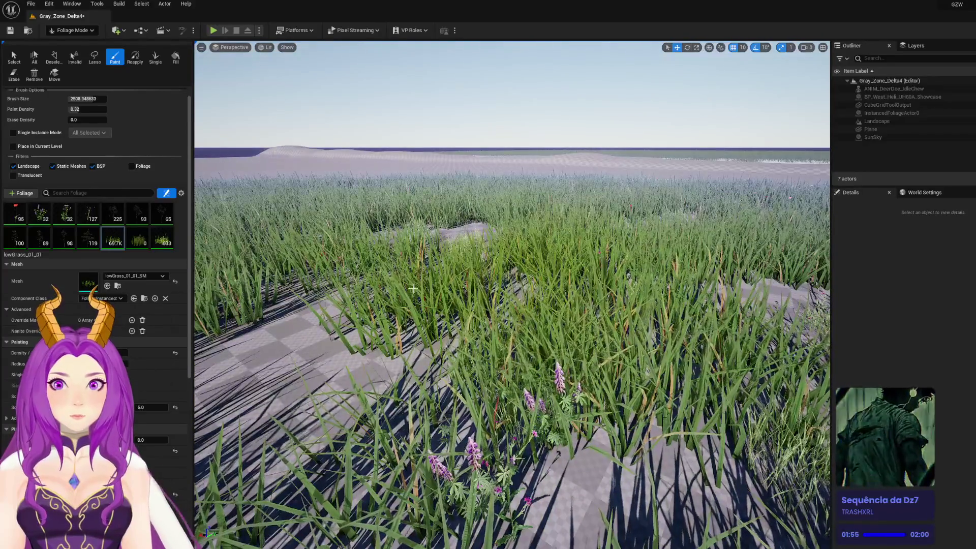
pyautogui.hotkey('ctrl', 'z')
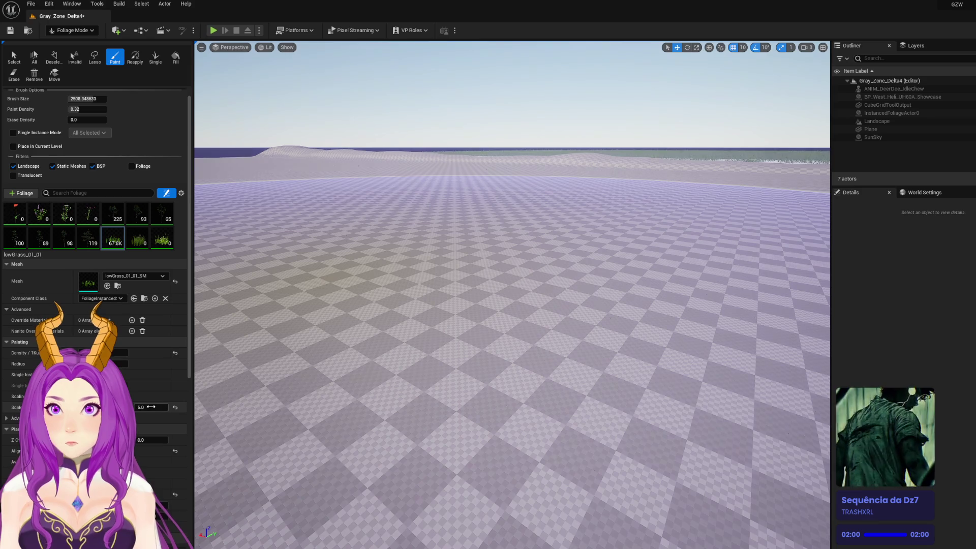
# Set the grass Scale to 2.0
pyautogui.write('2')
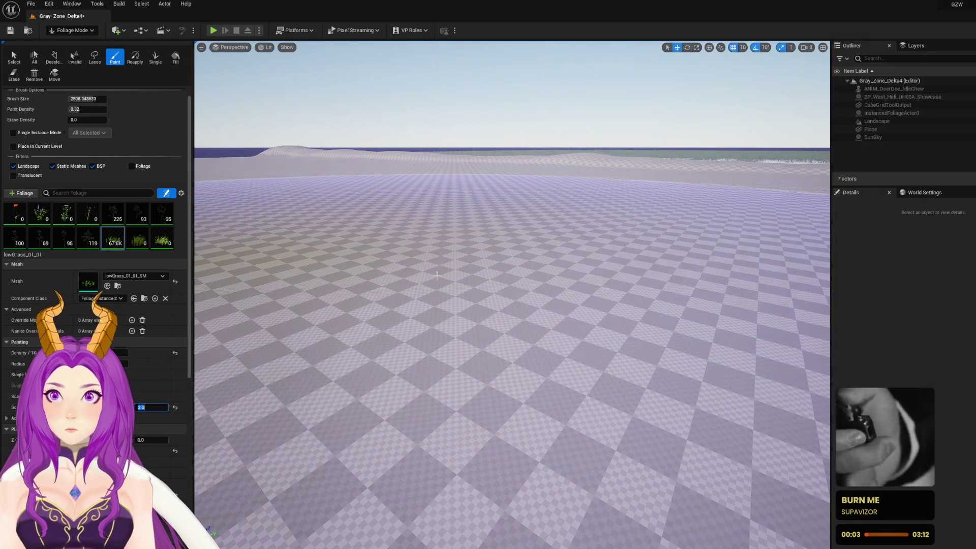
pyautogui.click(505, 308)
pyautogui.scroll(5, 505, 307)
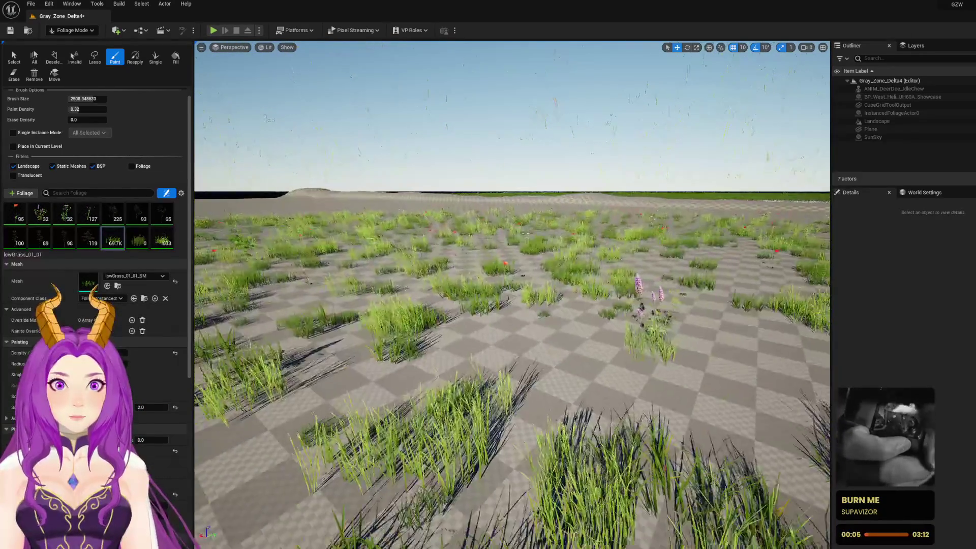
pyautogui.scroll(-5, 464, 309)
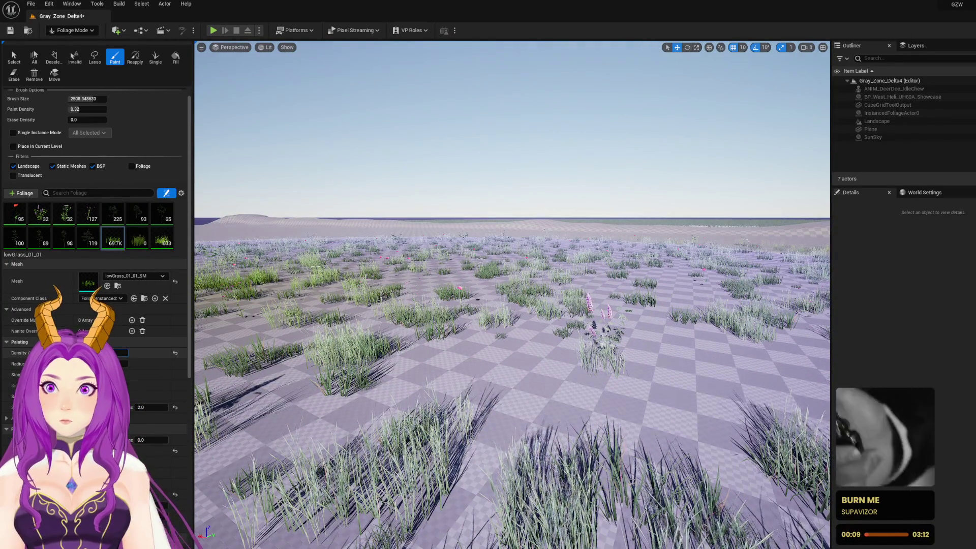
# Erase the test poppies and grass around the centre and save the level
pyautogui.write('500')
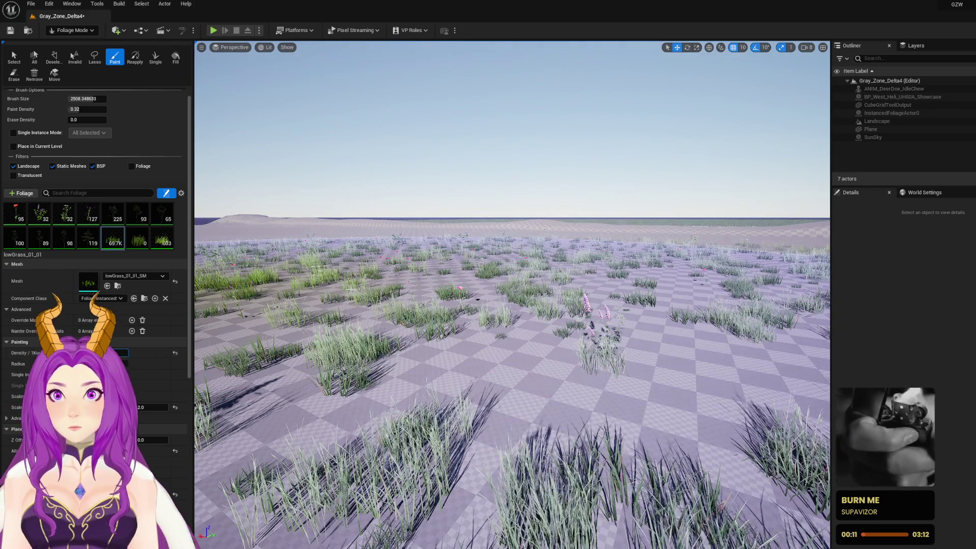
pyautogui.scroll(5, 513, 294)
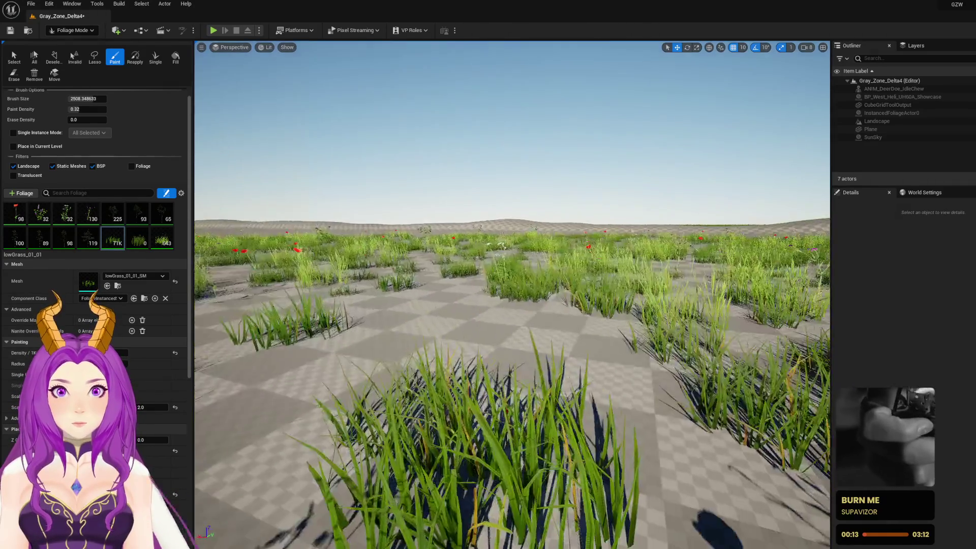
pyautogui.scroll(5, 488, 333)
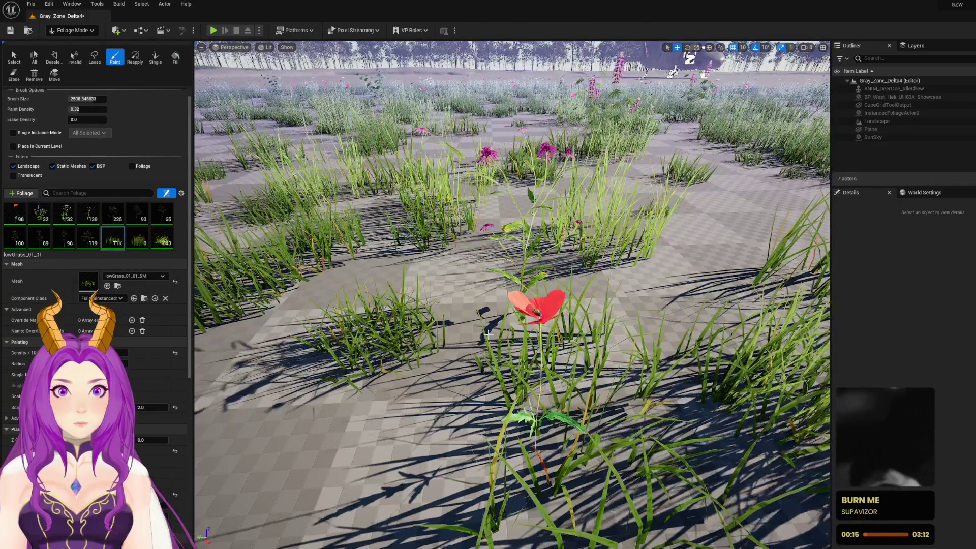
pyautogui.keyDown('shift'); pyautogui.click(488, 333); pyautogui.keyUp('shift')
pyautogui.scroll(-10, 500, 305)
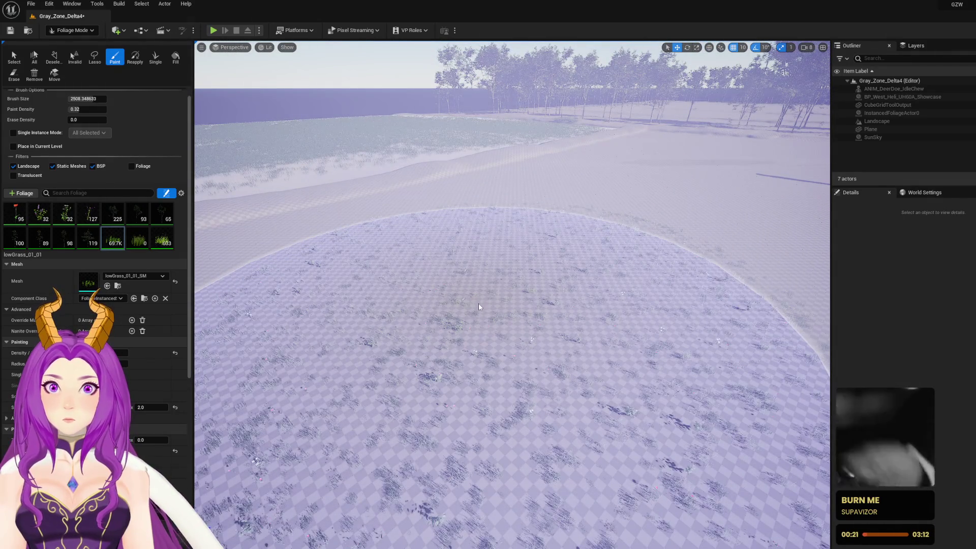
pyautogui.keyDown('shift'); pyautogui.click(479, 307); pyautogui.keyUp('shift')
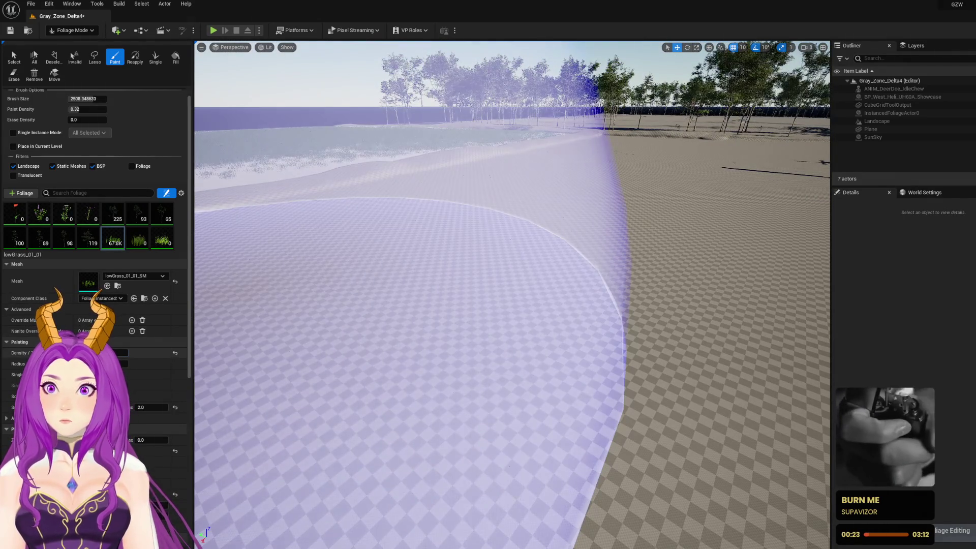
pyautogui.click(104, 352)
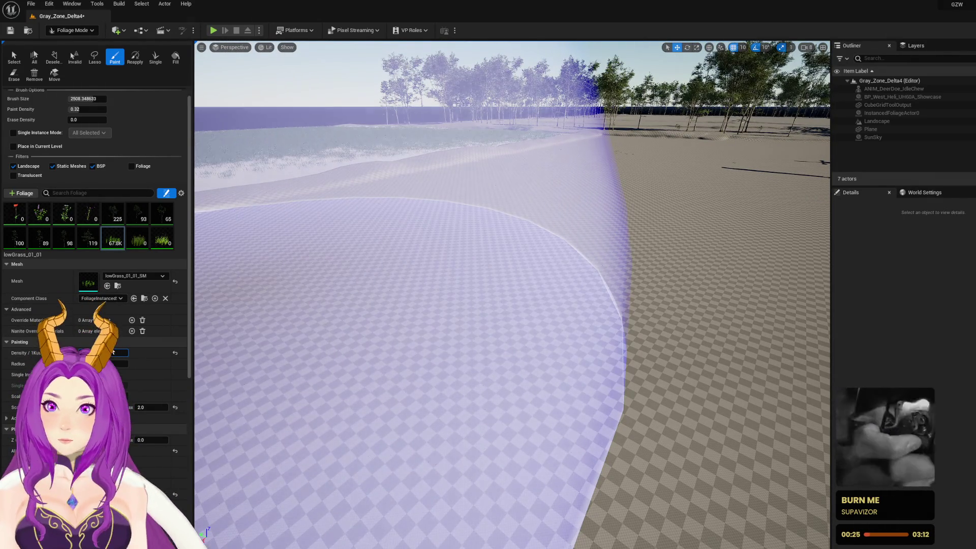
pyautogui.hotkey('ctrl', 's')
# Select lowGrass_04_07, set Density to 10 and paint sparse grass across the ground
pyautogui.click(158, 243)
pyautogui.click(102, 353)
pyautogui.write('100.0')
pyautogui.press('Return')
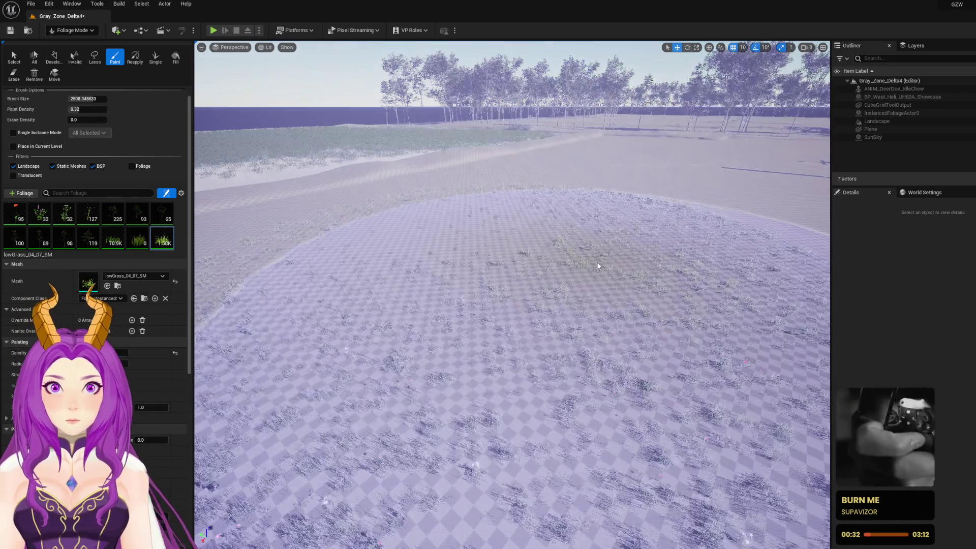
pyautogui.click(537, 277)
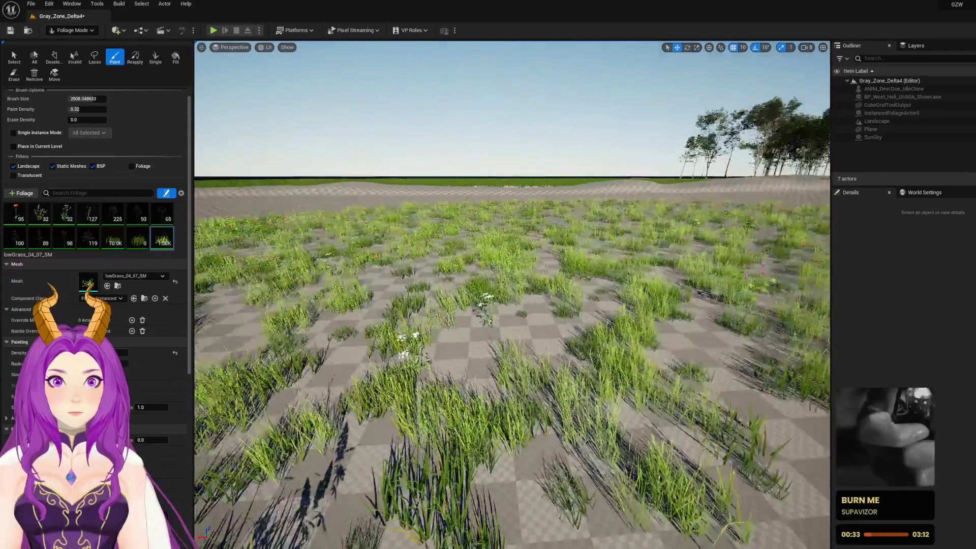
# Paint additional trees along the first tree line bordering the grass field
pyautogui.press('s')
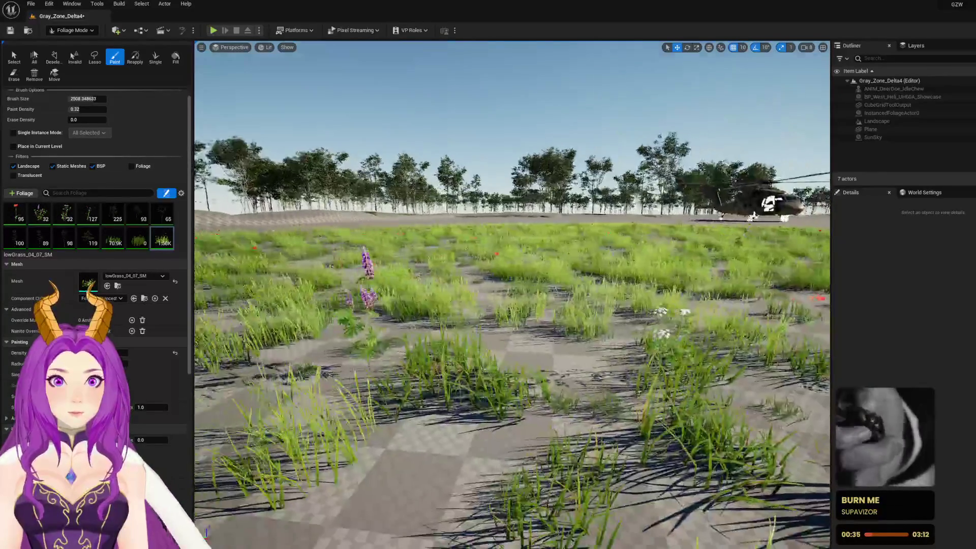
pyautogui.press('s')
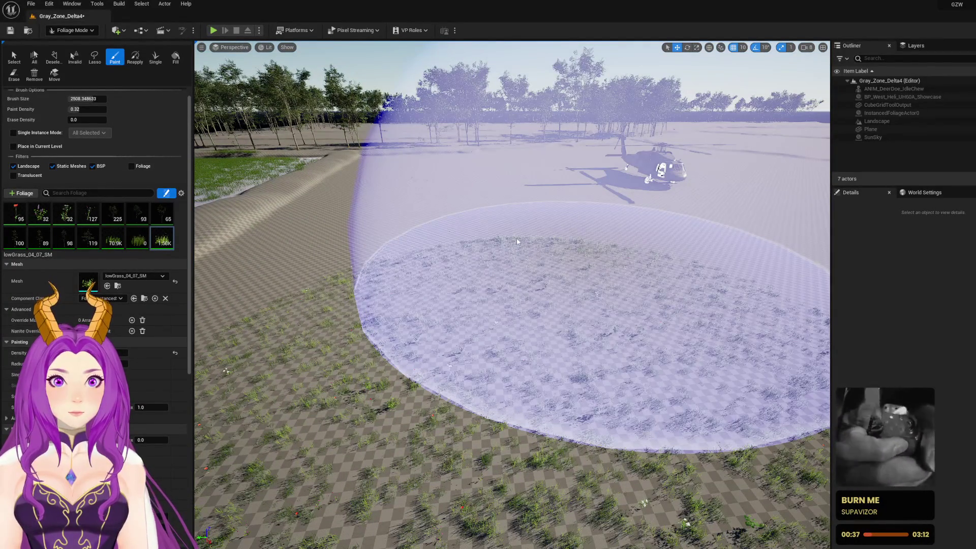
pyautogui.press('s')
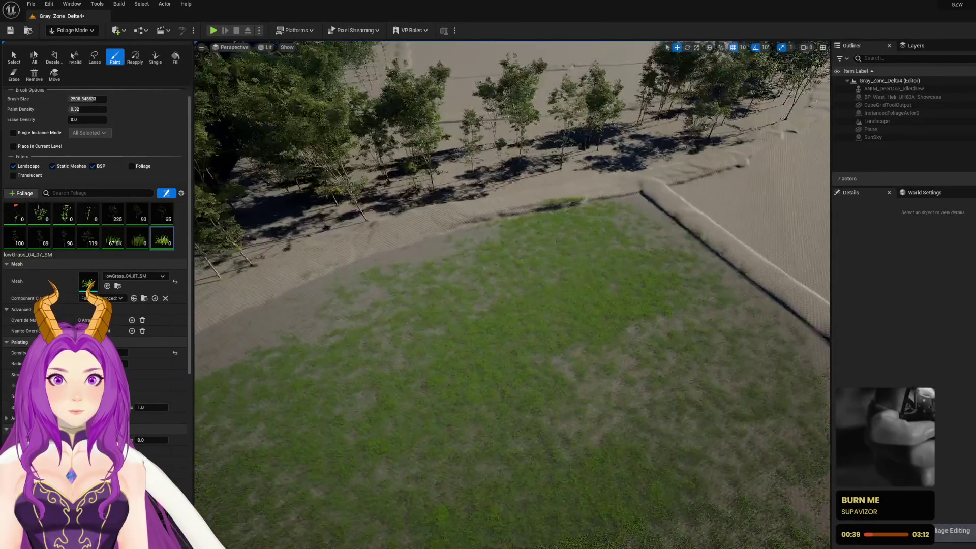
pyautogui.press('s')
pyautogui.moveTo(443, 197)
pyautogui.mouseDown()
pyautogui.moveTo(483, 172)
pyautogui.moveTo(376, 229)
pyautogui.moveTo(417, 188)
pyautogui.mouseUp()
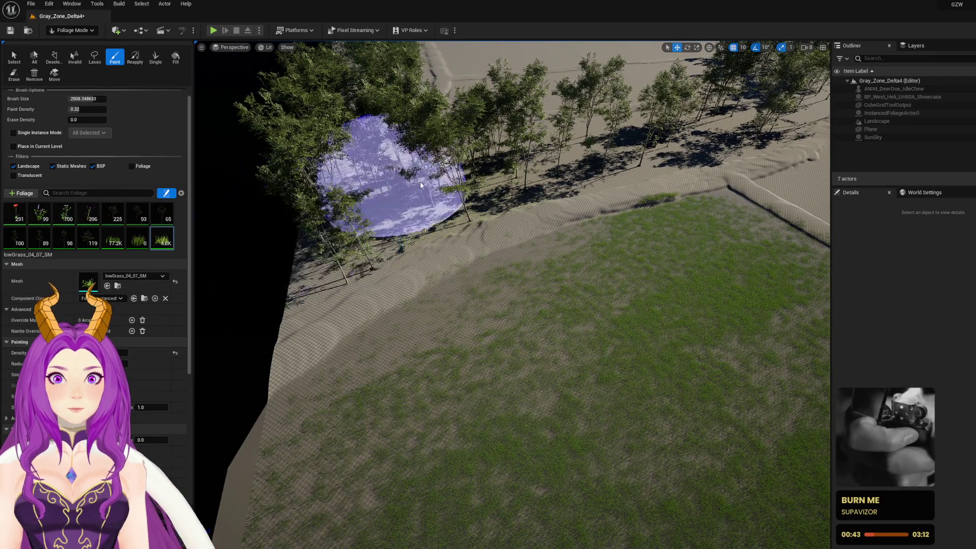
pyautogui.press('w')
pyautogui.press('w')
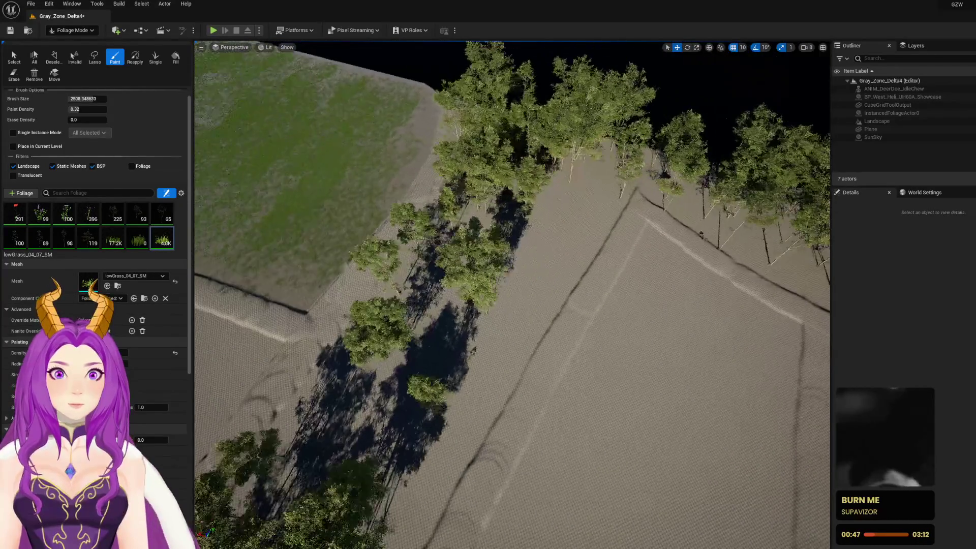
pyautogui.moveTo(447, 178)
pyautogui.mouseDown()
pyautogui.moveTo(534, 174)
pyautogui.moveTo(529, 203)
pyautogui.moveTo(474, 290)
pyautogui.moveTo(394, 385)
pyautogui.mouseUp()
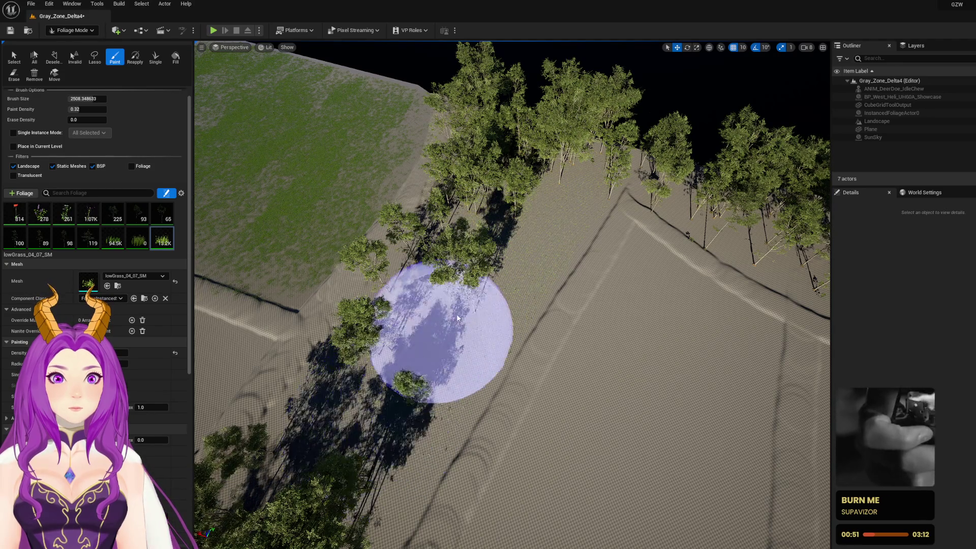
# Paint more trees along another tree row, then rise to an aerial view of the trees
pyautogui.press('w')
pyautogui.moveTo(575, 281)
pyautogui.mouseDown()
pyautogui.moveTo(571, 255)
pyautogui.moveTo(457, 250)
pyautogui.moveTo(396, 224)
pyautogui.mouseUp()
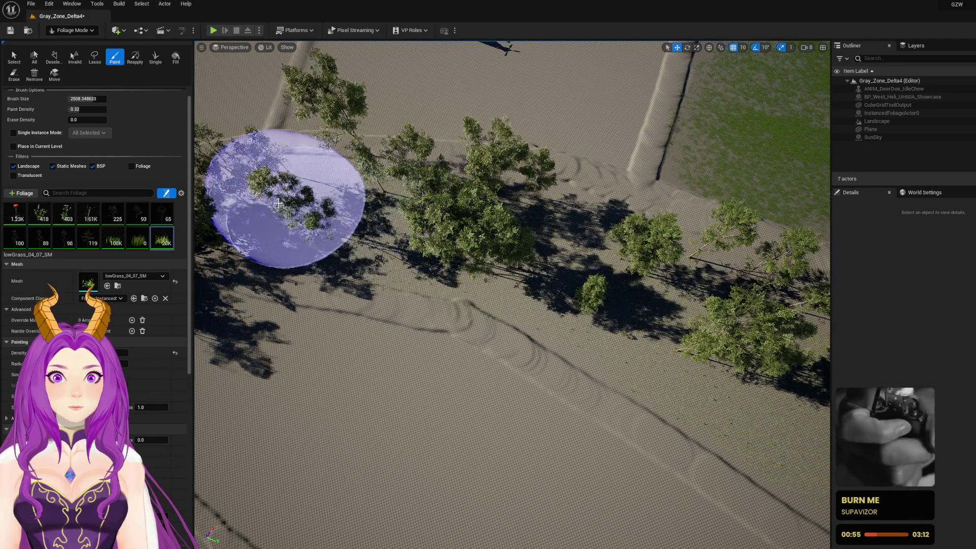
pyautogui.press('w')
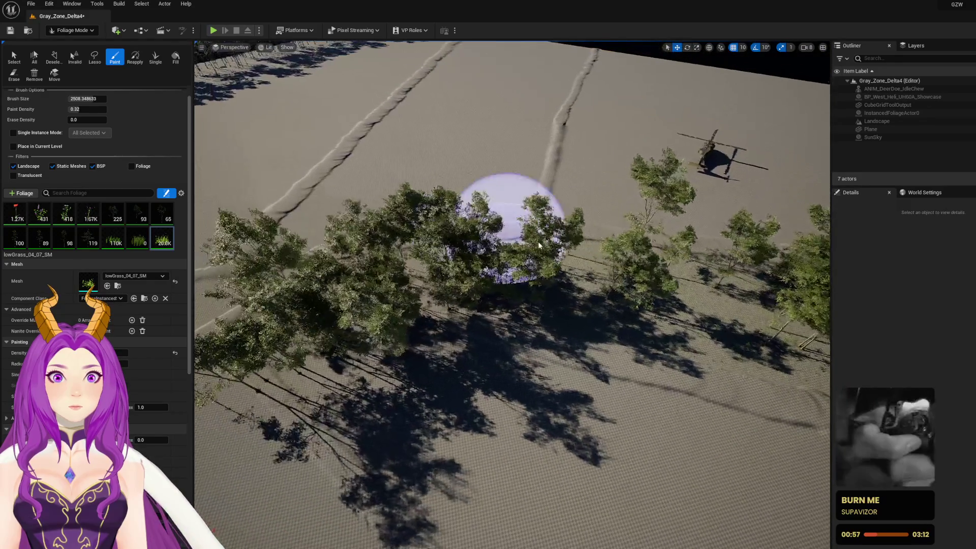
pyautogui.moveTo(571, 280); pyautogui.dragTo(552, 275)
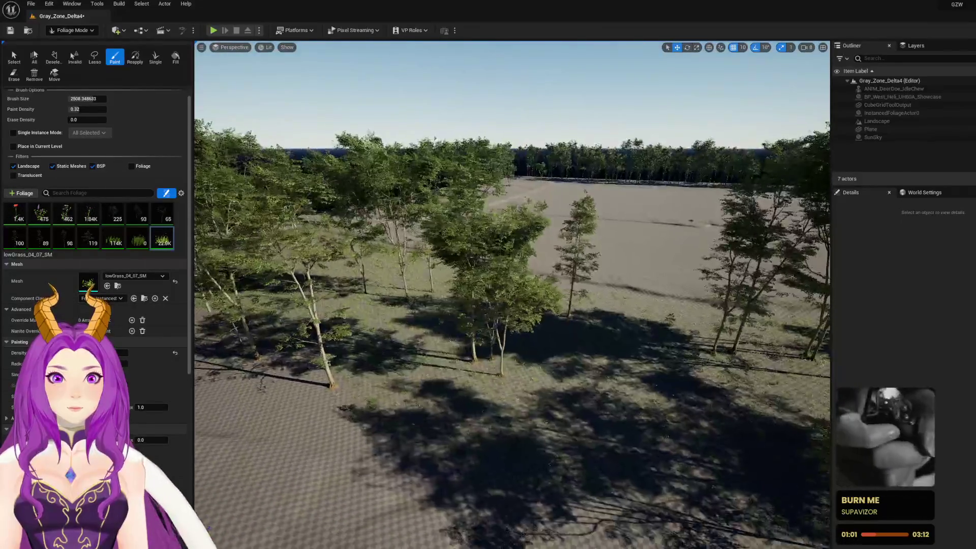
pyautogui.press('w')
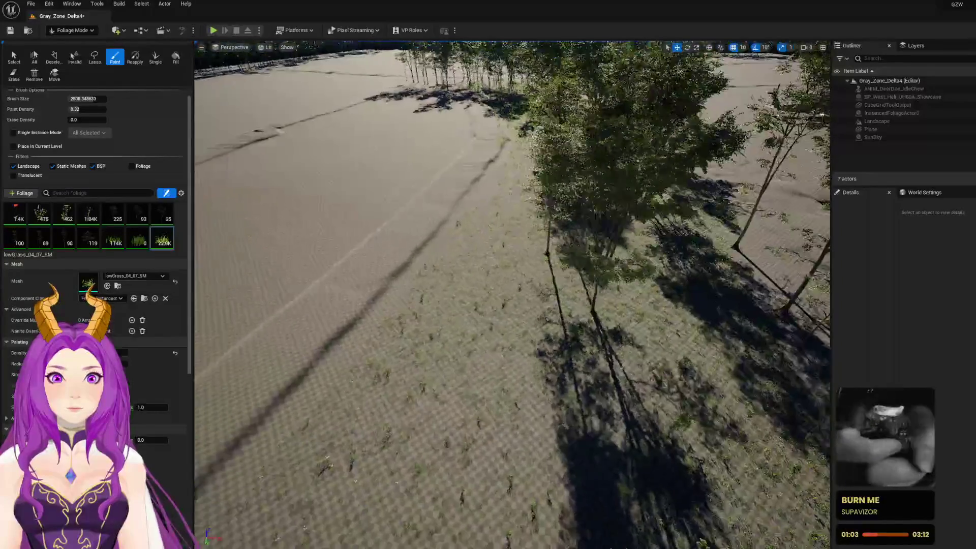
pyautogui.press('w')
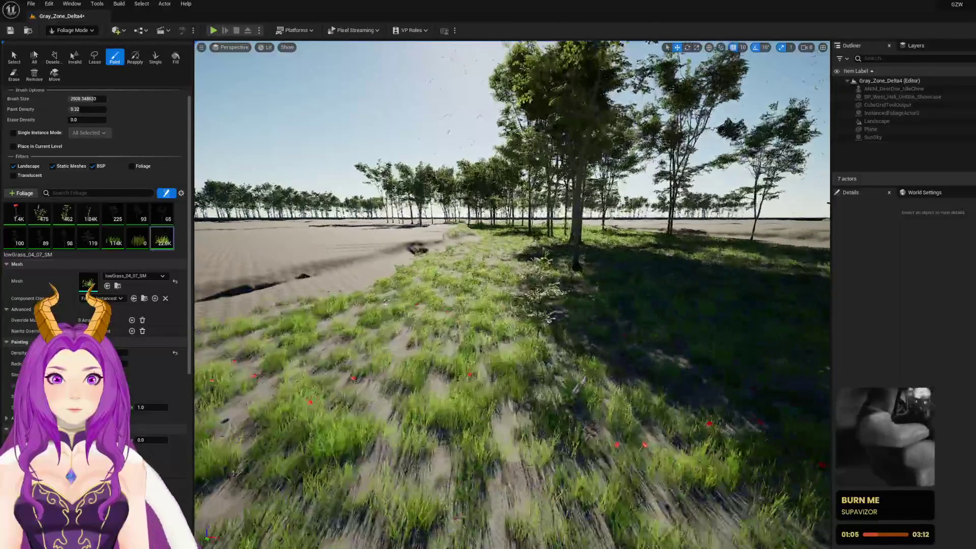
pyautogui.press('w')
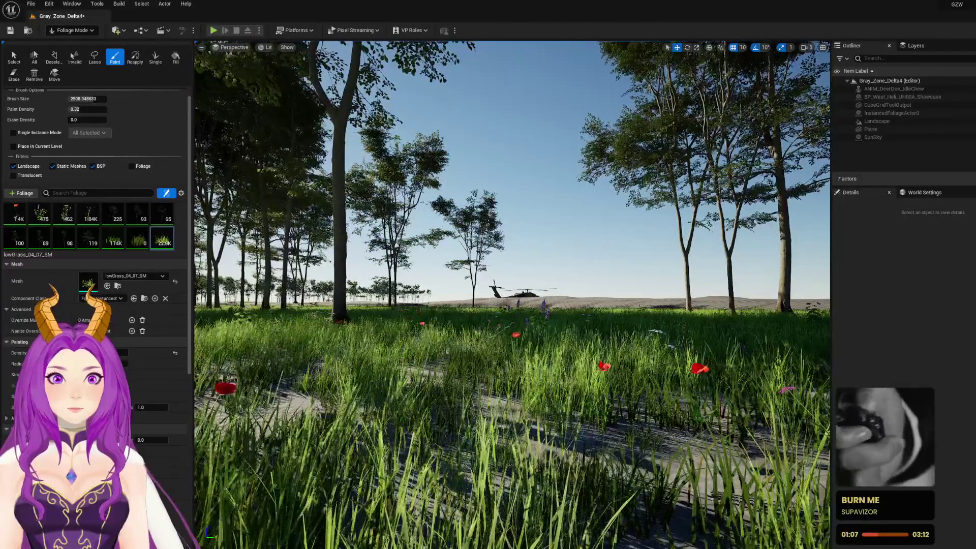
pyautogui.press('e')
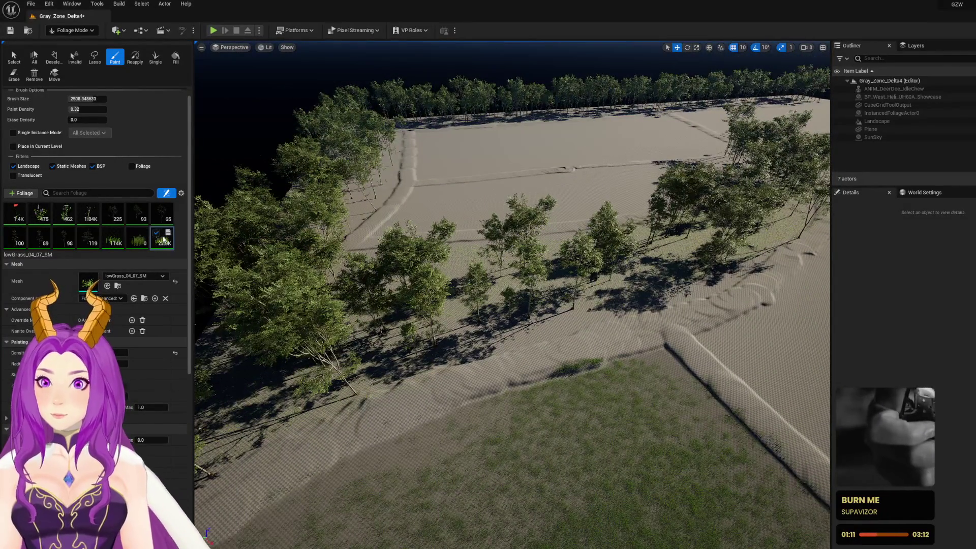
pyautogui.click(181, 194)
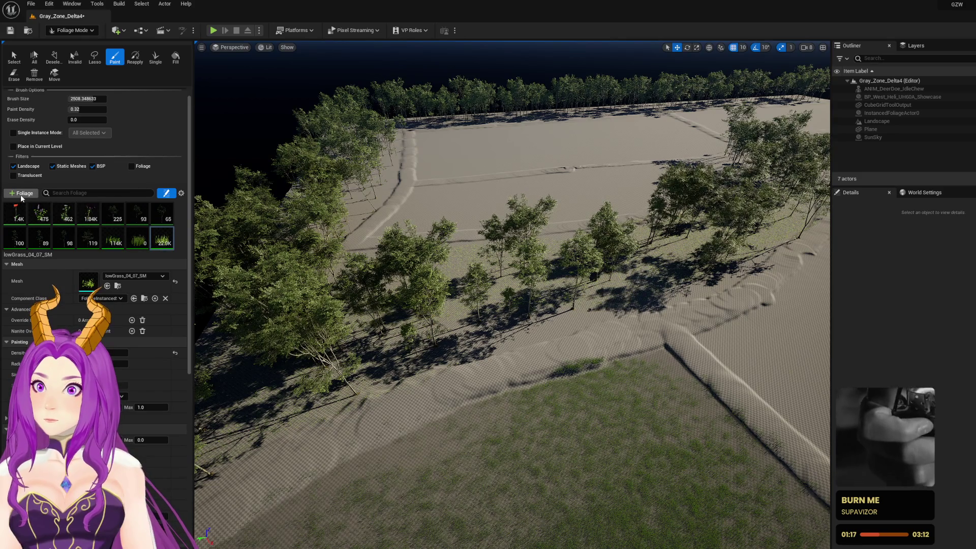
# After checking the lowGrass_01_01 options, pick FT_EuropeanBeech_Forest_02_PP as the tree to paint
pyautogui.rightClick(159, 242)
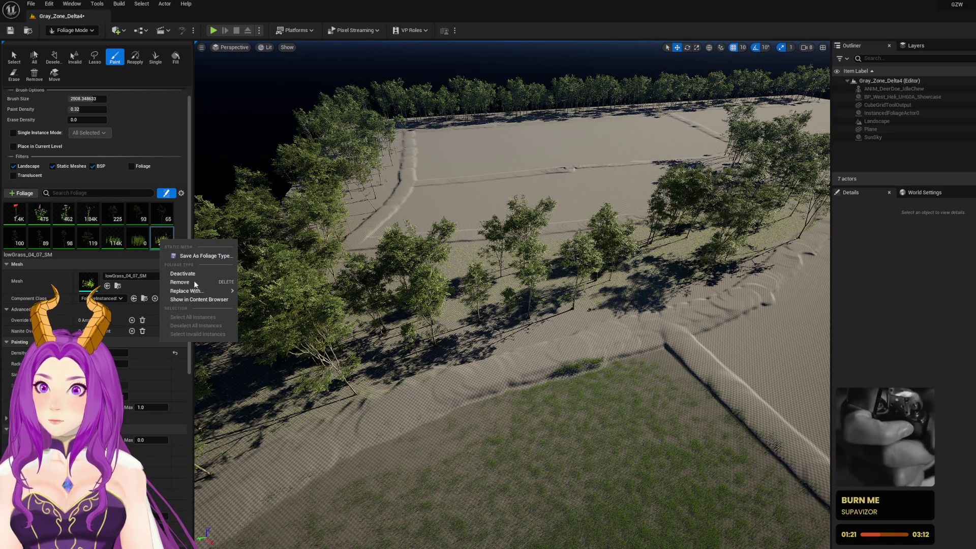
pyautogui.click(119, 246)
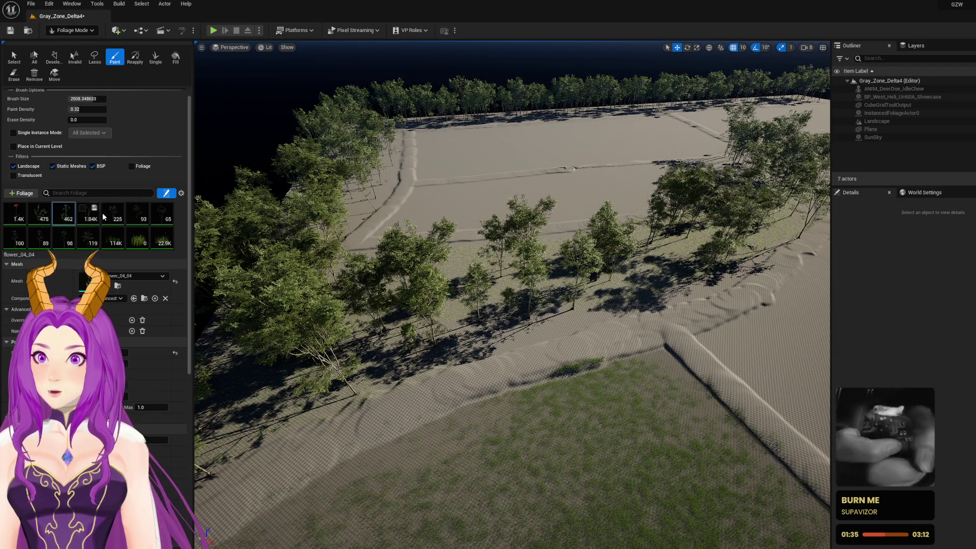
pyautogui.click(136, 212)
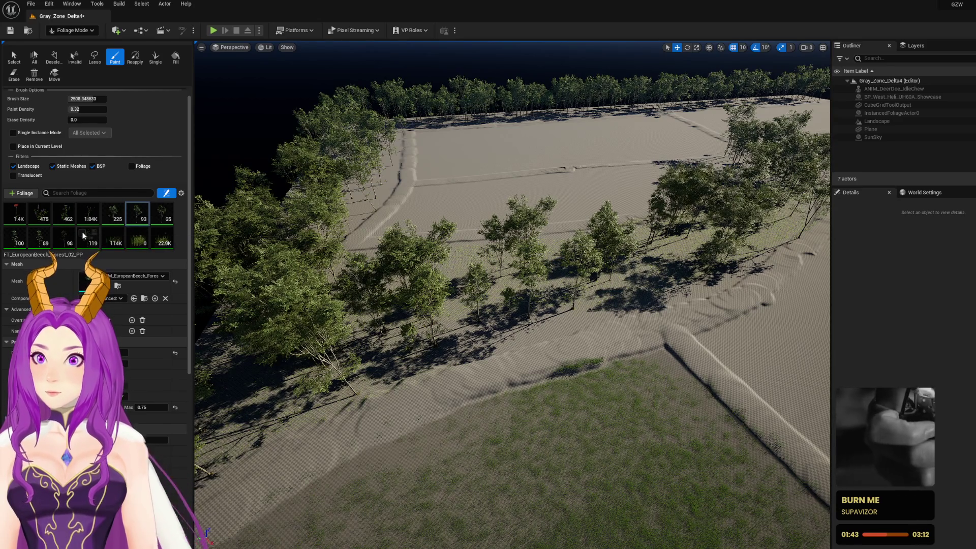
# Paint a test cluster of beech trees beside the tree line and erase the too-dense batches
pyautogui.moveTo(356, 254)
pyautogui.mouseDown()
pyautogui.moveTo(458, 254)
pyautogui.moveTo(453, 261)
pyautogui.moveTo(517, 295)
pyautogui.moveTo(521, 279)
pyautogui.mouseUp()
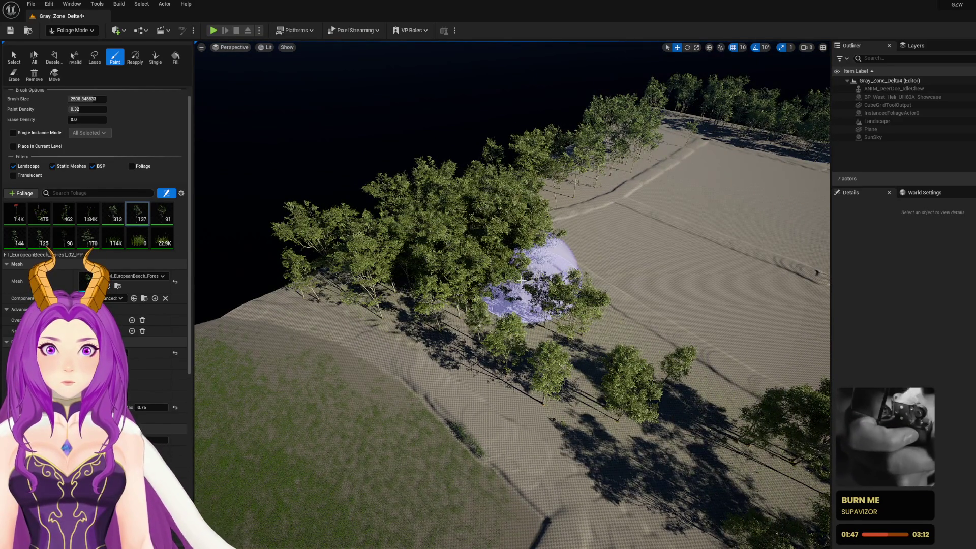
pyautogui.keyDown('shift'); pyautogui.click(531, 283); pyautogui.keyUp('shift')
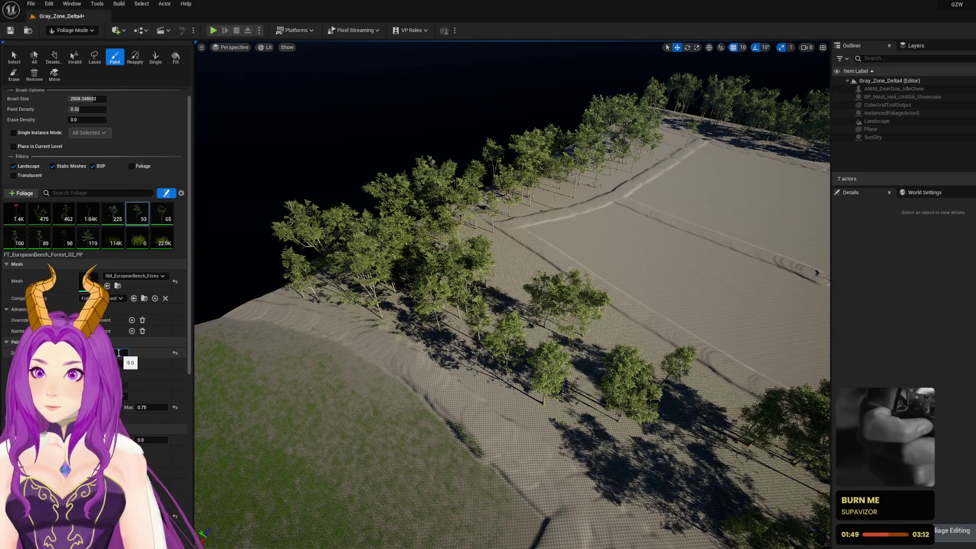
pyautogui.moveTo(479, 273)
pyautogui.mouseDown()
pyautogui.moveTo(523, 337)
pyautogui.moveTo(512, 337)
pyautogui.mouseUp()
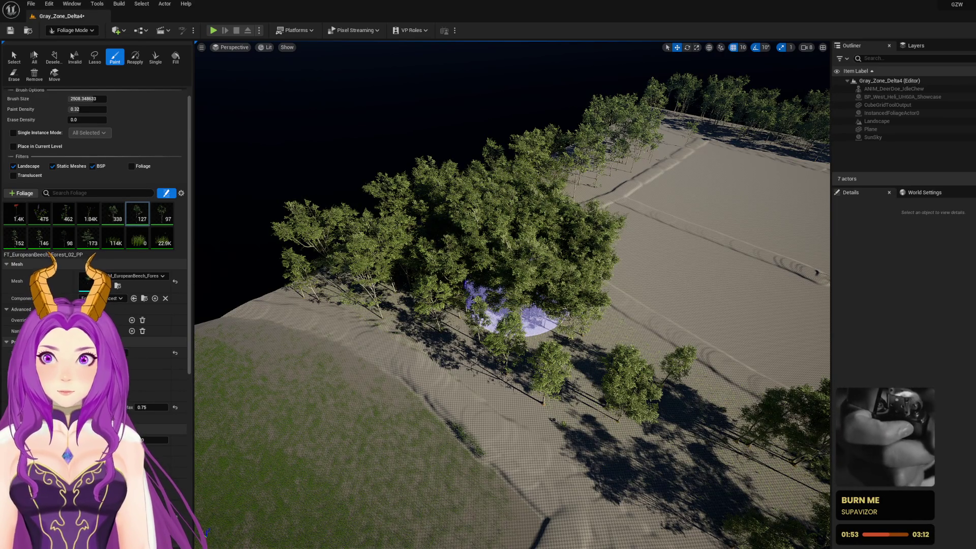
pyautogui.keyDown('shift'); pyautogui.click(517, 284); pyautogui.keyUp('shift')
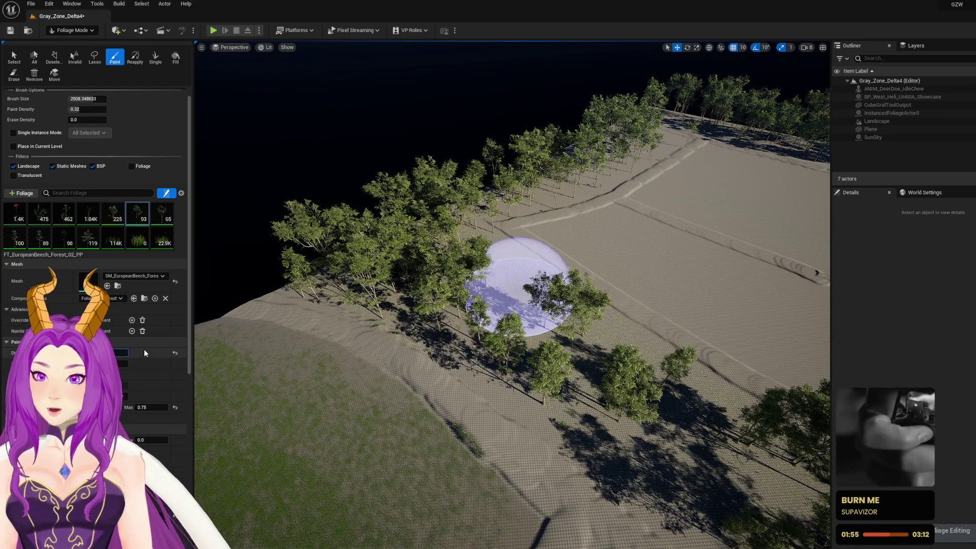
# Set Paint Density to 0.02 and scatter a few sparse beech trees along the tree line edge
pyautogui.click(76, 110)
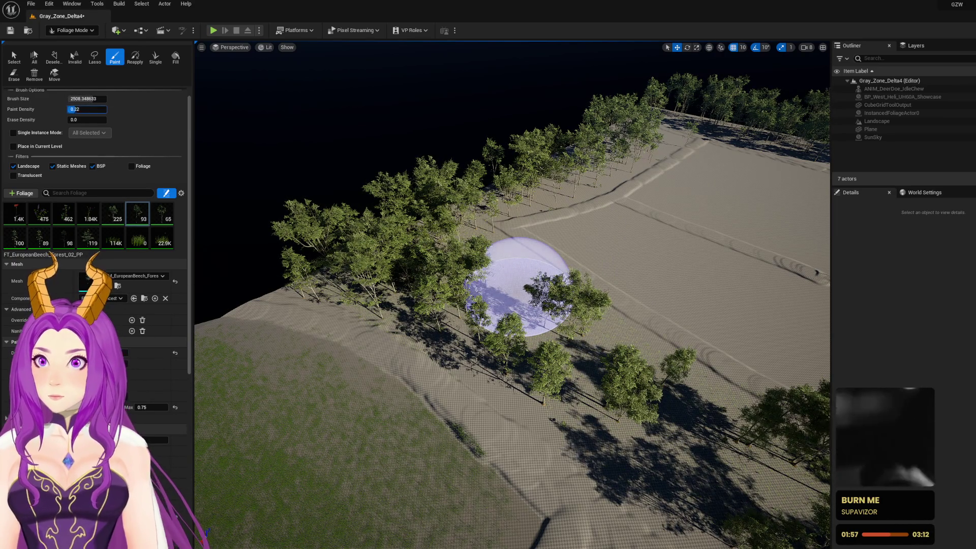
pyautogui.write('0.07')
pyautogui.moveTo(521, 270)
pyautogui.mouseDown()
pyautogui.moveTo(577, 327)
pyautogui.moveTo(636, 275)
pyautogui.mouseUp()
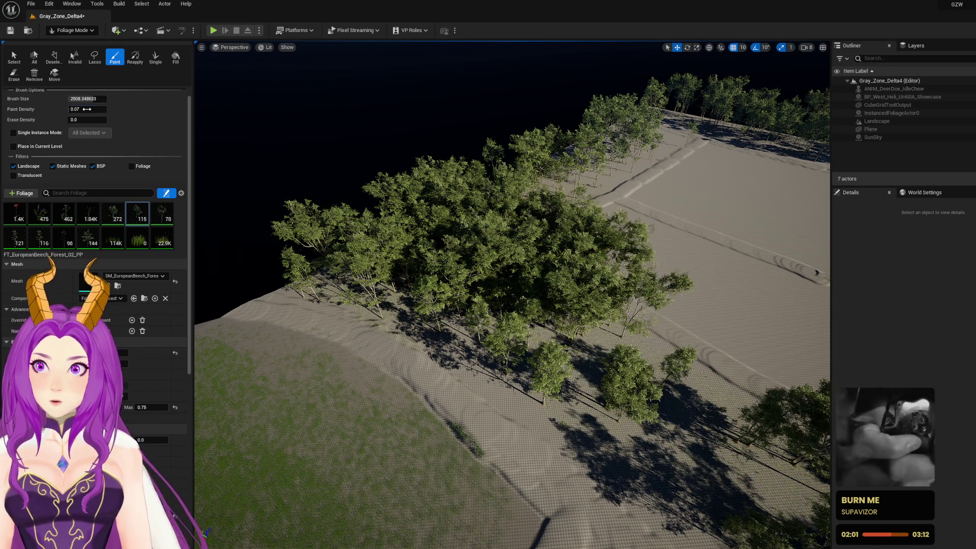
pyautogui.hotkey('ctrl', 'z')
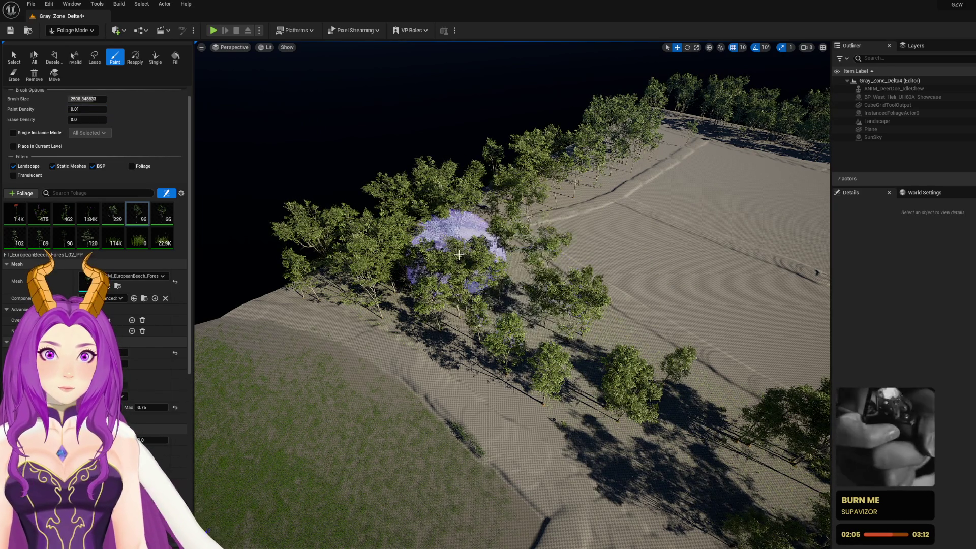
pyautogui.hotkey('ctrl', 'z')
pyautogui.click(93, 109)
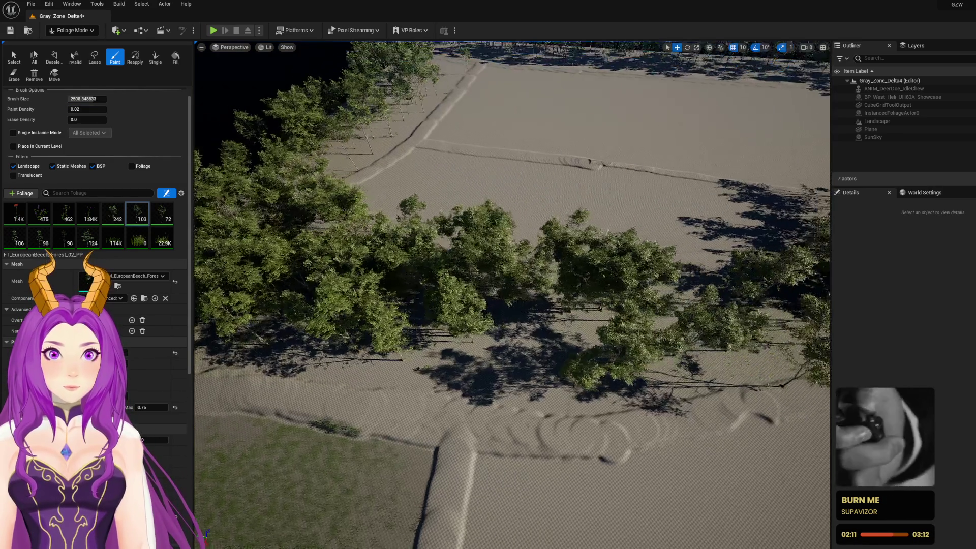
pyautogui.moveTo(394, 356); pyautogui.dragTo(585, 351)
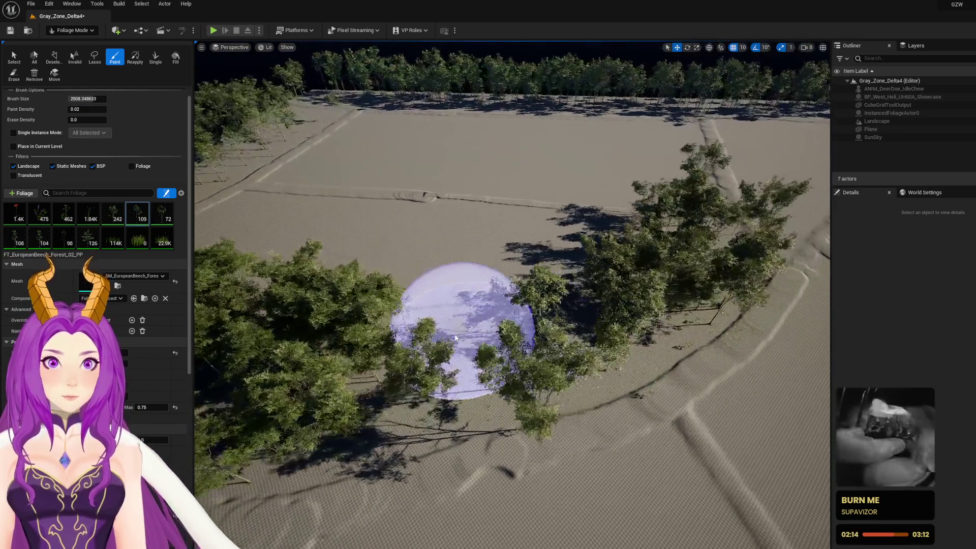
pyautogui.moveTo(458, 338)
pyautogui.mouseDown()
pyautogui.moveTo(433, 348)
pyautogui.moveTo(544, 338)
pyautogui.mouseUp()
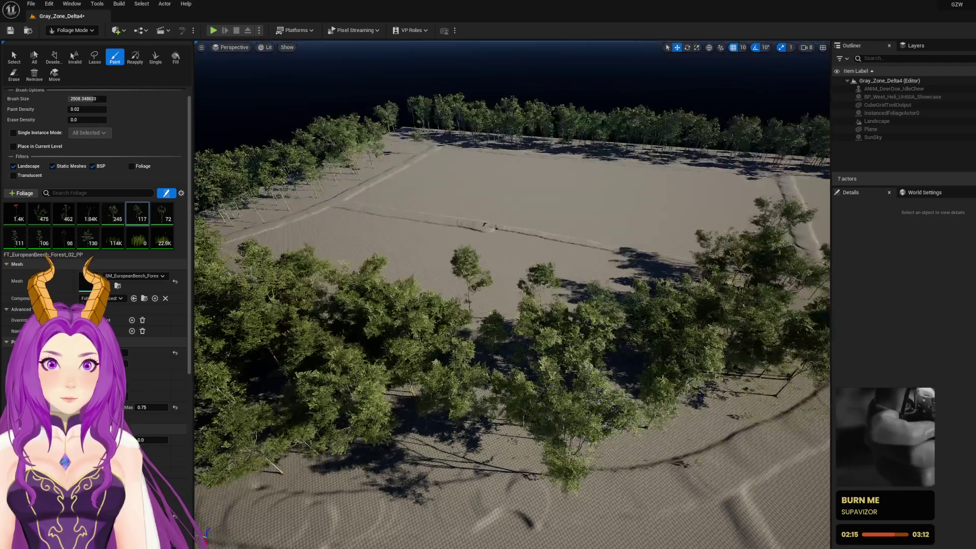
pyautogui.press('w')
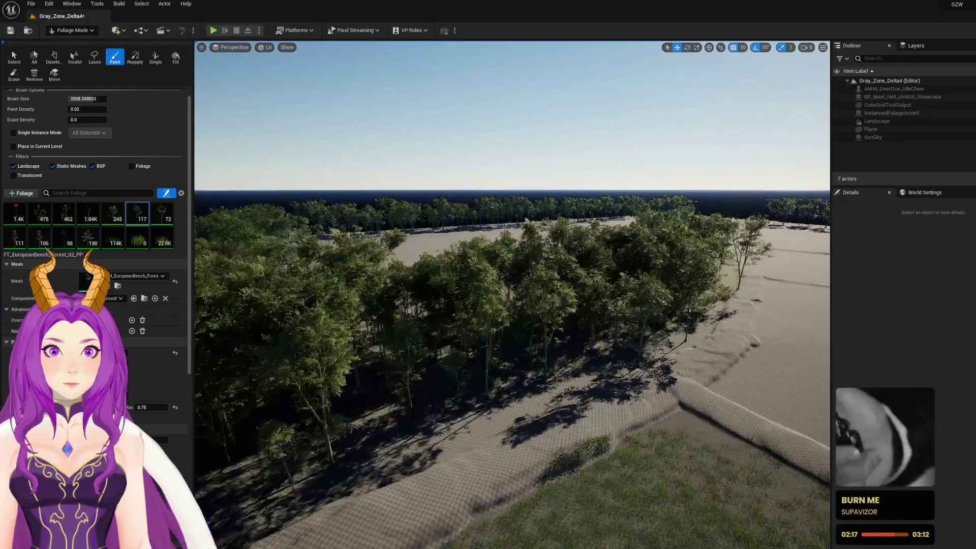
pyautogui.press('w')
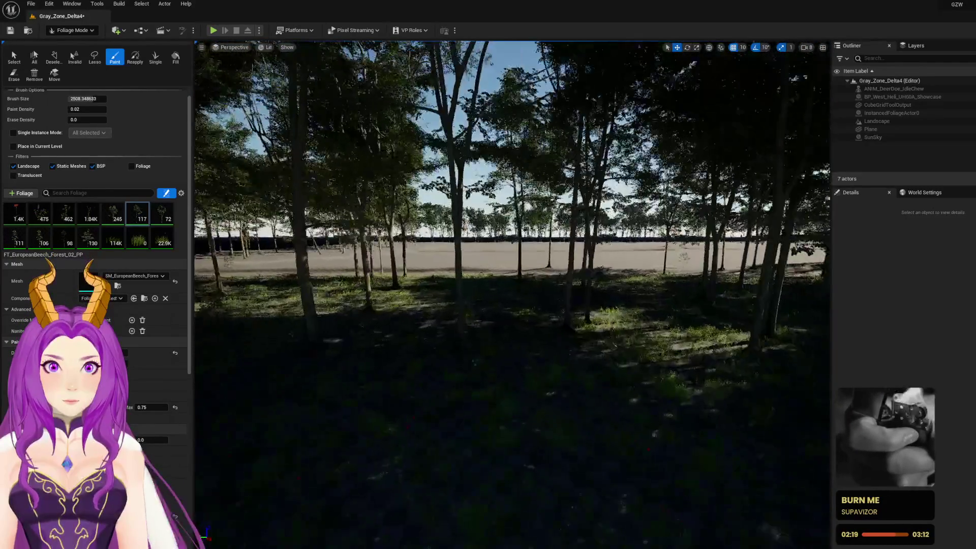
pyautogui.press('w')
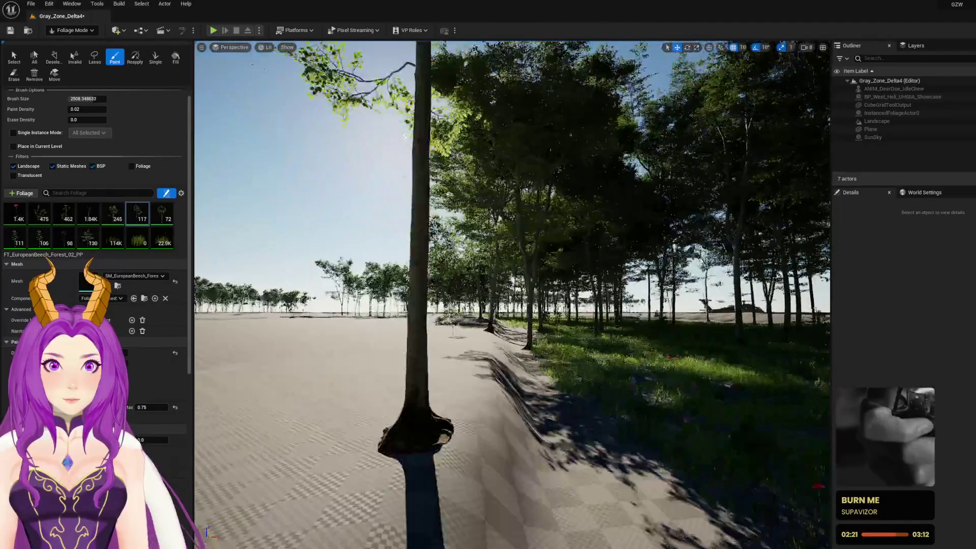
pyautogui.press('s')
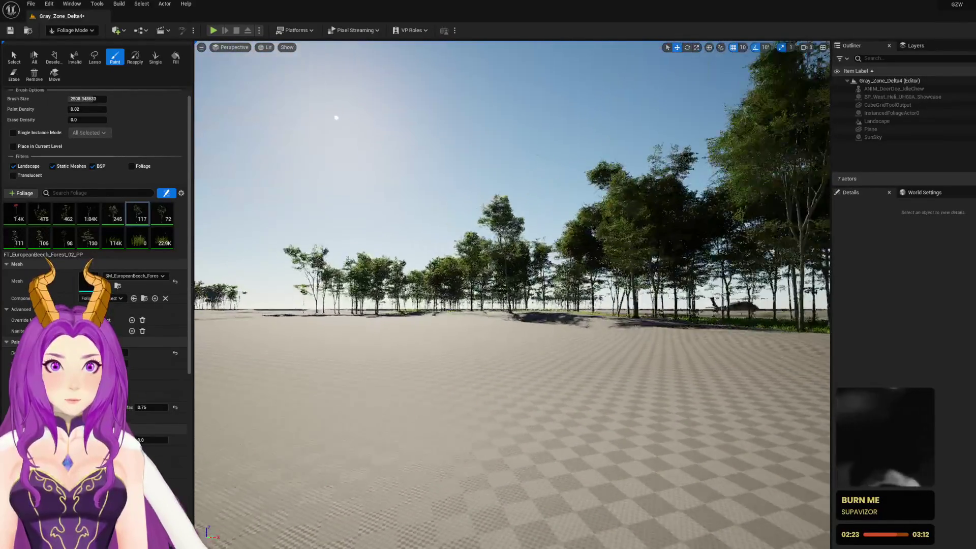
pyautogui.press('e')
pyautogui.press('a')
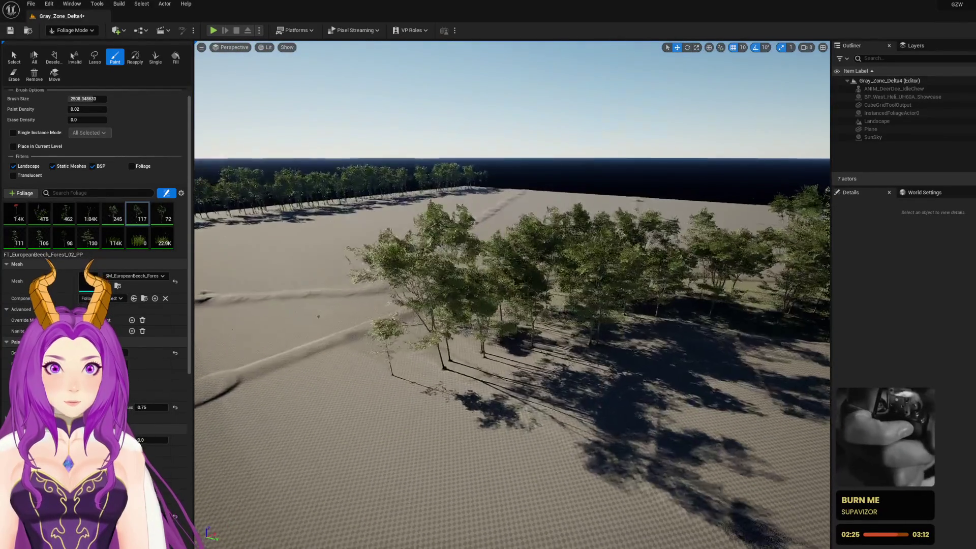
pyautogui.press('d')
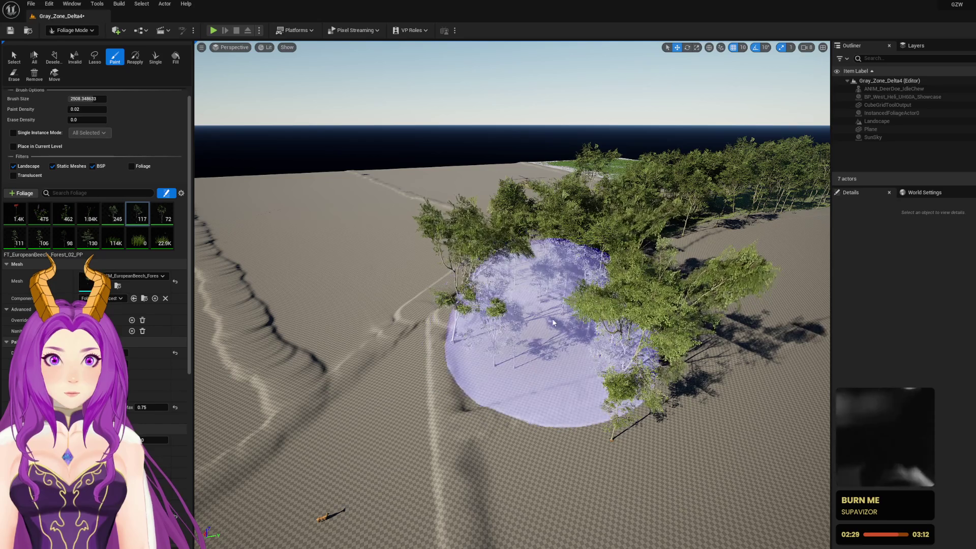
pyautogui.press('w')
pyautogui.press('d')
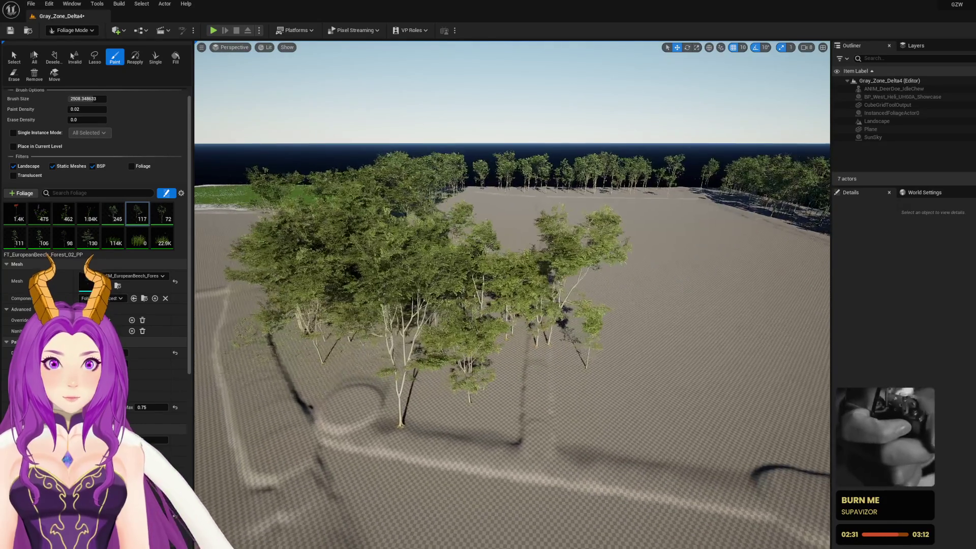
# Erase the stray beech tree with the Erase tool and save the Gray_Zone_Delta4 level
pyautogui.click(14, 75)
pyautogui.click(669, 360)
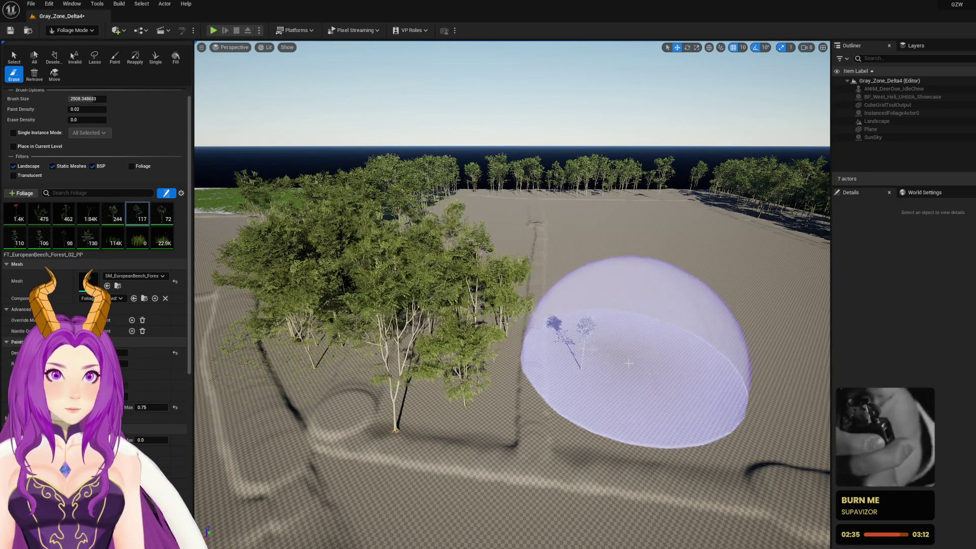
pyautogui.press('w')
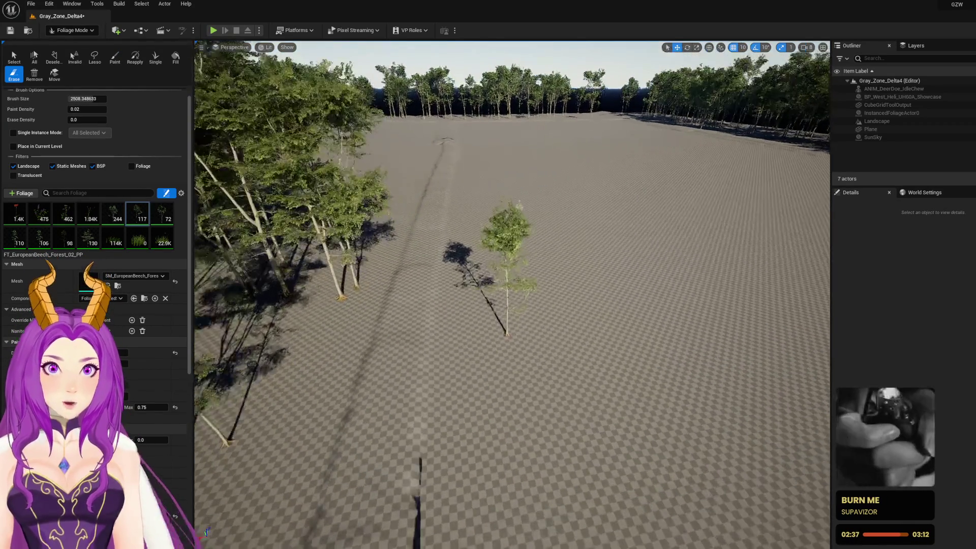
pyautogui.hotkey('ctrl', 's')
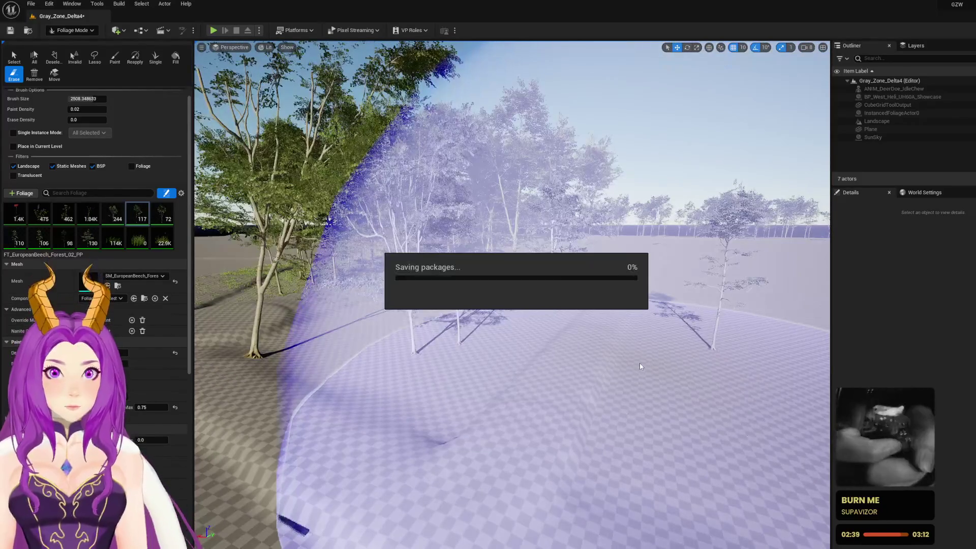
pyautogui.press('s')
pyautogui.press('w')
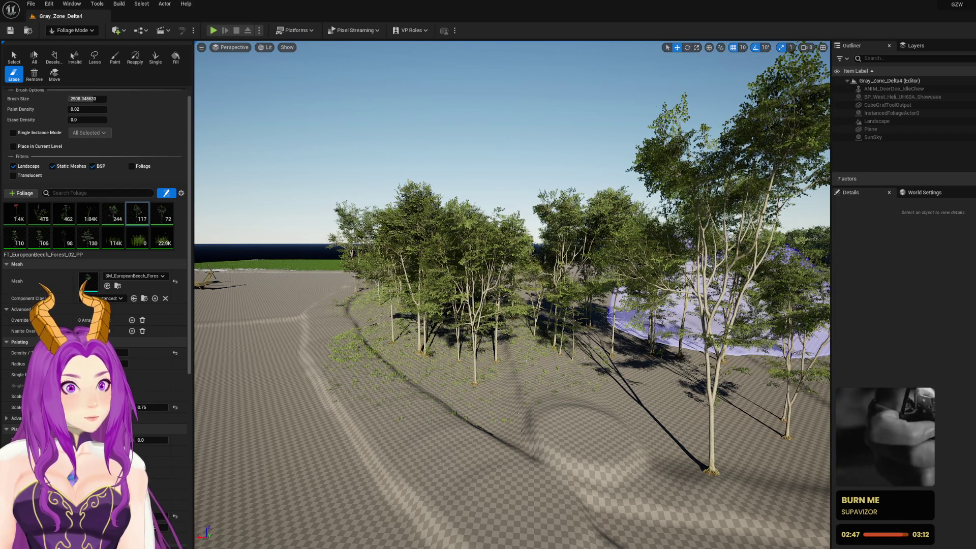
pyautogui.hotkey('ctrl', 'space')
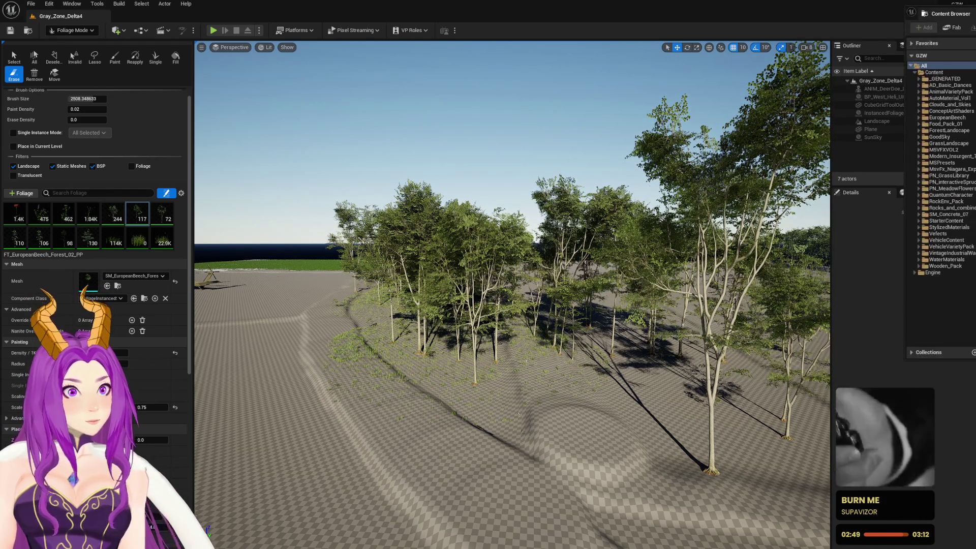
# Close the Content Browser again with Ctrl+Space
pyautogui.hotkey('ctrl', 'space')
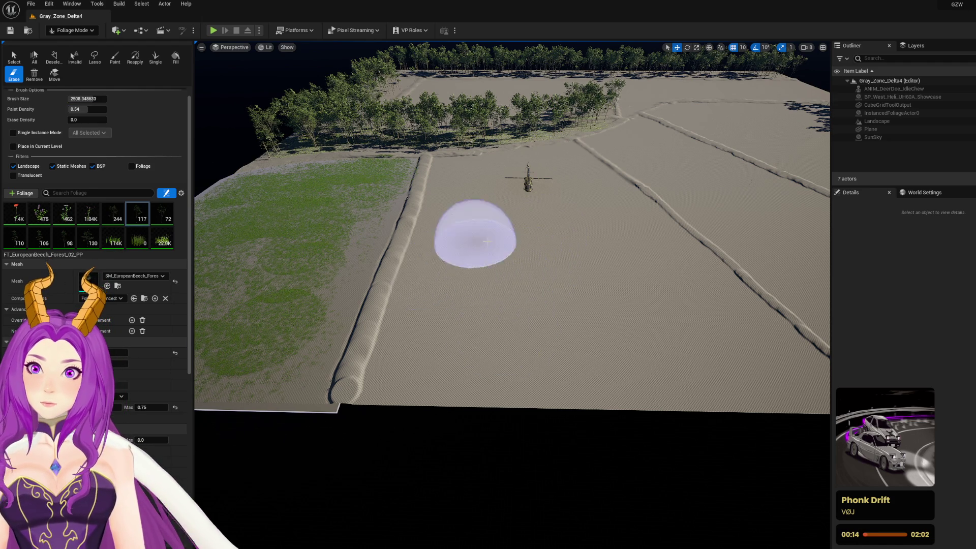
# Paint several grass patches on the landing area around the helicopter
pyautogui.press('w')
pyautogui.press('w')
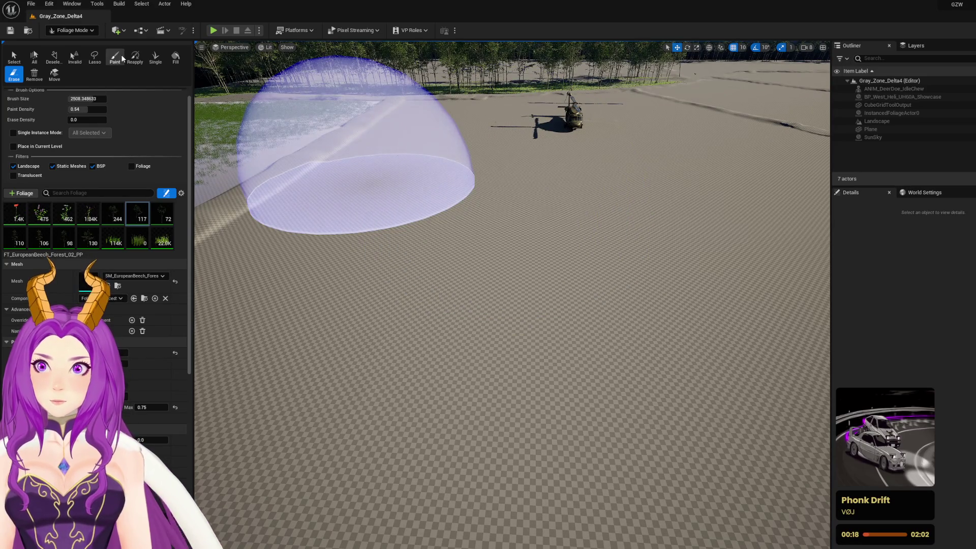
pyautogui.click(115, 56)
pyautogui.click(407, 204)
pyautogui.click(626, 237)
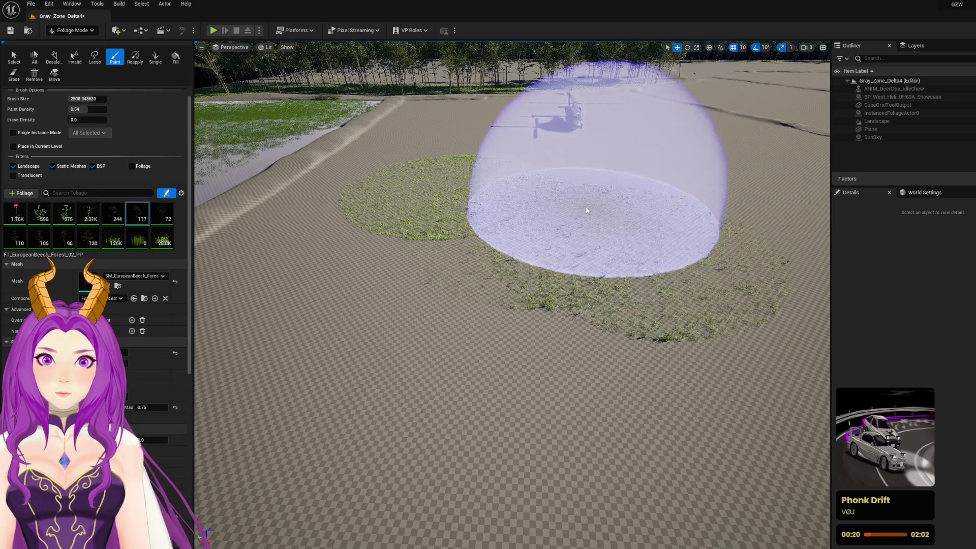
pyautogui.scroll(-8, 588, 210)
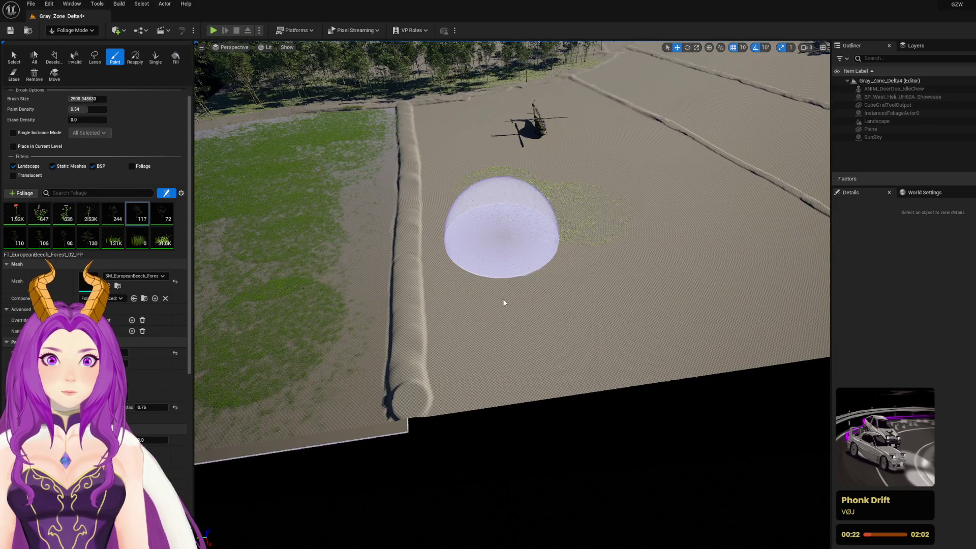
pyautogui.click(515, 318)
pyautogui.click(661, 305)
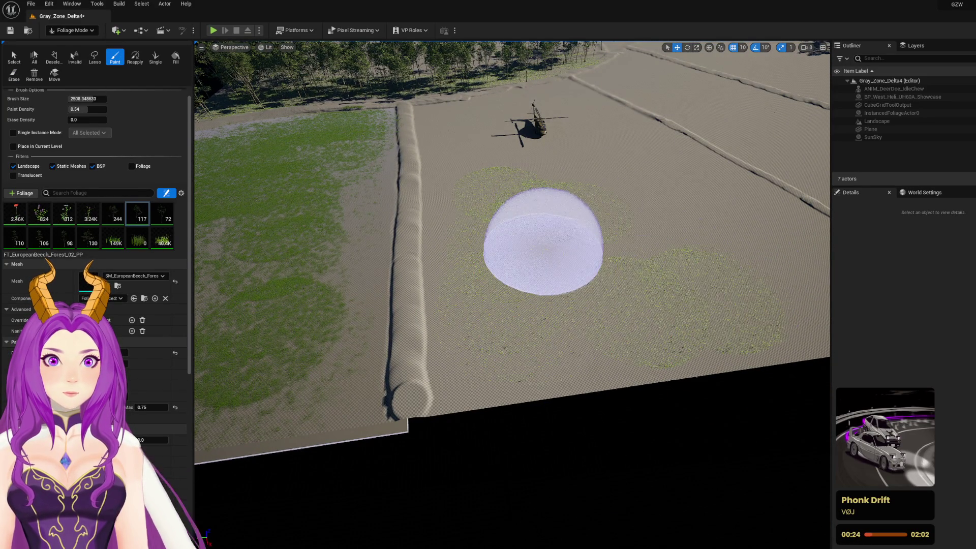
# Inspect the new grass, then undo the last foliage paint stroke
pyautogui.scroll(10, 543, 241)
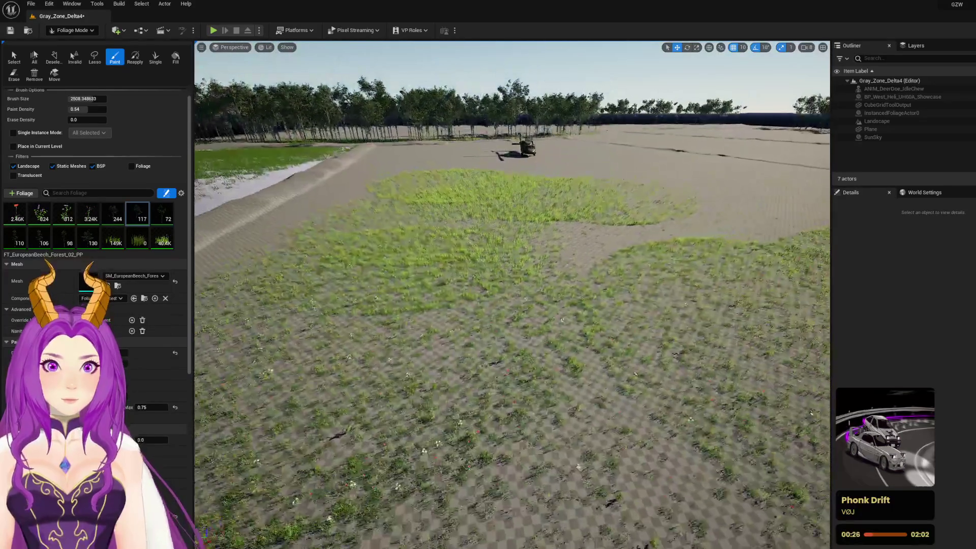
pyautogui.scroll(10, 513, 295)
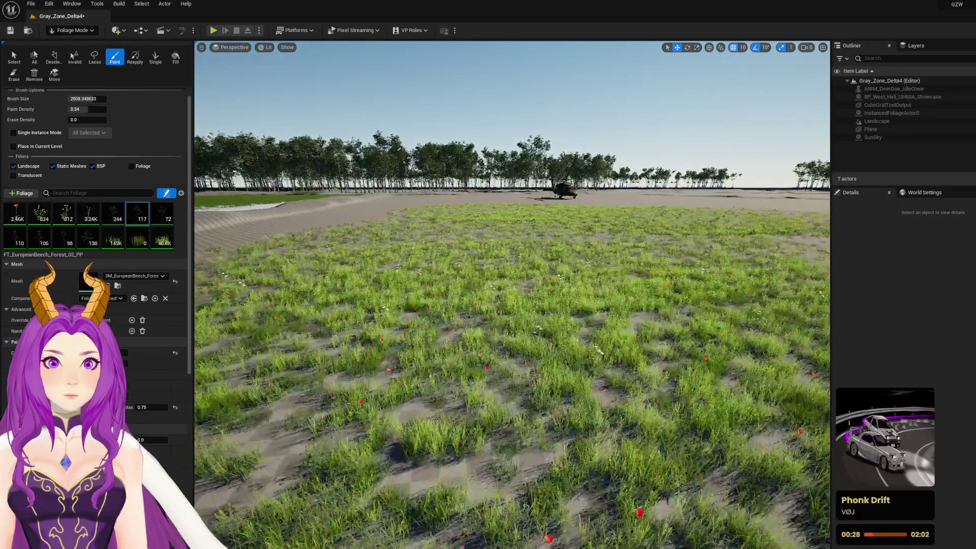
pyautogui.scroll(-10, 512, 295)
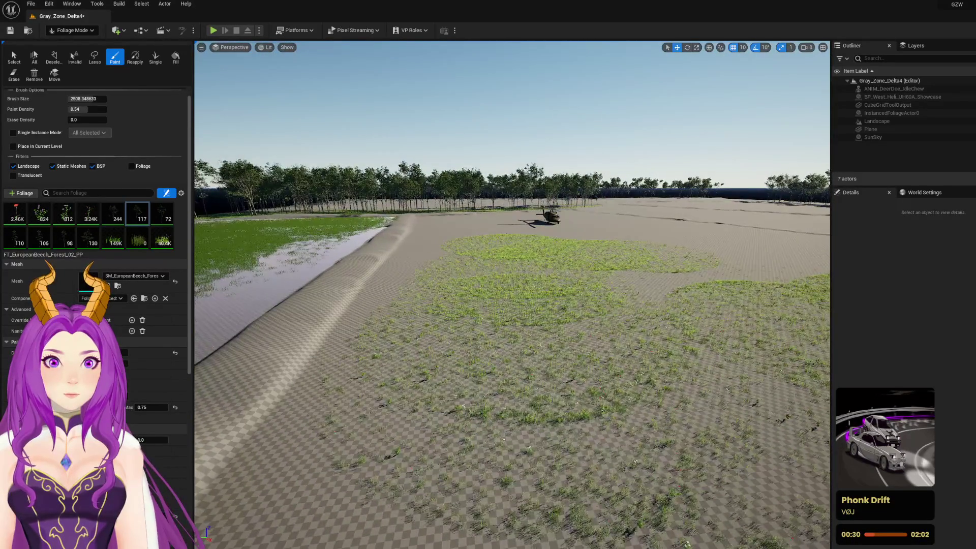
pyautogui.scroll(10, 512, 294)
pyautogui.scroll(3, 512, 295)
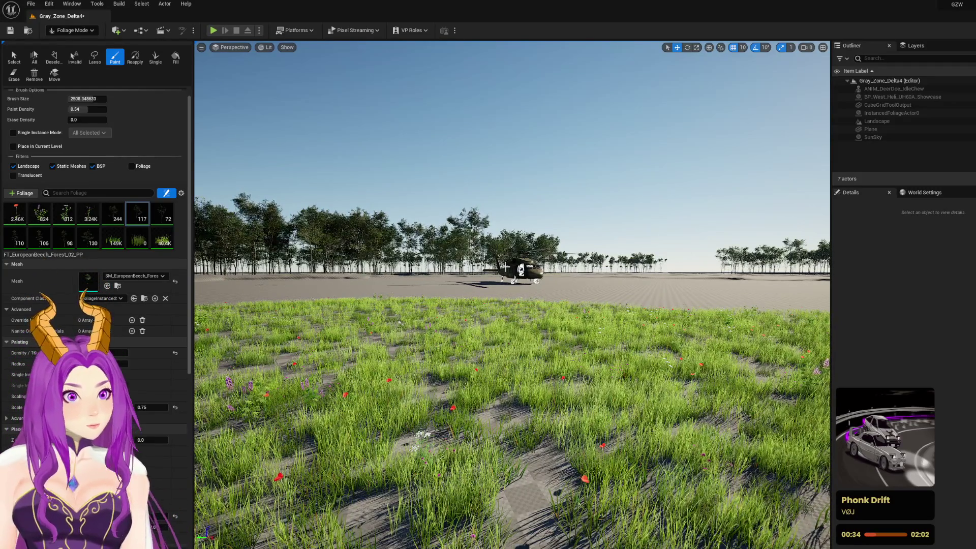
pyautogui.scroll(-10, 508, 275)
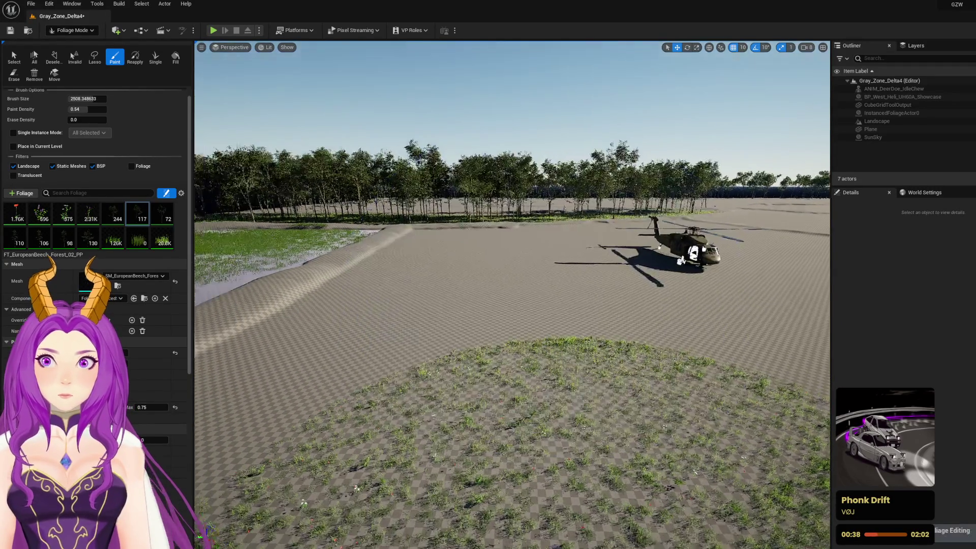
pyautogui.hotkey('ctrl', 'z')
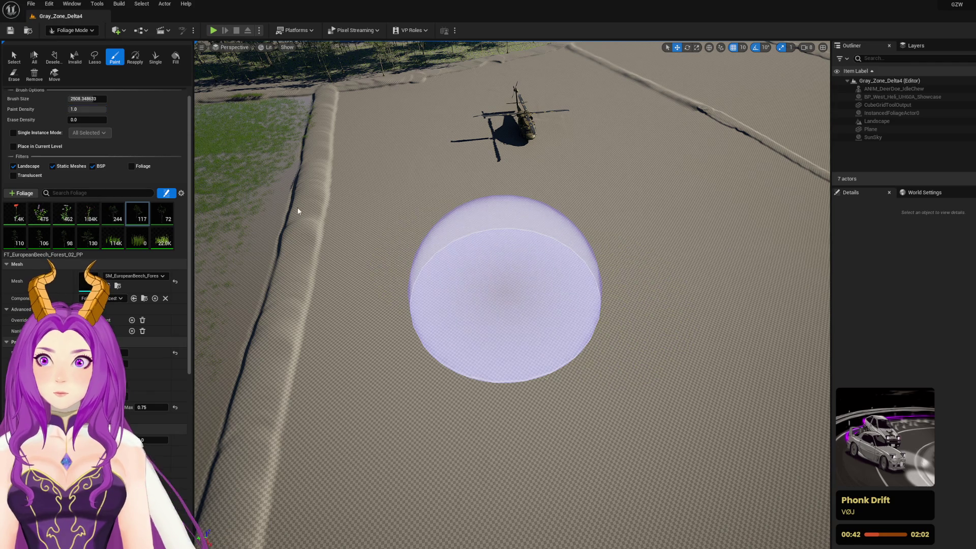
# Undo the latest painted grass patch, then bring it back
pyautogui.scroll(8, 553, 355)
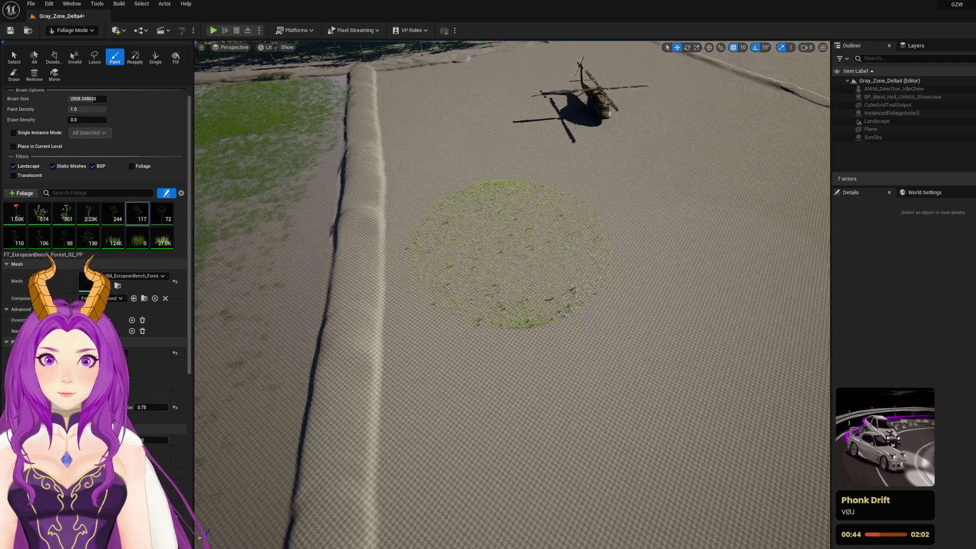
pyautogui.scroll(-8, 522, 320)
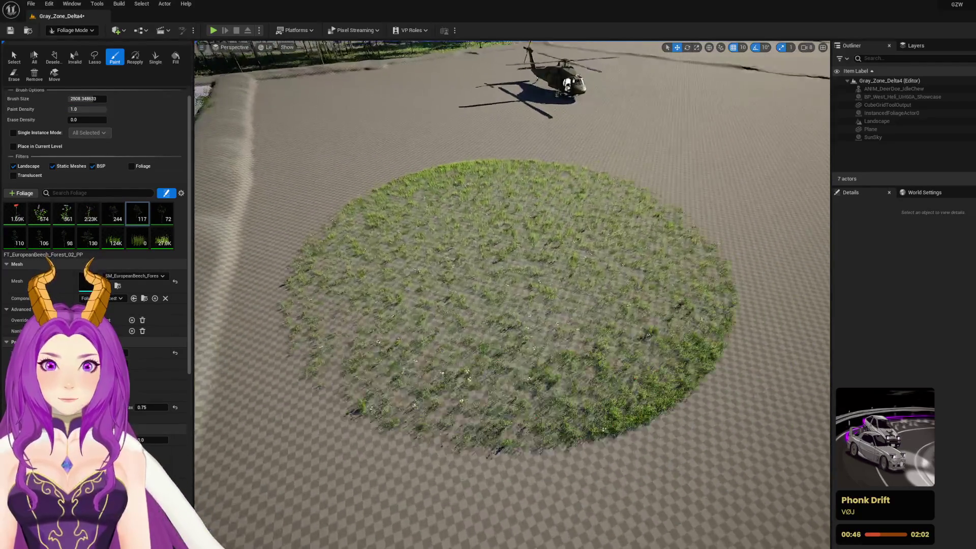
pyautogui.scroll(4, 523, 320)
pyautogui.keyDown('shift'); pyautogui.click(226, 237); pyautogui.keyUp('shift')
pyautogui.scroll(-8, 227, 236)
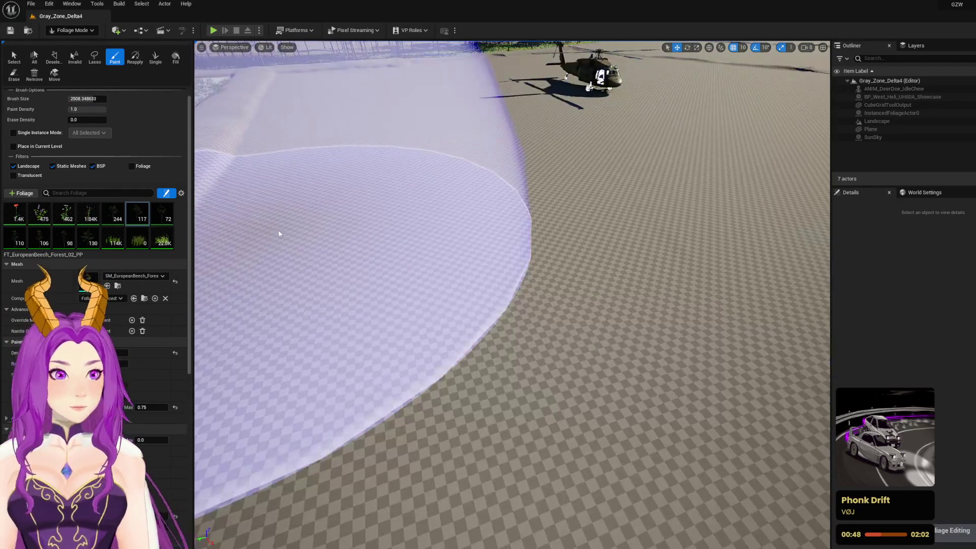
pyautogui.scroll(5, 450, 193)
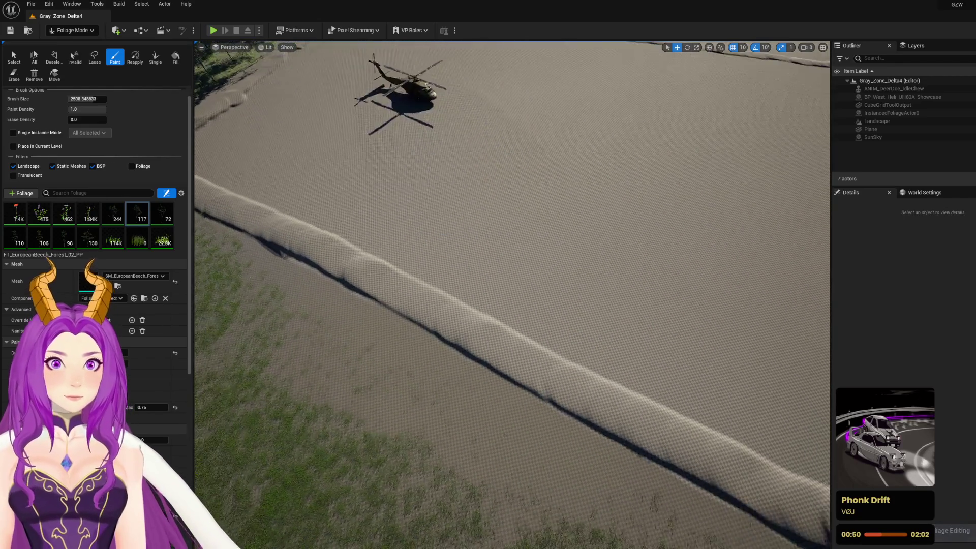
pyautogui.scroll(-1, 339, 152)
pyautogui.hotkey('ctrl', 'z')
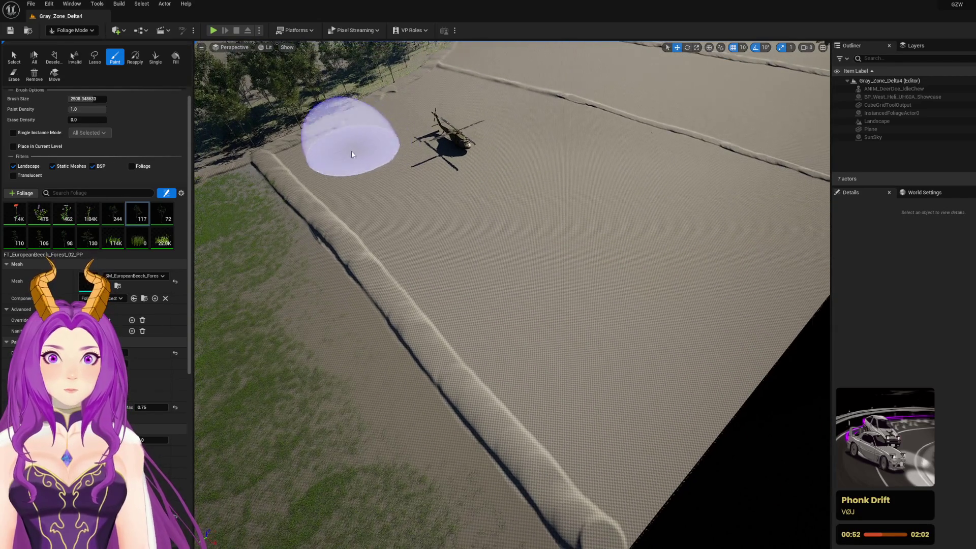
# Paint grass strips across the bare field, down-right and toward the upper left
pyautogui.moveTo(379, 181); pyautogui.dragTo(578, 358)
pyautogui.moveTo(534, 318)
pyautogui.mouseDown()
pyautogui.moveTo(595, 355)
pyautogui.moveTo(692, 460)
pyautogui.mouseUp()
pyautogui.scroll(-5, 589, 407)
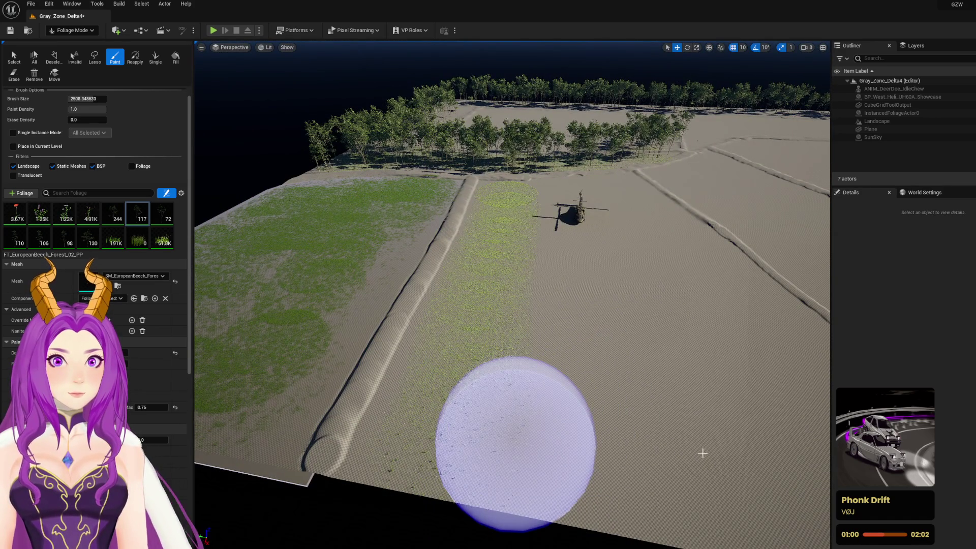
pyautogui.moveTo(703, 453)
pyautogui.mouseDown()
pyautogui.moveTo(679, 436)
pyautogui.moveTo(786, 425)
pyautogui.moveTo(658, 405)
pyautogui.mouseUp()
pyautogui.scroll(3, 658, 404)
pyautogui.scroll(-1, 697, 414)
pyautogui.moveTo(775, 378)
pyautogui.mouseDown()
pyautogui.moveTo(789, 383)
pyautogui.moveTo(725, 350)
pyautogui.moveTo(575, 203)
pyautogui.mouseUp()
pyautogui.moveTo(583, 202); pyautogui.dragTo(545, 178)
# Paint grass over the ground ahead, around and to the right of the helicopter
pyautogui.moveTo(475, 231)
pyautogui.mouseDown()
pyautogui.moveTo(466, 142)
pyautogui.moveTo(566, 283)
pyautogui.mouseUp()
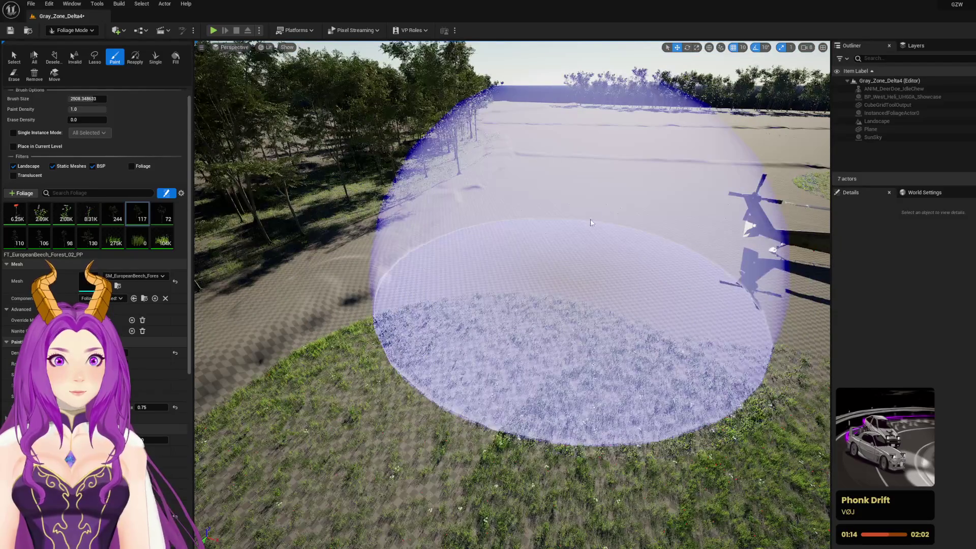
pyautogui.moveTo(589, 174); pyautogui.dragTo(589, 142)
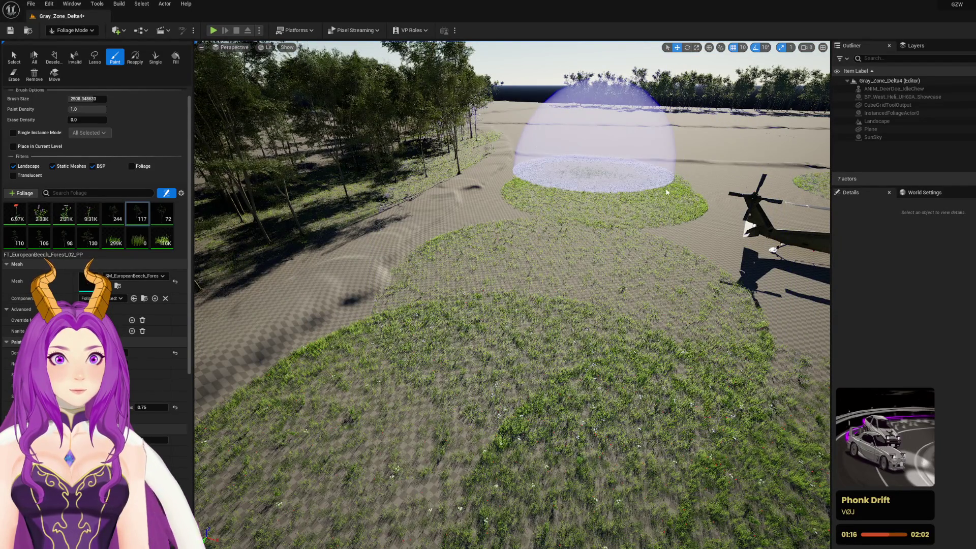
pyautogui.scroll(-10, 697, 168)
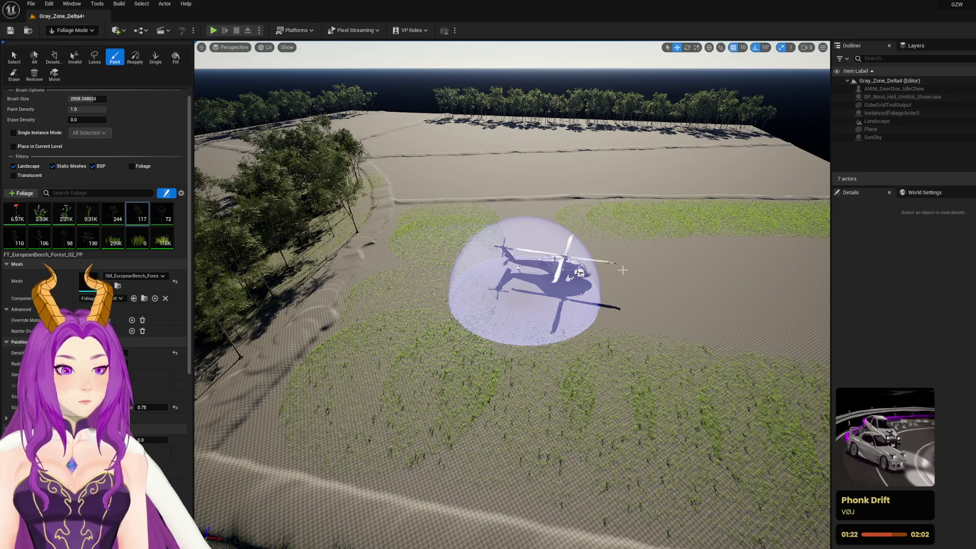
pyautogui.moveTo(679, 301)
pyautogui.mouseDown()
pyautogui.moveTo(687, 294)
pyautogui.moveTo(577, 283)
pyautogui.moveTo(620, 256)
pyautogui.mouseUp()
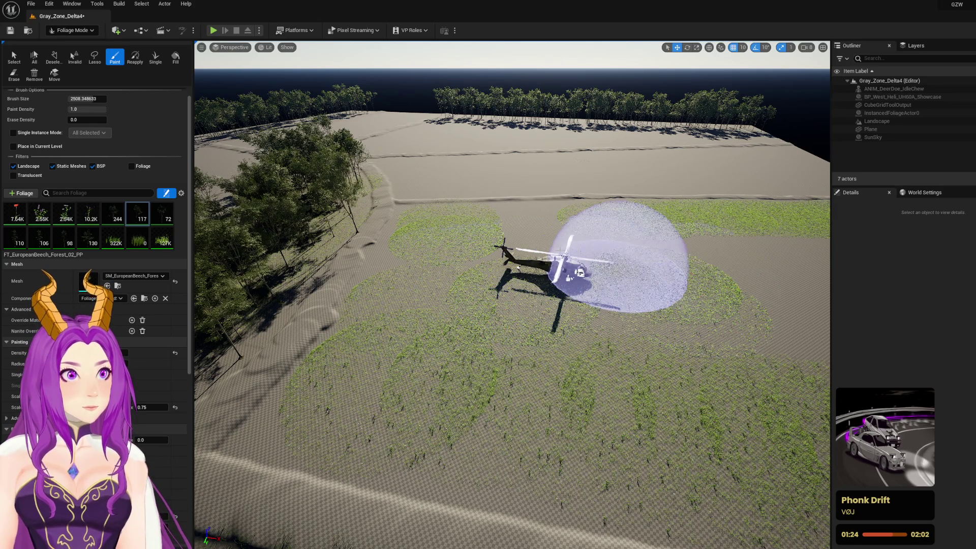
pyautogui.moveTo(532, 243)
pyautogui.mouseDown()
pyautogui.moveTo(503, 224)
pyautogui.moveTo(426, 245)
pyautogui.moveTo(753, 256)
pyautogui.mouseUp()
pyautogui.moveTo(671, 252); pyautogui.dragTo(730, 249)
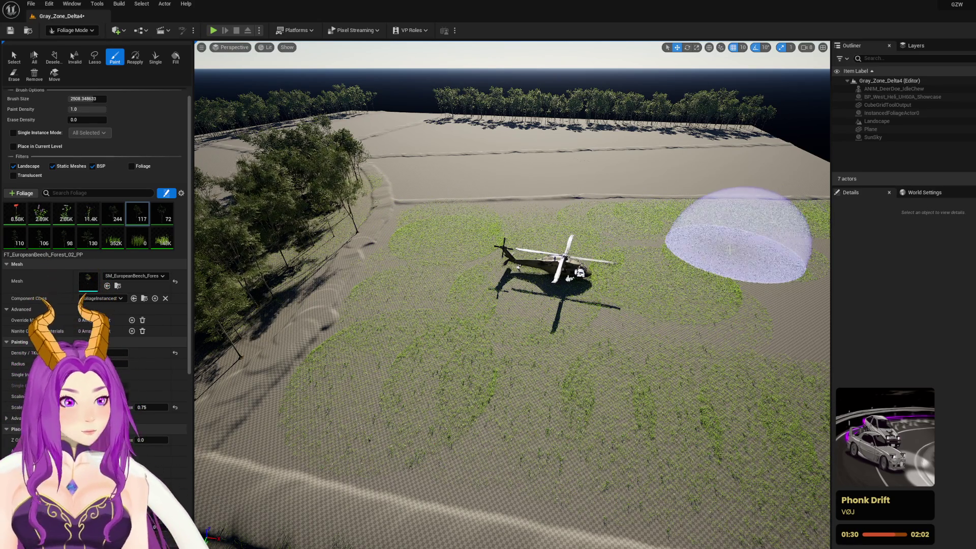
pyautogui.scroll(-5, 737, 234)
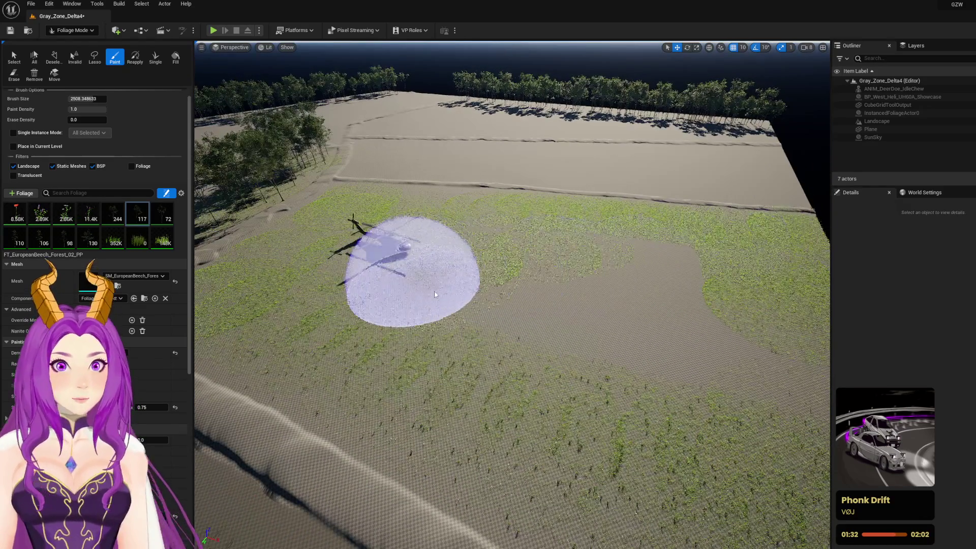
pyautogui.moveTo(648, 338); pyautogui.dragTo(678, 338)
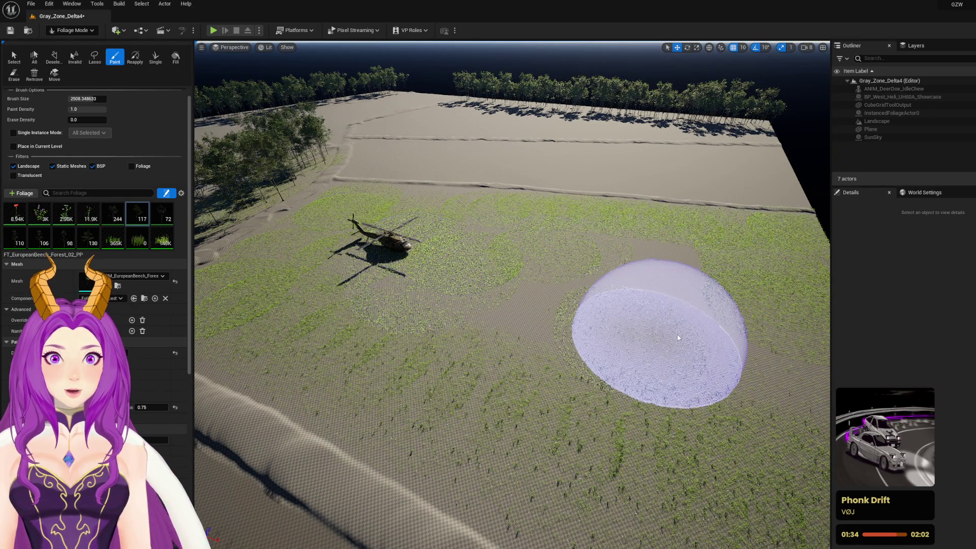
pyautogui.moveTo(566, 287)
pyautogui.mouseDown()
pyautogui.moveTo(444, 288)
pyautogui.moveTo(409, 267)
pyautogui.moveTo(301, 249)
pyautogui.mouseUp()
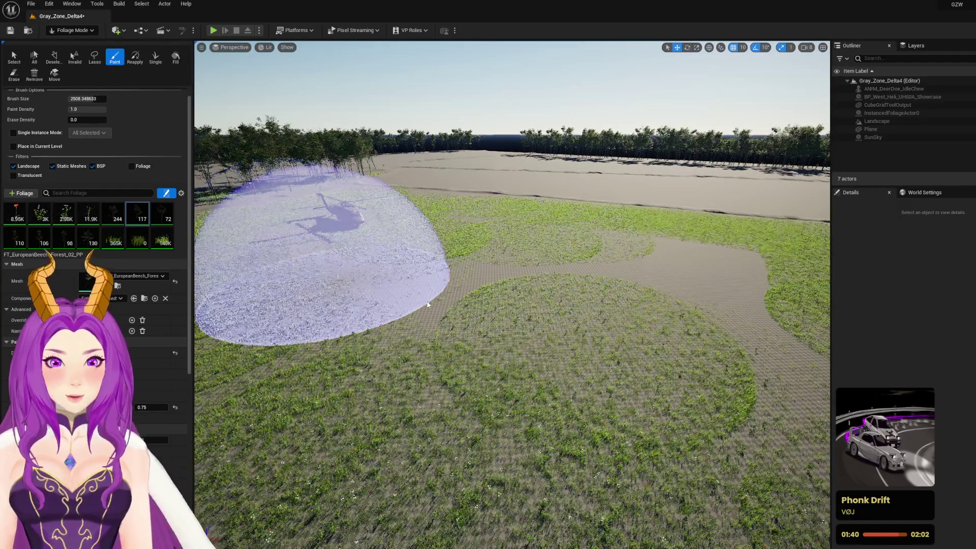
pyautogui.moveTo(475, 287)
pyautogui.mouseDown()
pyautogui.moveTo(596, 287)
pyautogui.moveTo(683, 253)
pyautogui.moveTo(719, 327)
pyautogui.moveTo(656, 411)
pyautogui.moveTo(708, 371)
pyautogui.moveTo(450, 294)
pyautogui.mouseUp()
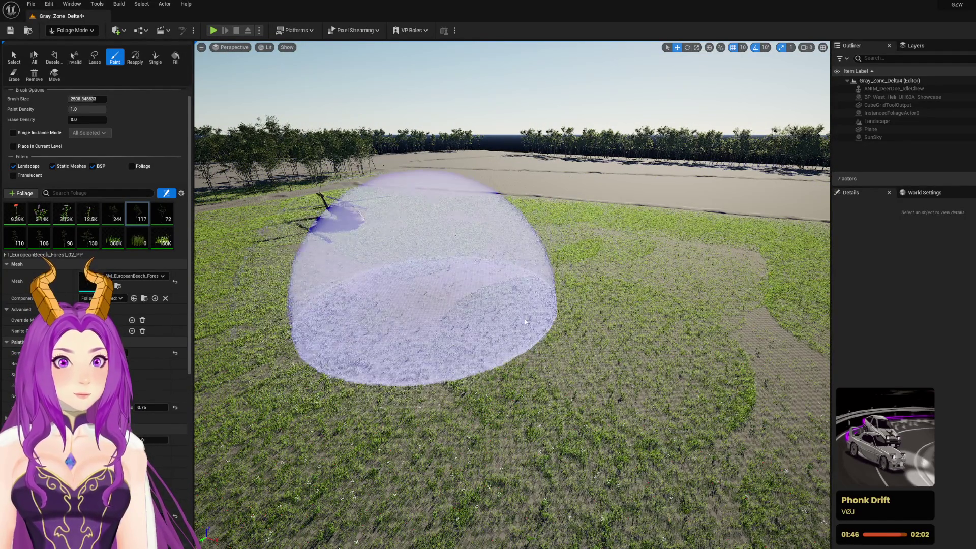
# Fly the camera around the helicopter to inspect the grass from above and at ground level
pyautogui.press('e')
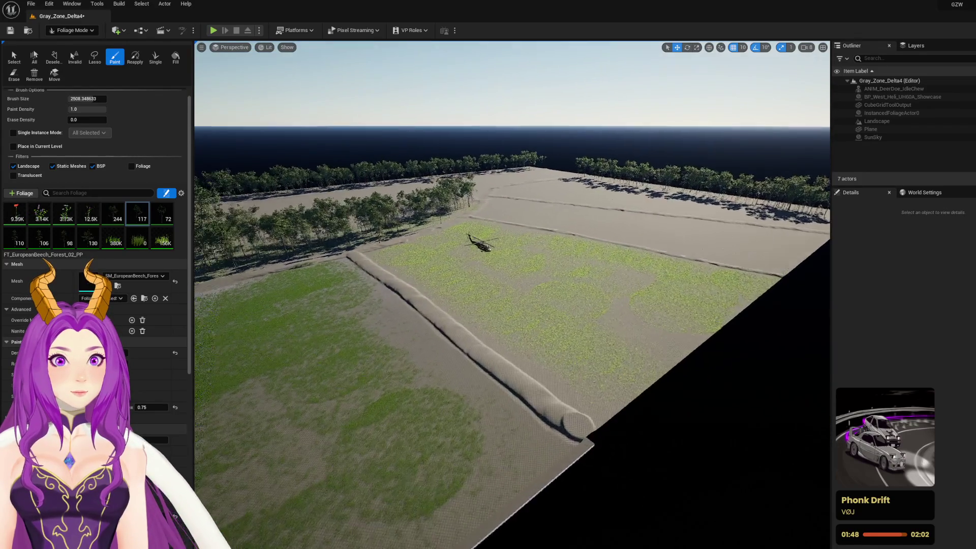
pyautogui.press('w')
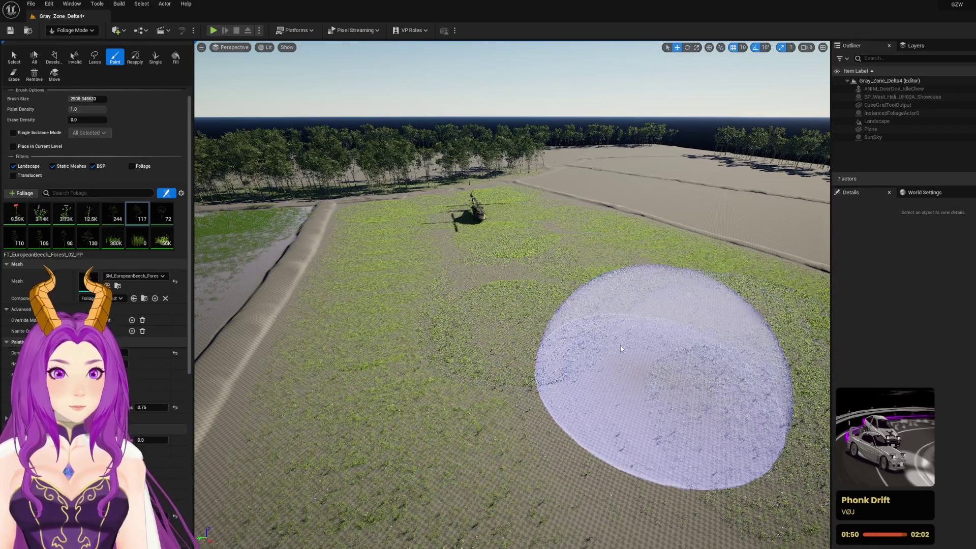
pyautogui.press('q')
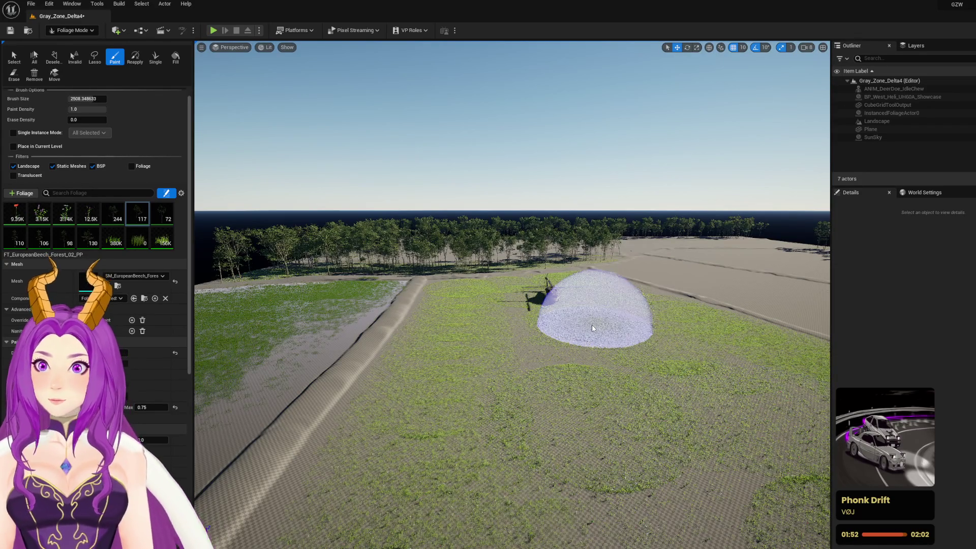
pyautogui.press('e')
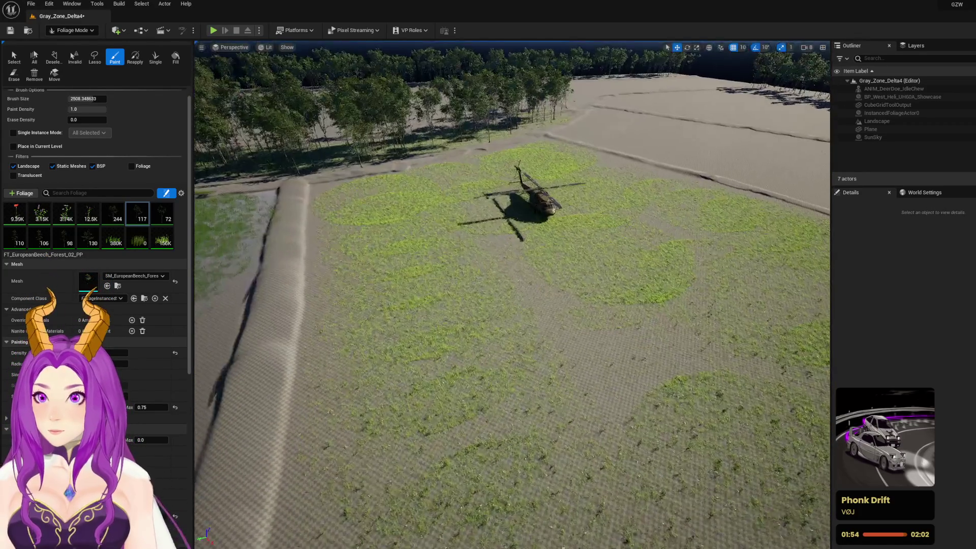
pyautogui.press('w')
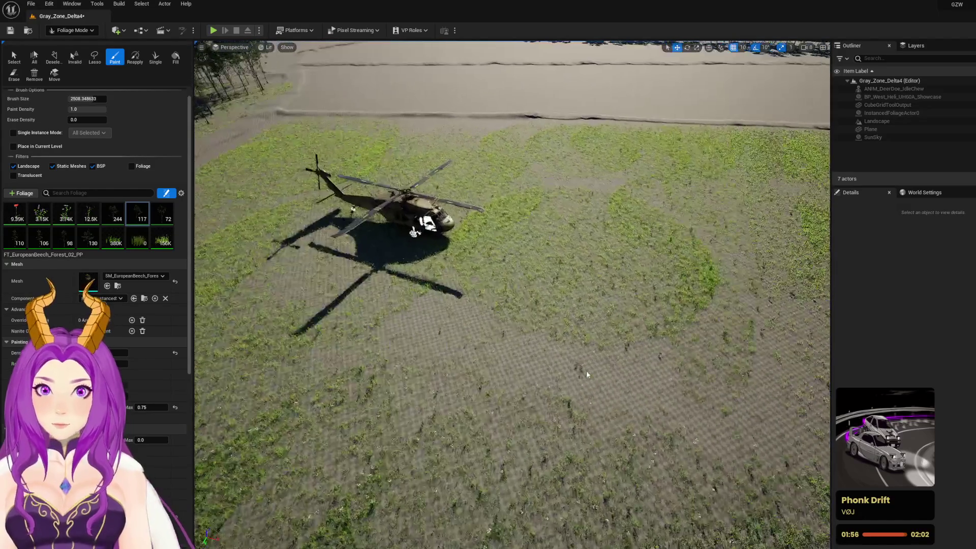
pyautogui.press('q')
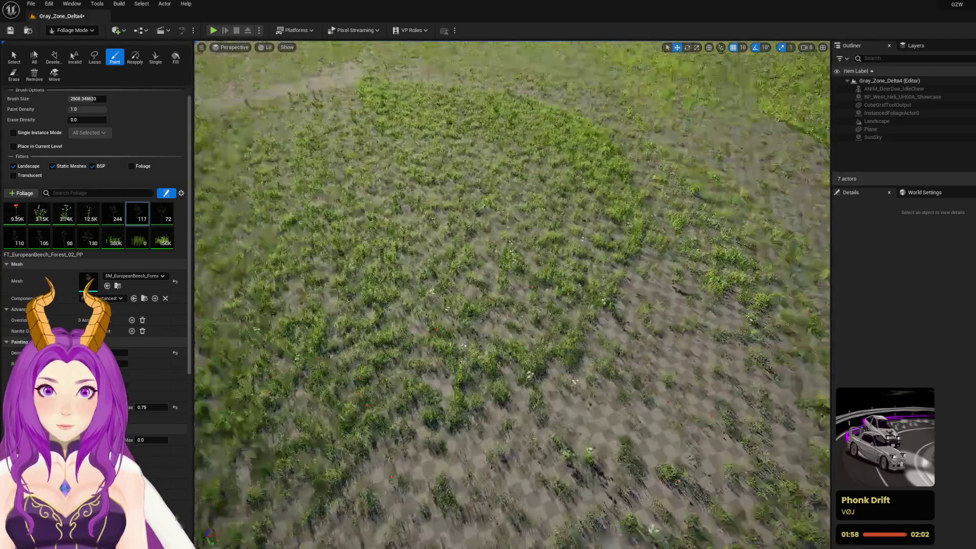
pyautogui.press('s')
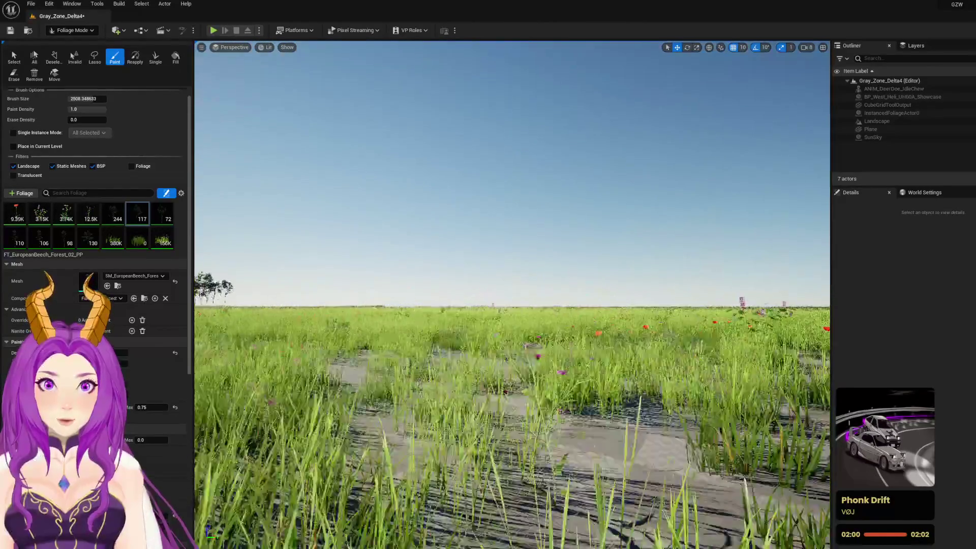
pyautogui.press('s')
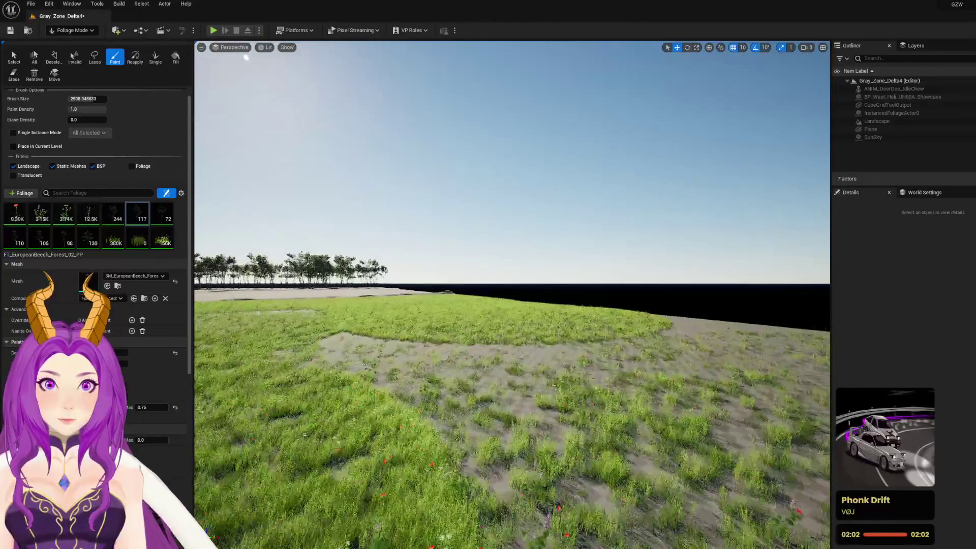
pyautogui.press('w')
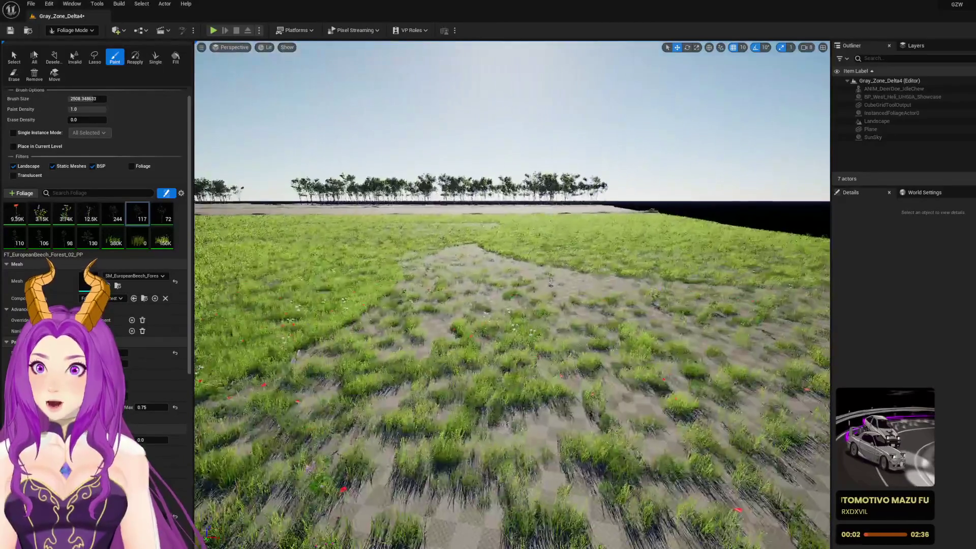
pyautogui.press('s')
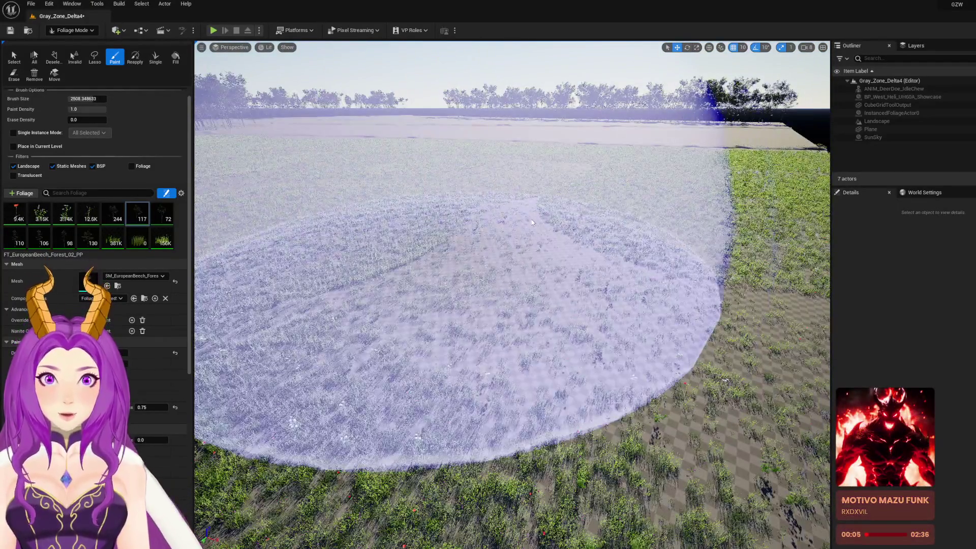
# Paint one more grass stroke over the field, then pull the camera far back above it
pyautogui.moveTo(532, 222); pyautogui.dragTo(597, 254)
pyautogui.press('s')
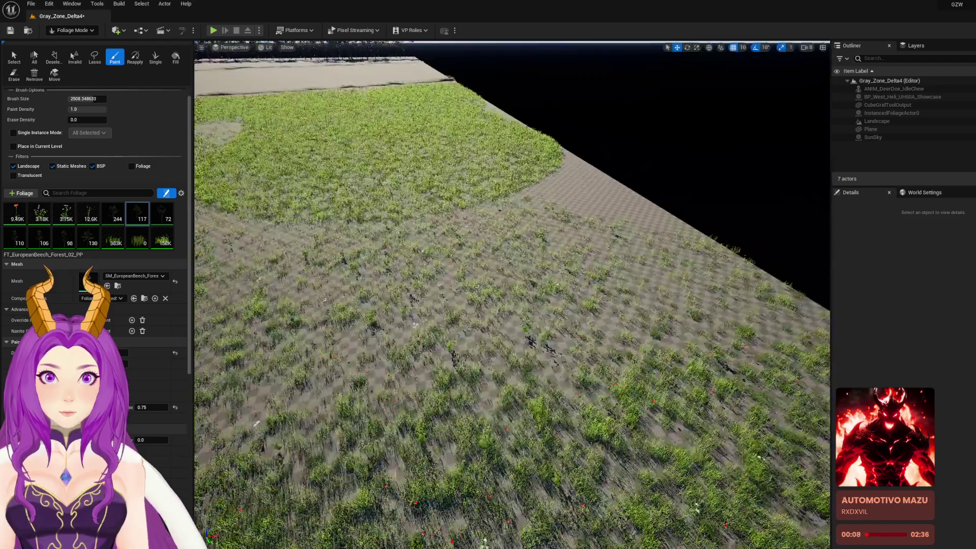
pyautogui.press('s')
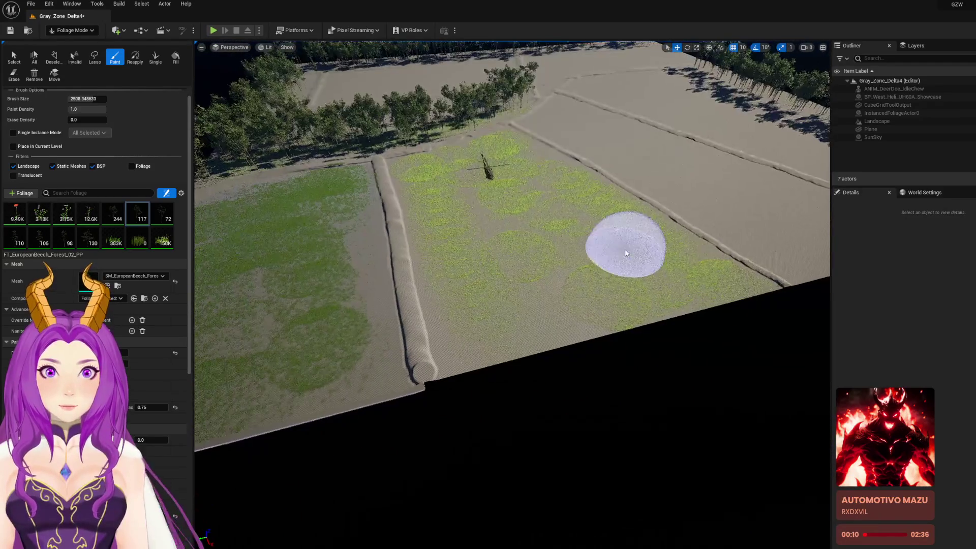
pyautogui.press('s')
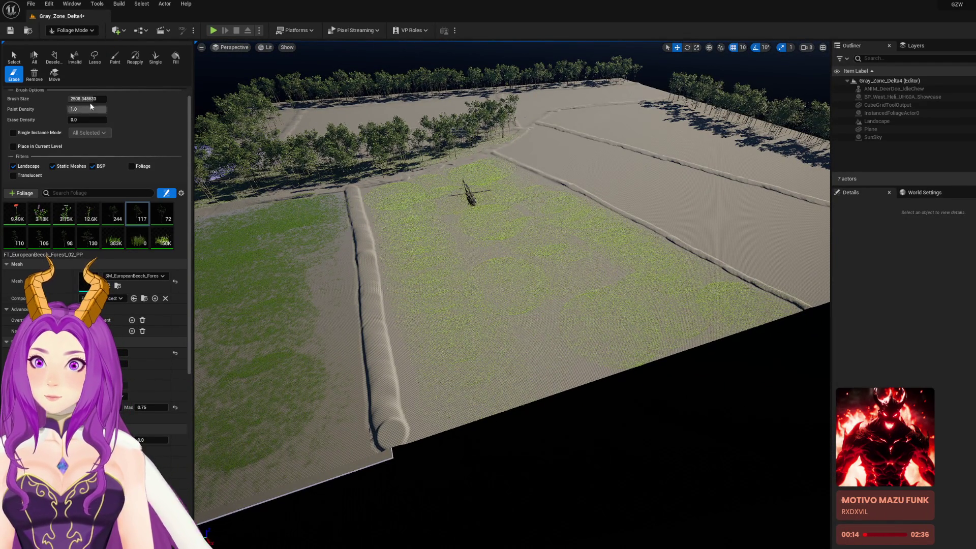
# Set the erase brush size to 8192 and erase grass near the helicopter, undoing one stroke
pyautogui.write('8192')
pyautogui.press('Return')
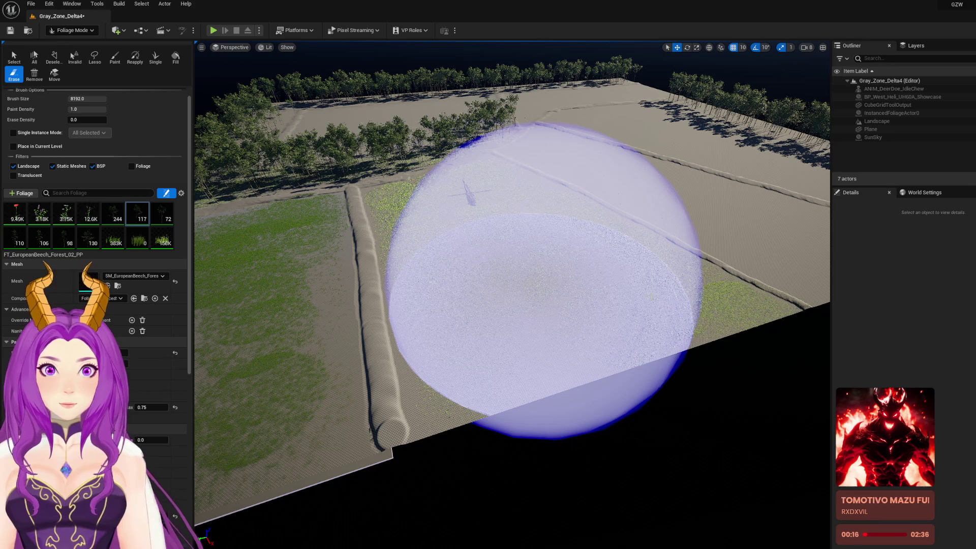
pyautogui.click(731, 300)
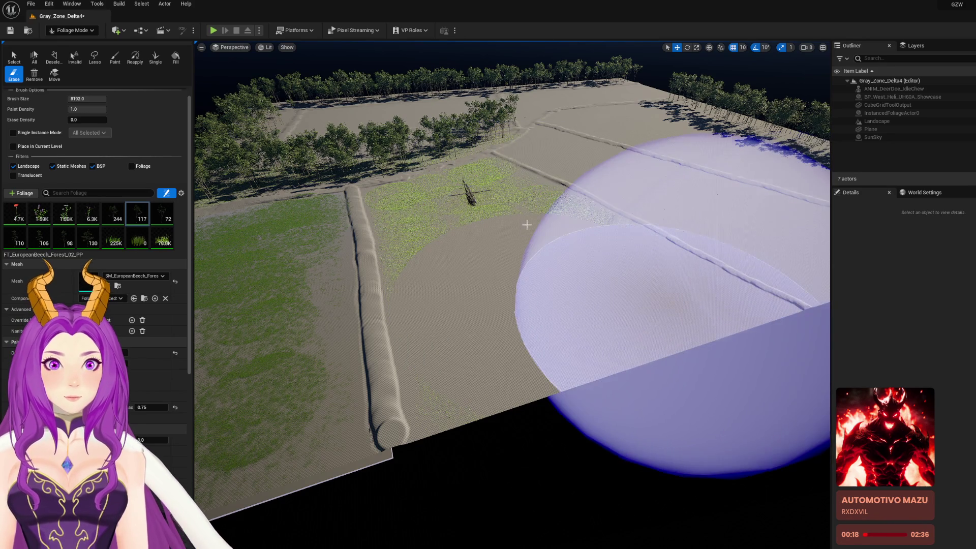
pyautogui.moveTo(503, 200)
pyautogui.mouseDown()
pyautogui.moveTo(501, 213)
pyautogui.moveTo(457, 206)
pyautogui.moveTo(608, 221)
pyautogui.mouseUp()
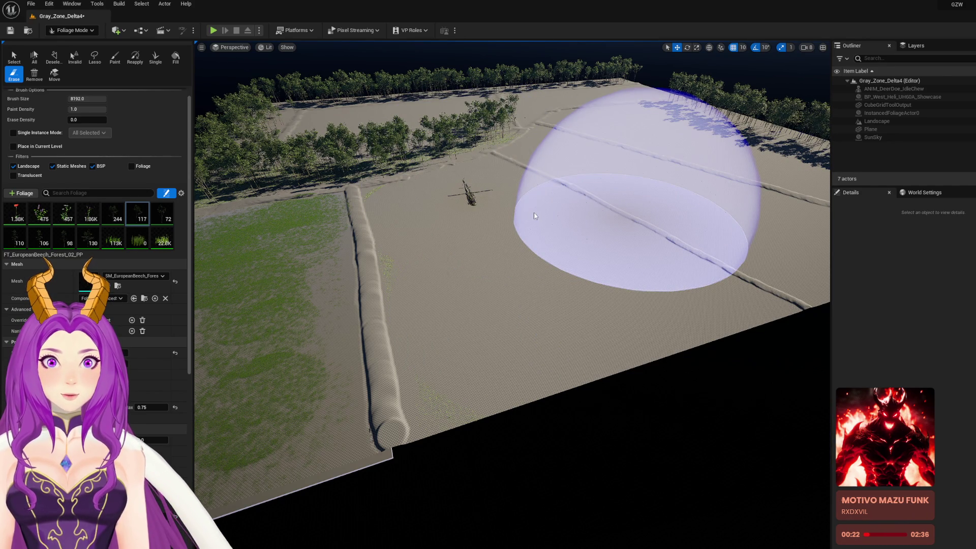
pyautogui.hotkey('ctrl', 'z')
pyautogui.hotkey('ctrl', 'z')
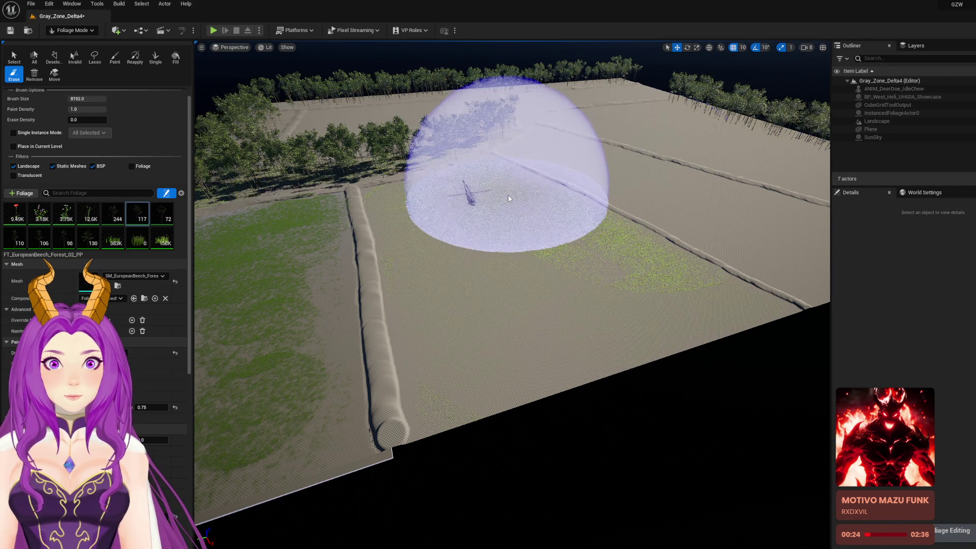
# Erase the remaining grass around and right of the helicopter, then shrink the brush to 1868.24
pyautogui.click(423, 213)
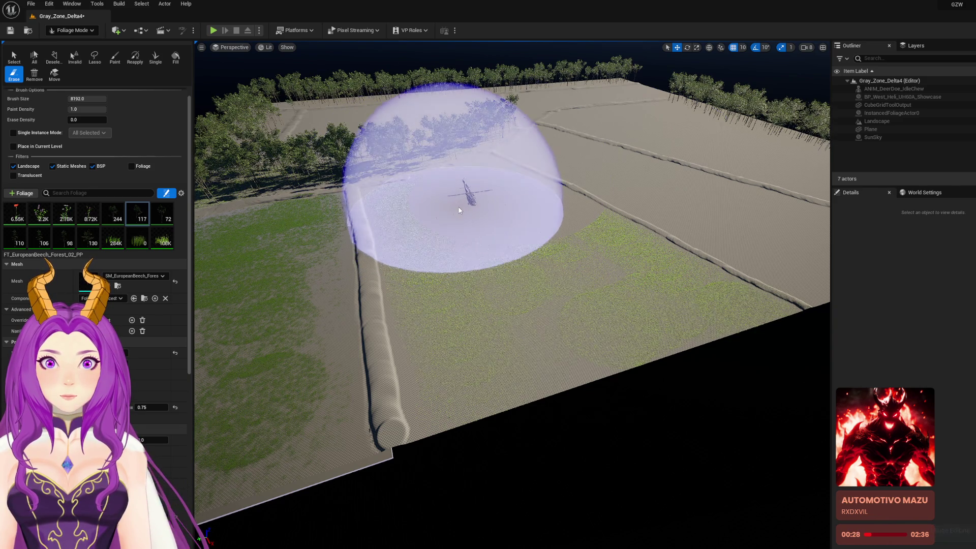
pyautogui.moveTo(493, 251)
pyautogui.mouseDown()
pyautogui.moveTo(507, 288)
pyautogui.moveTo(495, 286)
pyautogui.moveTo(630, 245)
pyautogui.mouseUp()
pyautogui.moveTo(684, 313); pyautogui.dragTo(688, 314)
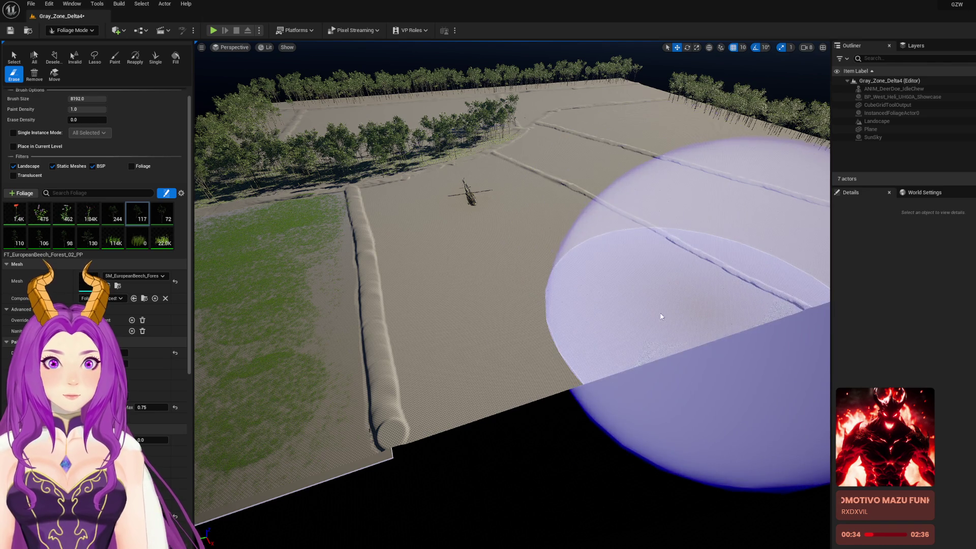
pyautogui.moveTo(86, 99); pyautogui.dragTo(74, 99)
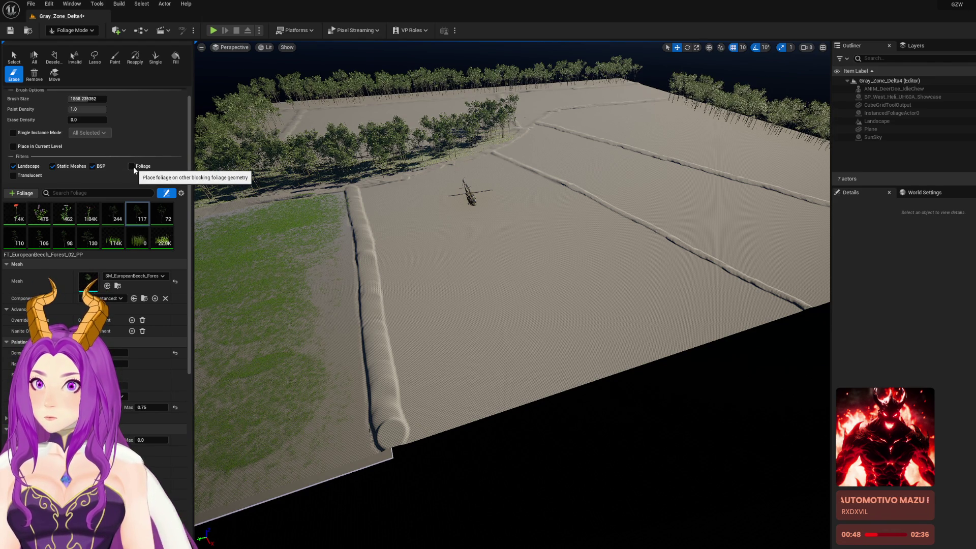
# Enable the Foliage filter, undo a test stroke, and stamp a size-8192 grass circle before the helicopter
pyautogui.click(132, 166)
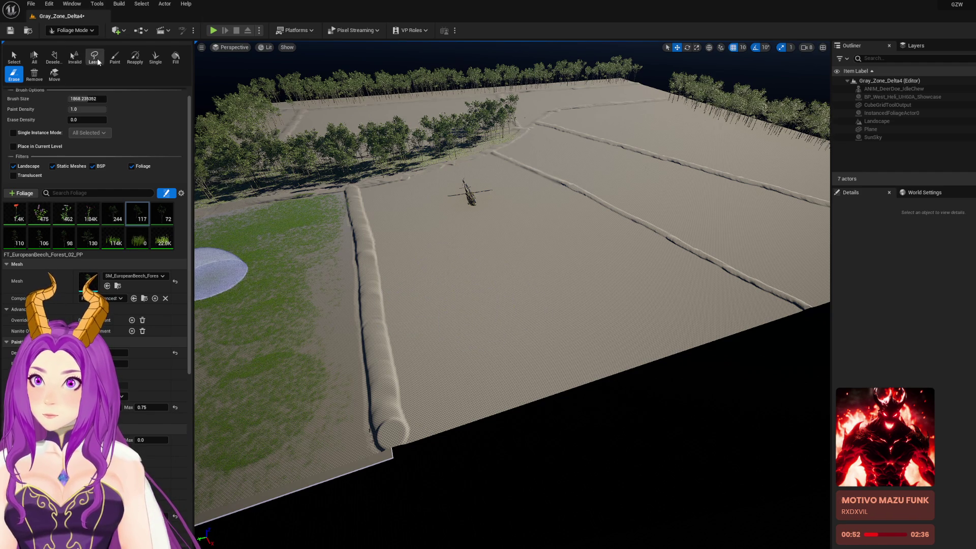
pyautogui.click(117, 58)
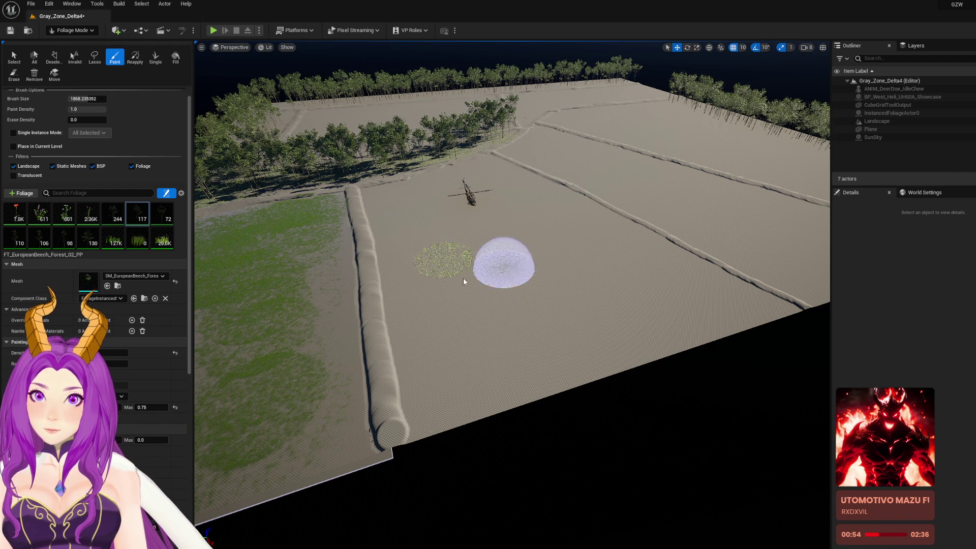
pyautogui.moveTo(487, 262)
pyautogui.mouseDown()
pyautogui.moveTo(475, 251)
pyautogui.moveTo(484, 247)
pyautogui.mouseUp()
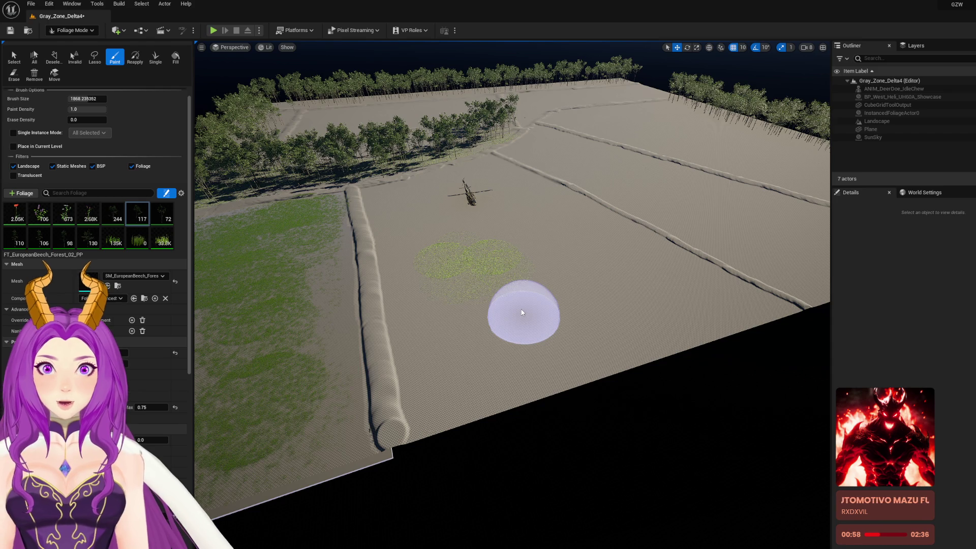
pyautogui.hotkey('ctrl', 'z')
pyautogui.hotkey('ctrl', 'z')
pyautogui.moveTo(91, 101); pyautogui.dragTo(153, 101)
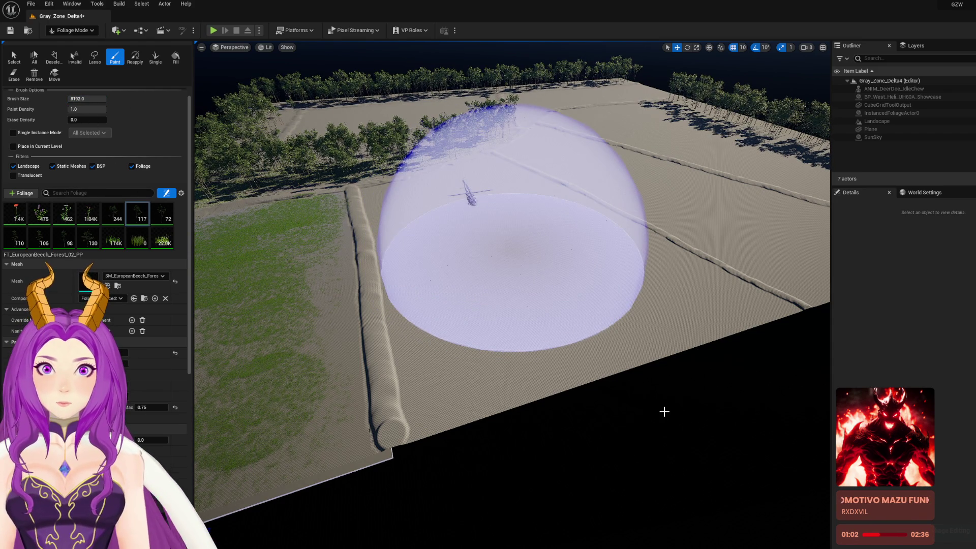
pyautogui.click(664, 409)
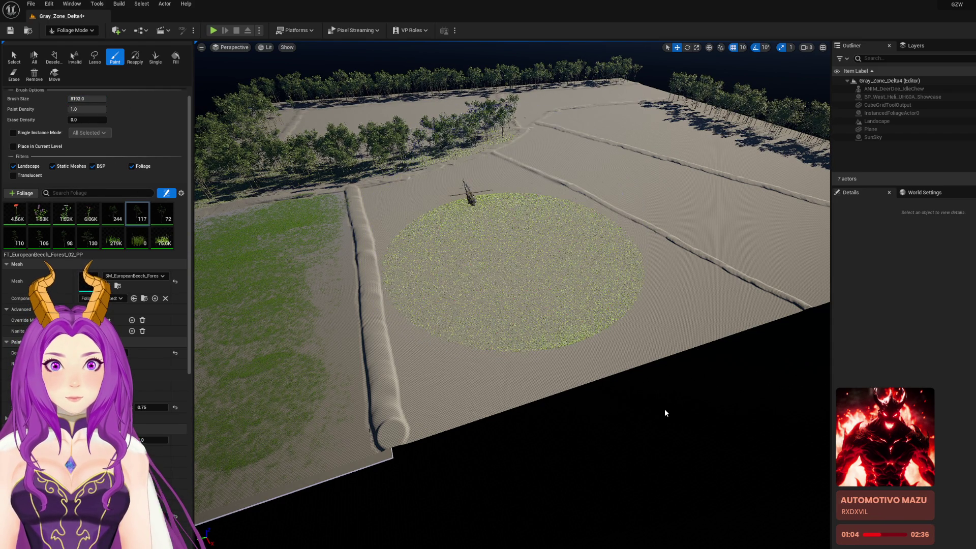
pyautogui.scroll(3, 650, 395)
pyautogui.scroll(10, 512, 295)
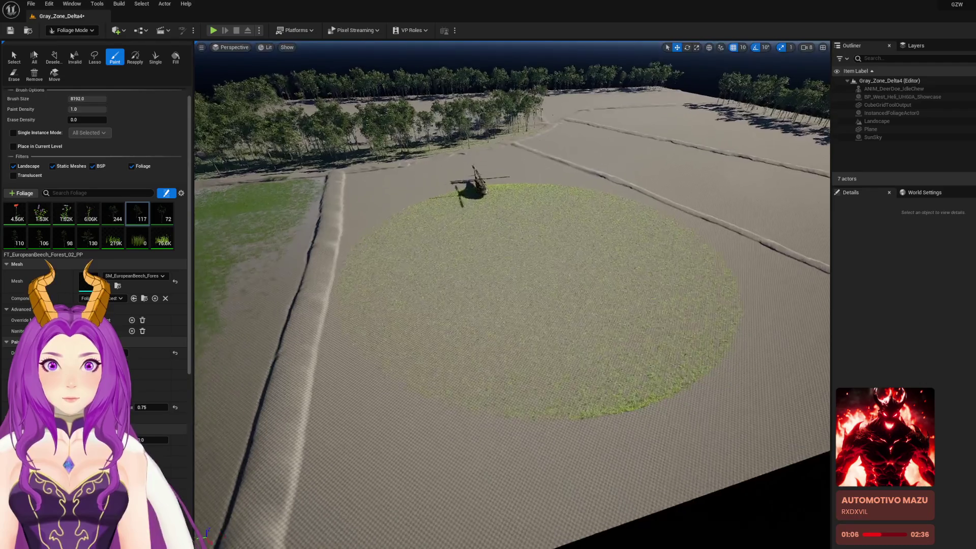
pyautogui.scroll(5, 512, 295)
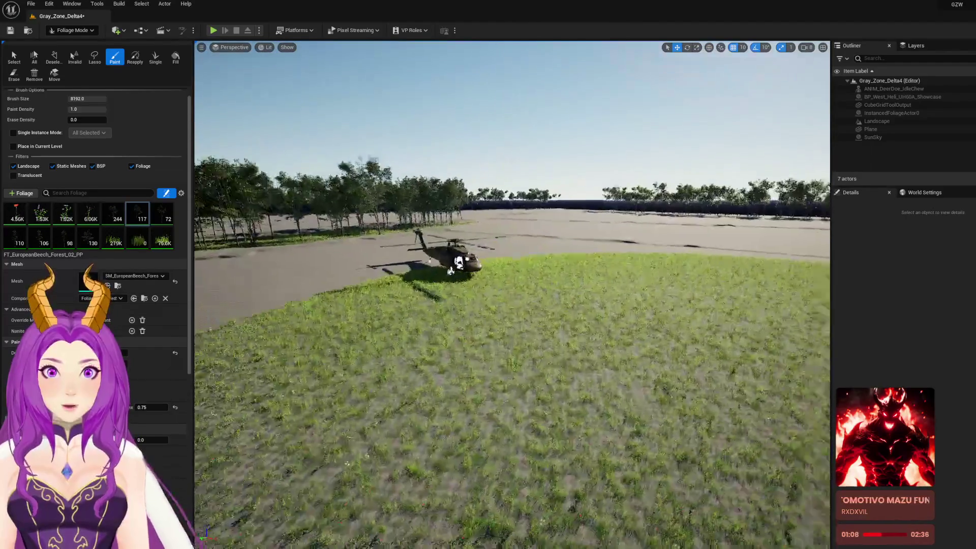
pyautogui.scroll(-5, 436, 188)
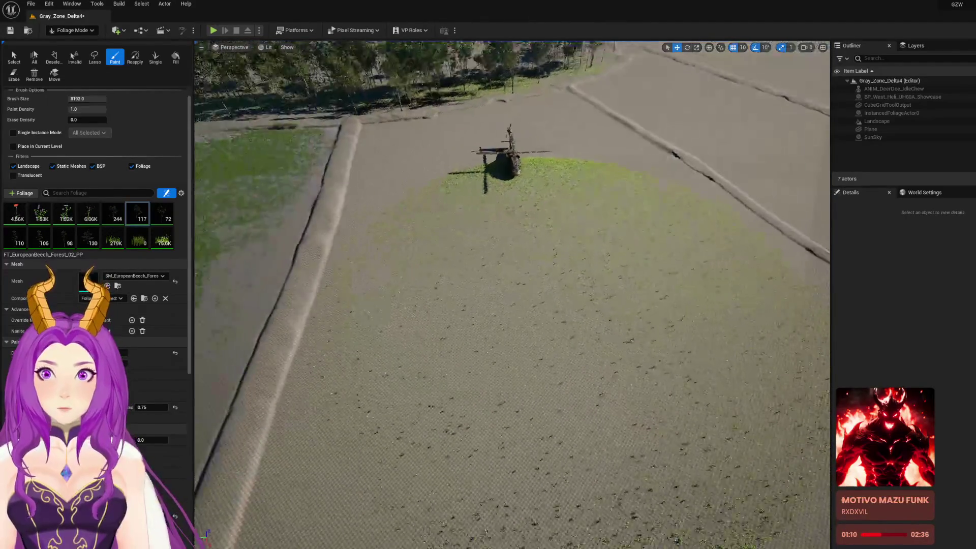
pyautogui.scroll(-5, 499, 304)
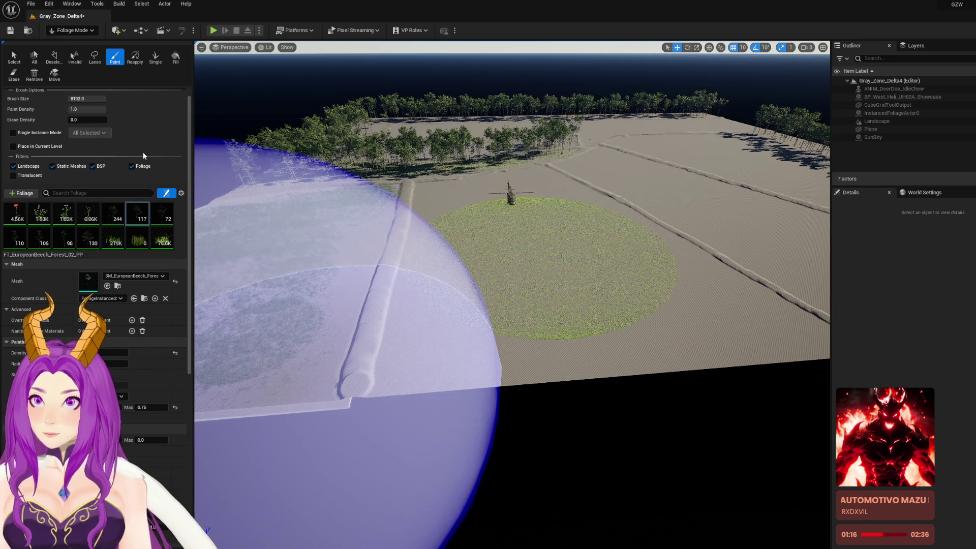
pyautogui.scroll(1, 144, 152)
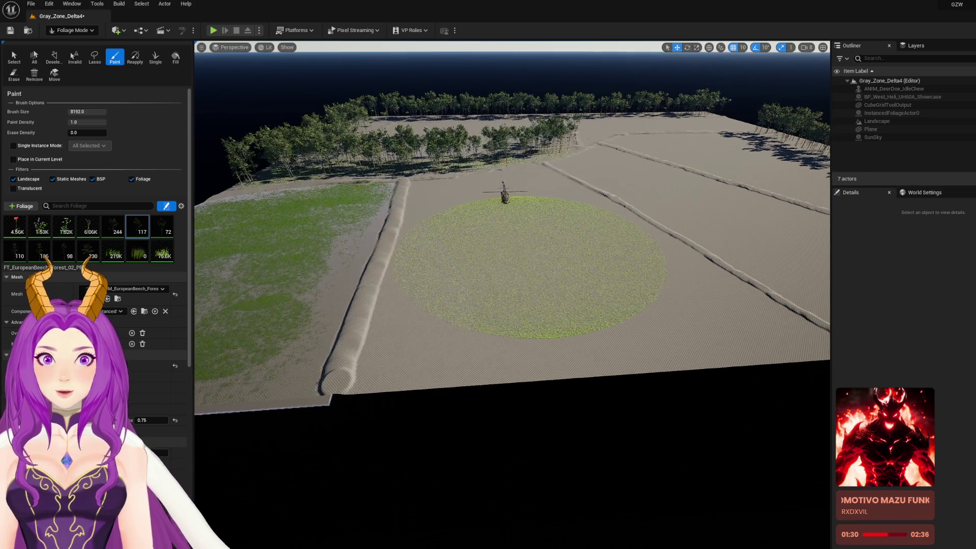
# Paint a small grass patch left of the helicopter at brush size ~1440, then disable the Foliage filter
pyautogui.scroll(5, 518, 287)
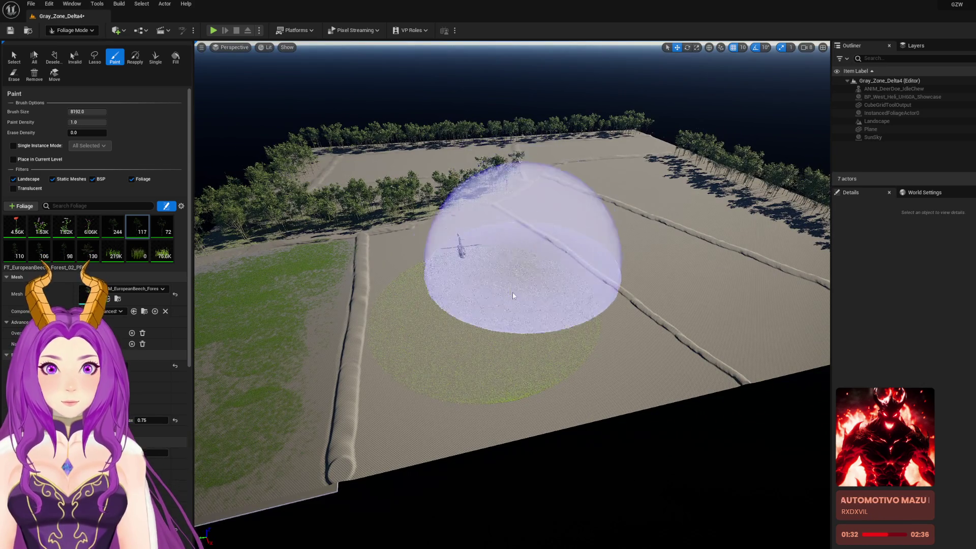
pyautogui.scroll(5, 518, 287)
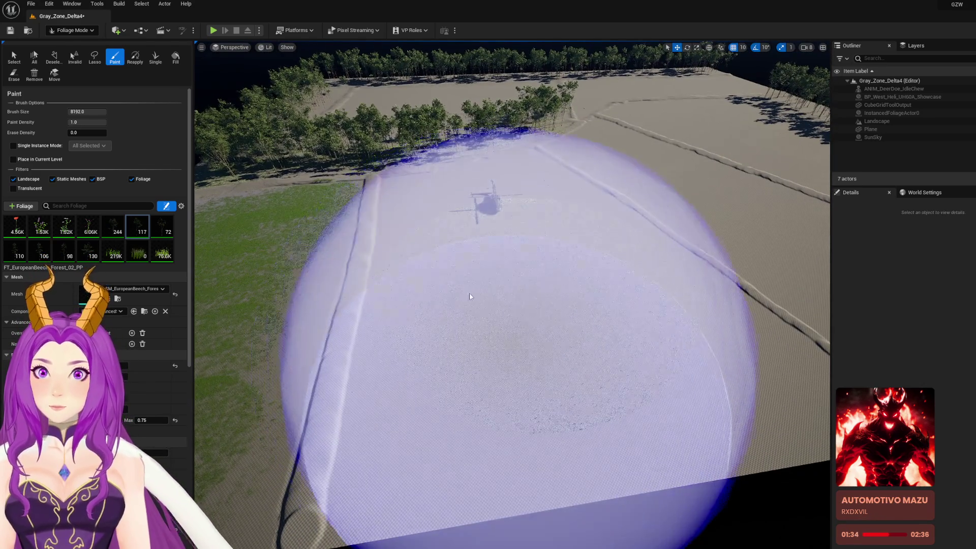
pyautogui.press('Return')
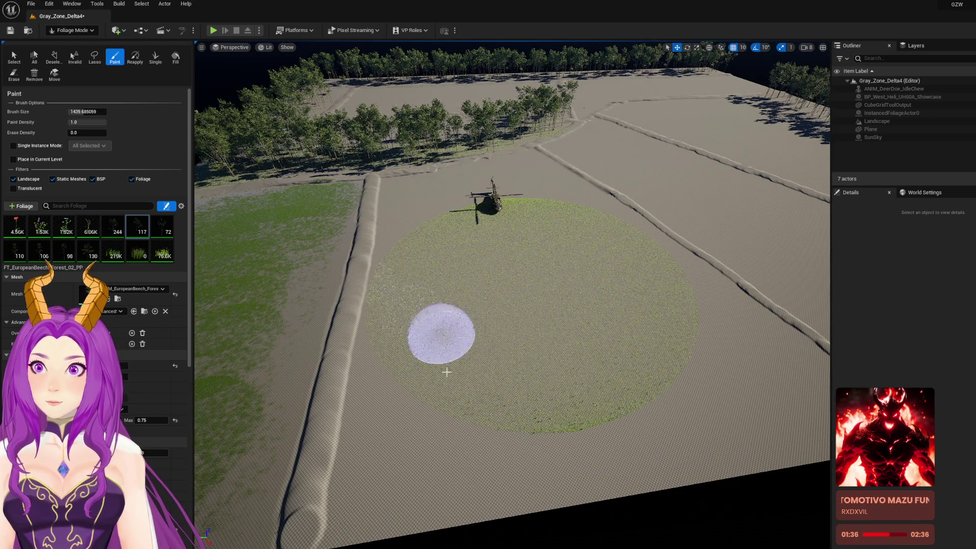
pyautogui.click(29, 160)
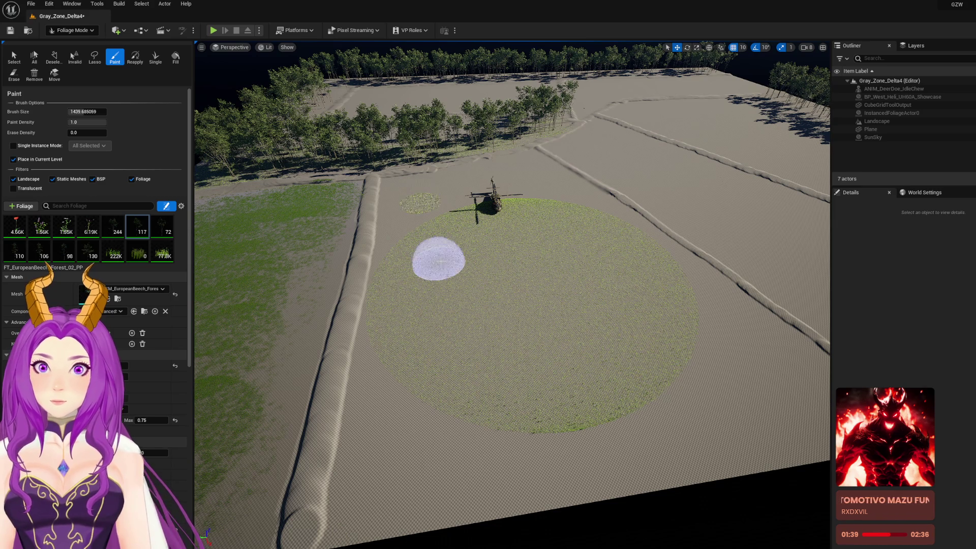
pyautogui.moveTo(402, 211); pyautogui.dragTo(385, 245)
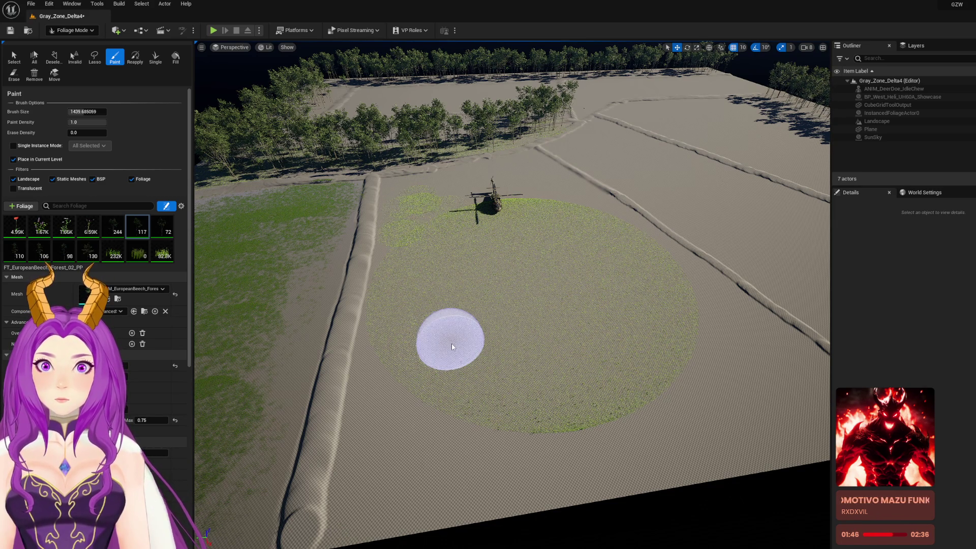
pyautogui.click(14, 160)
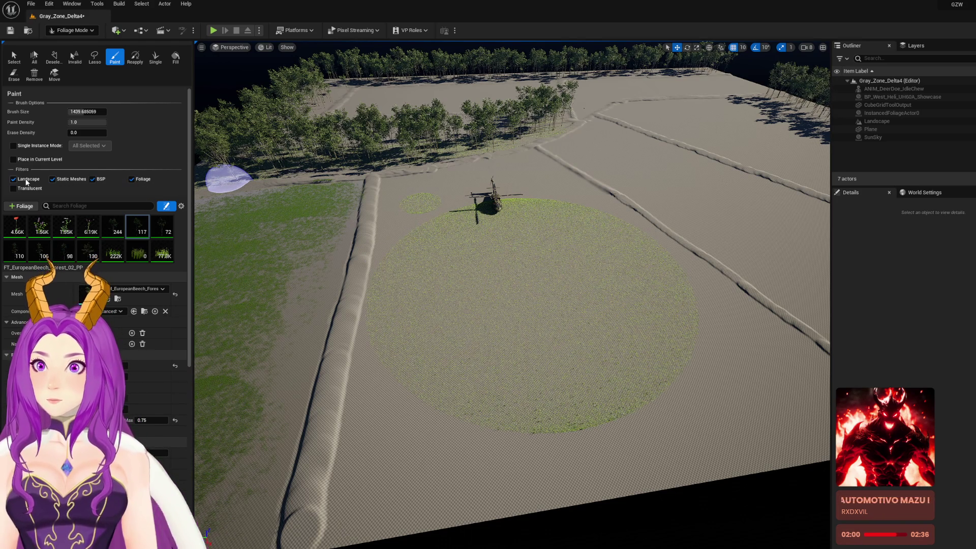
pyautogui.click(135, 181)
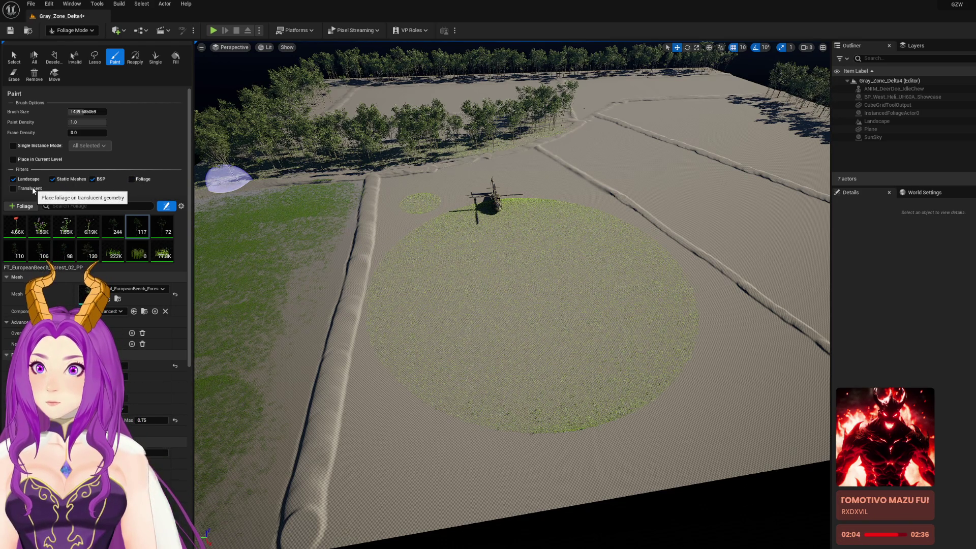